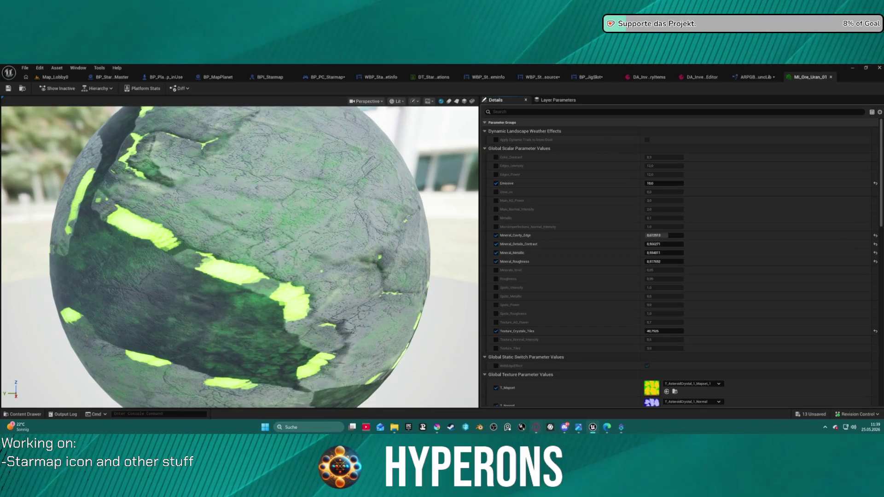
- In the asteroid project, open the layer styles of the lower Copper Zusammengeführt layer
mouse_move(536, 430)
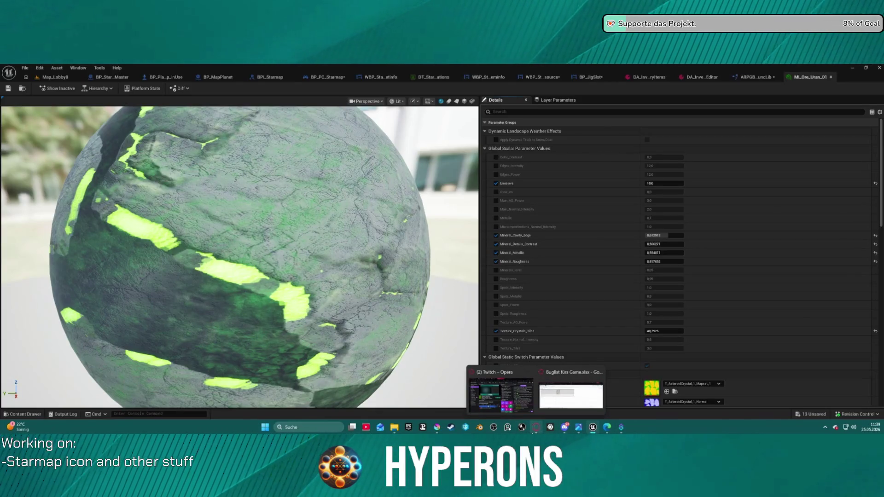
mouse_move(593, 427)
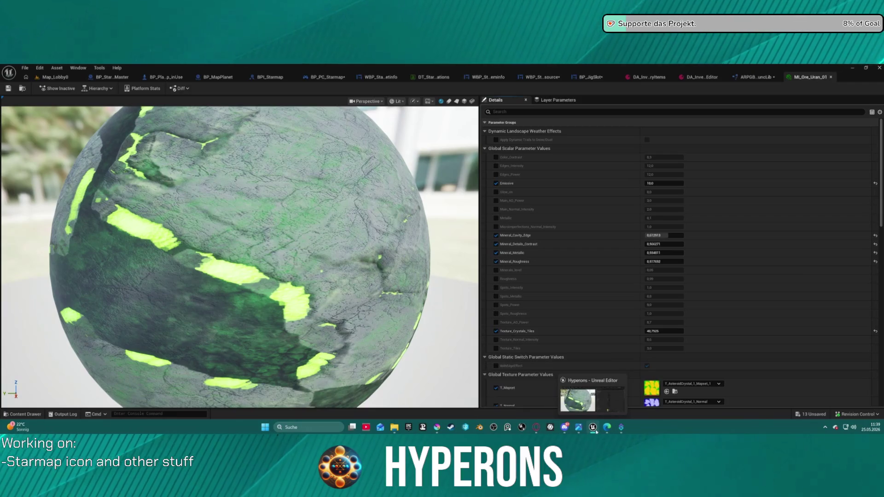
click(436, 428)
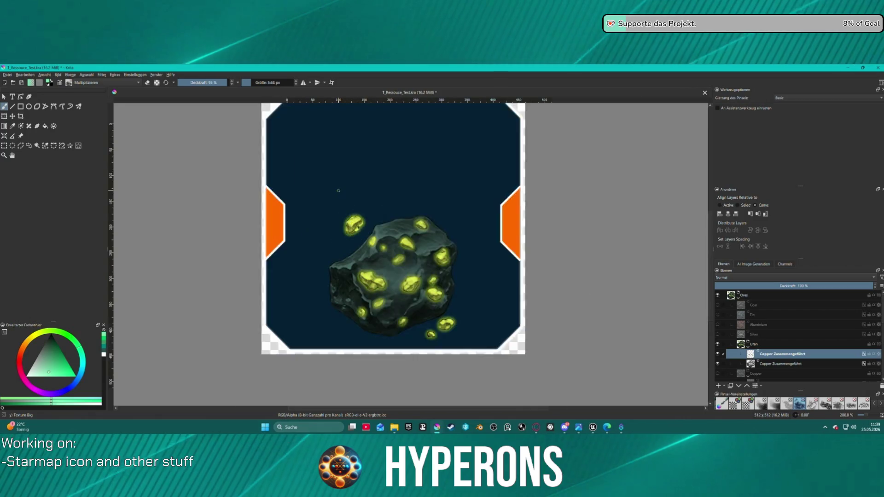
scroll(339, 190, up, 1)
click(778, 364)
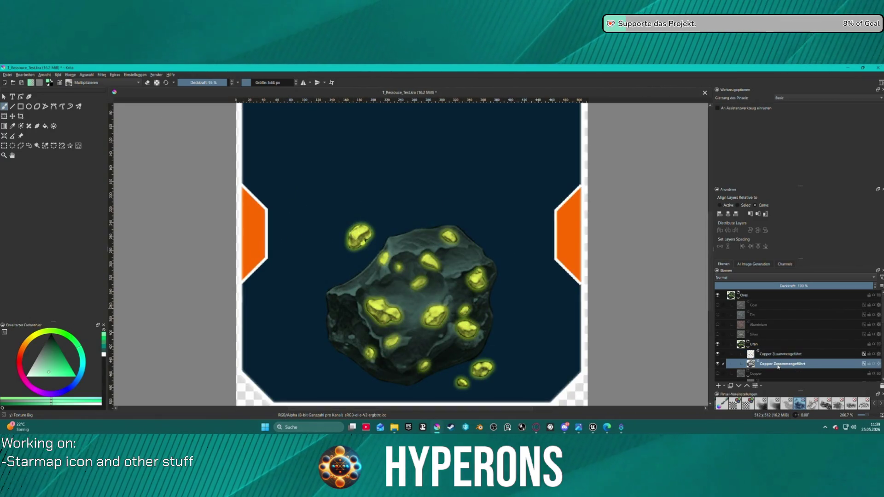
right_click(778, 367)
click(783, 216)
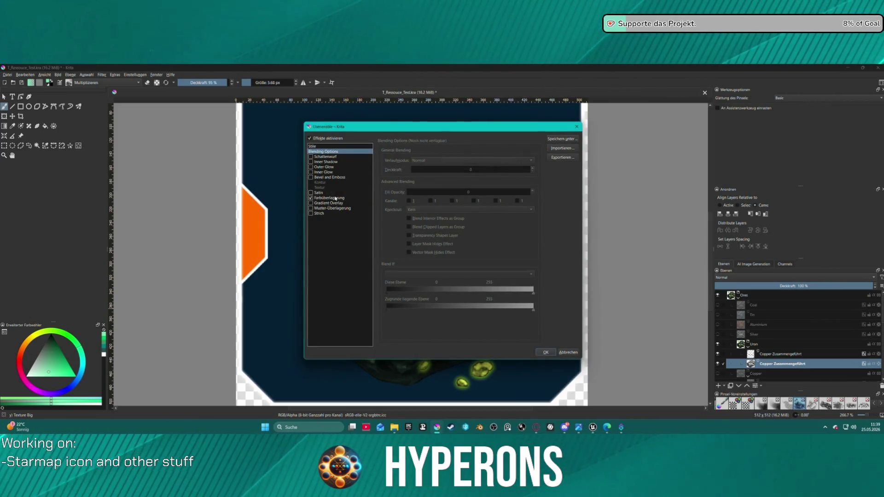
- Add a 75% Multiply colour overlay in dark olive #232F00 and apply it
click(335, 198)
click(529, 160)
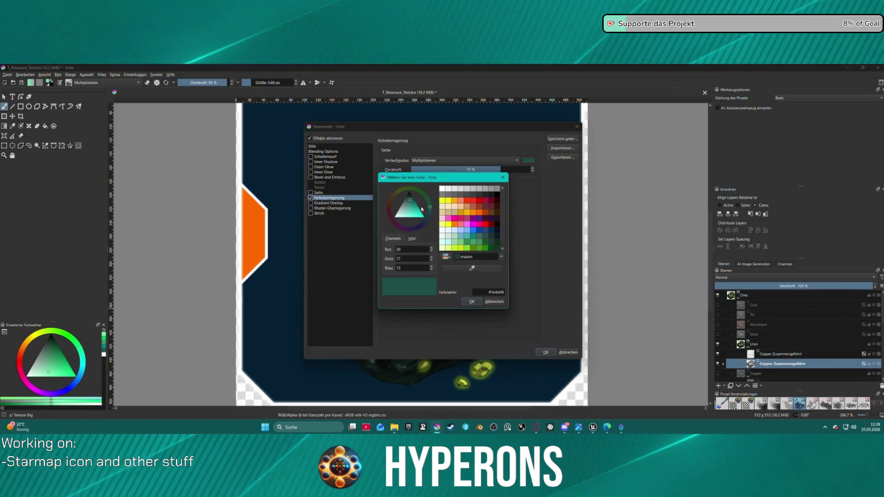
click(459, 248)
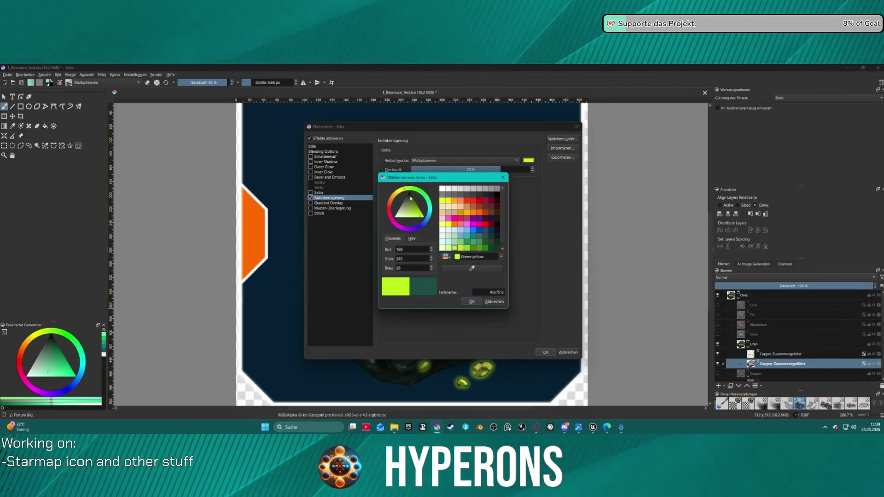
click(410, 201)
drag(410, 201, 413, 198)
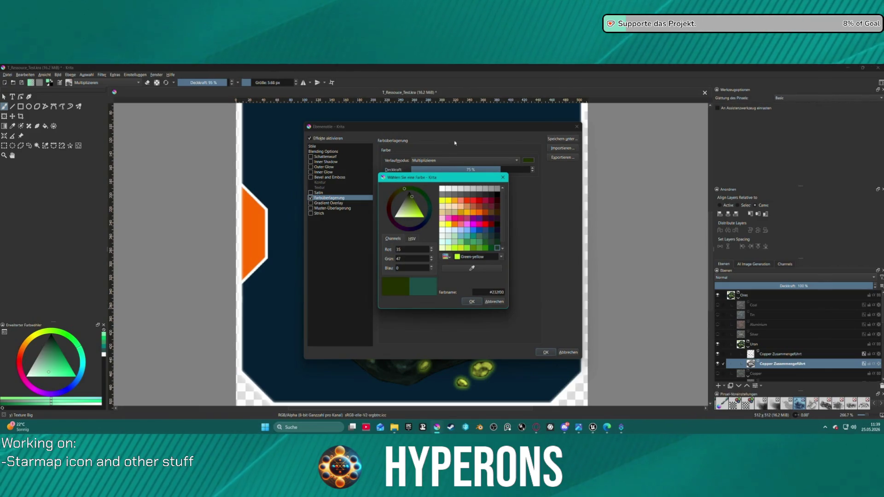
key(Return)
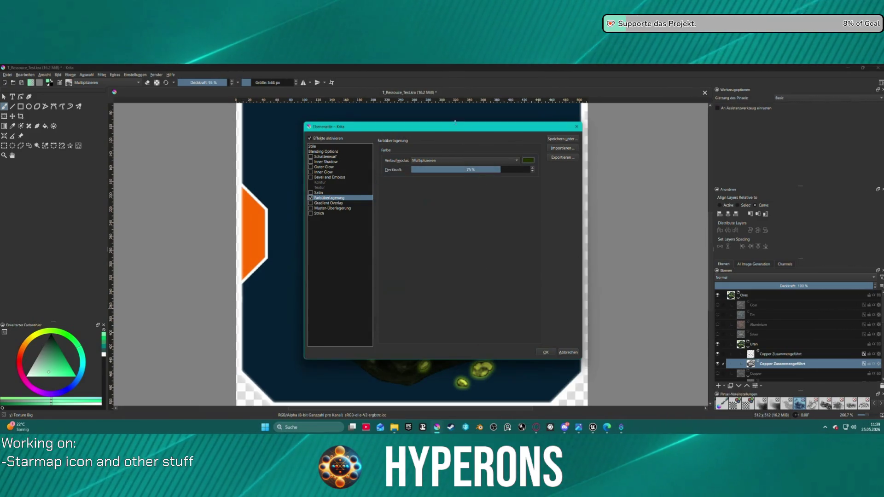
mouse_move(454, 123)
mouse_down()
mouse_move(211, 117)
mouse_move(135, 91)
mouse_move(188, 95)
mouse_move(172, 95)
mouse_up()
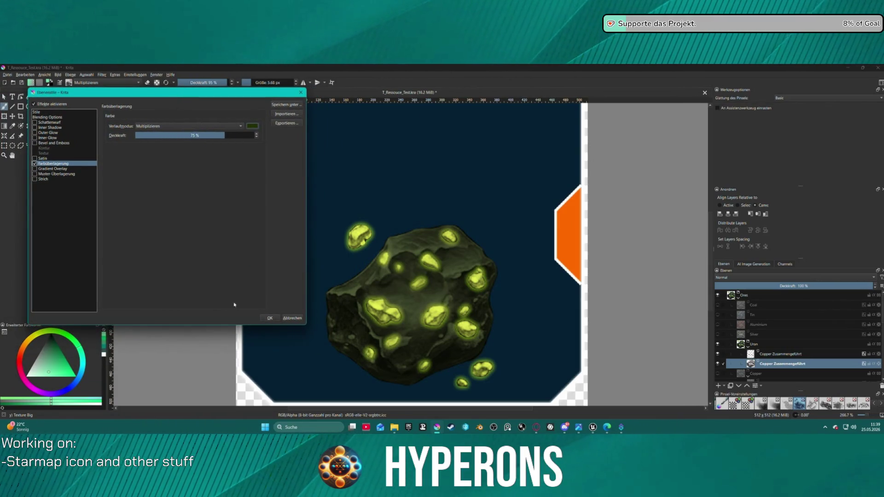
click(267, 318)
- Rename the upper Copper Zusammengeführt layer to layer2
scroll(515, 282, down, 5)
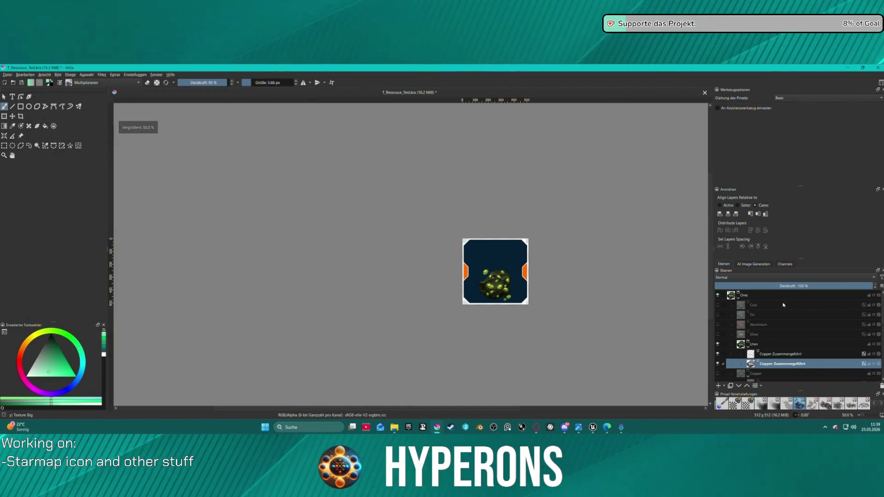
double_click(755, 354)
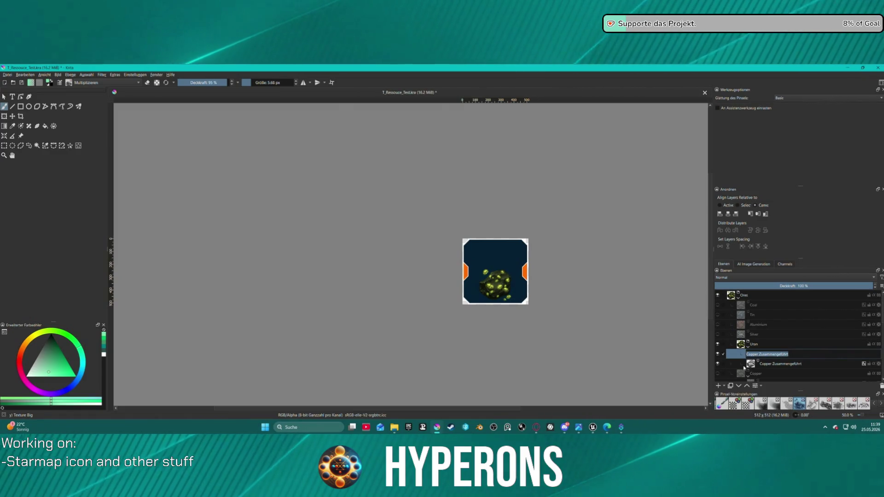
text(uran1)
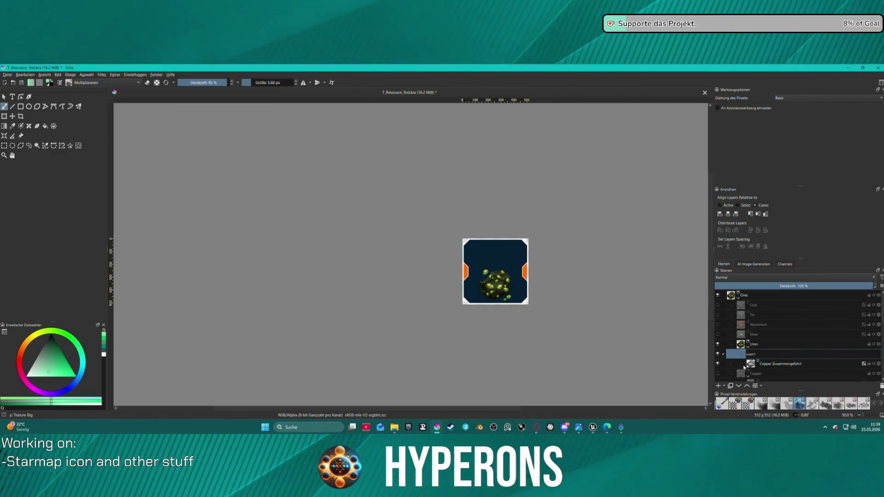
key(ctrl+a)
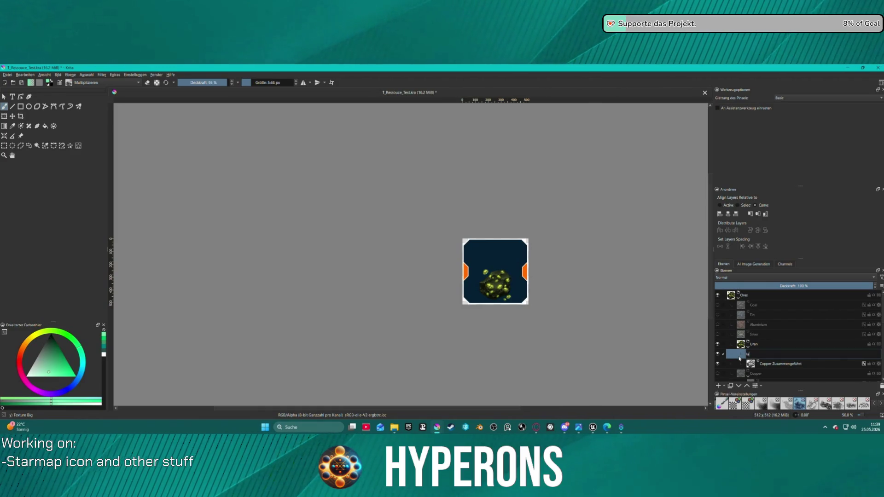
text(2)
key(Return)
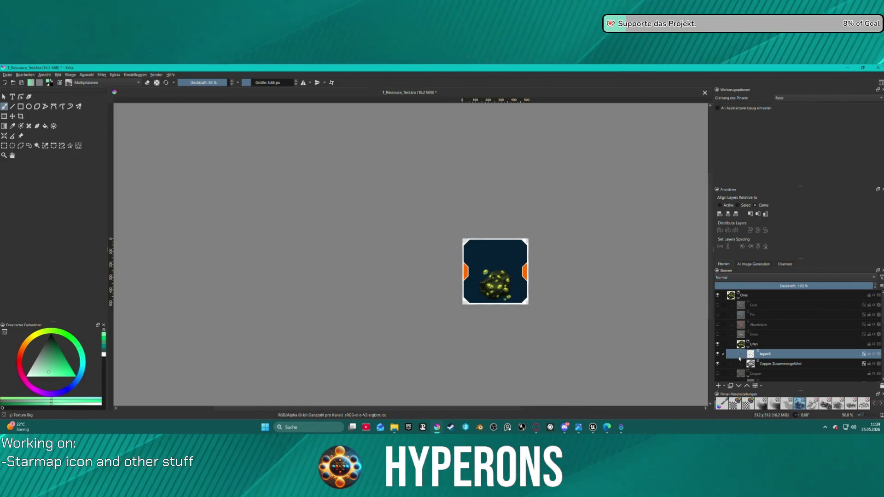
- Rename the lower copper layer to layer1 and select the Tin layer
double_click(798, 365)
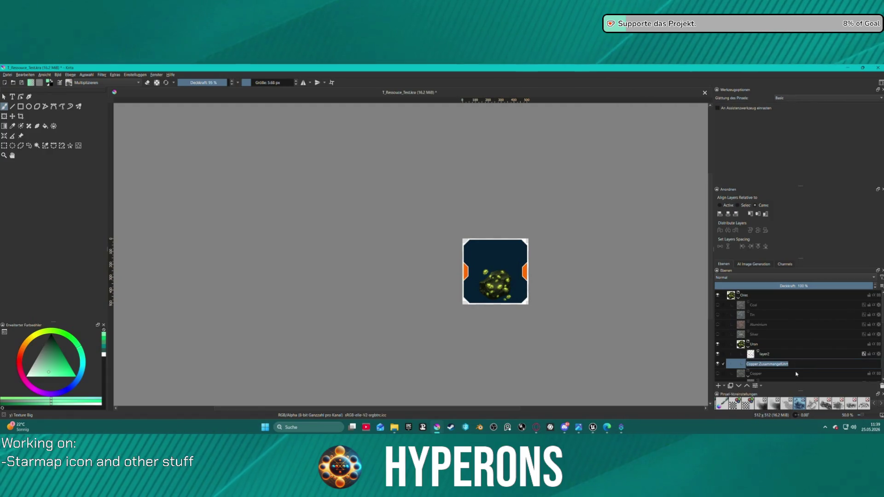
text(layer1)
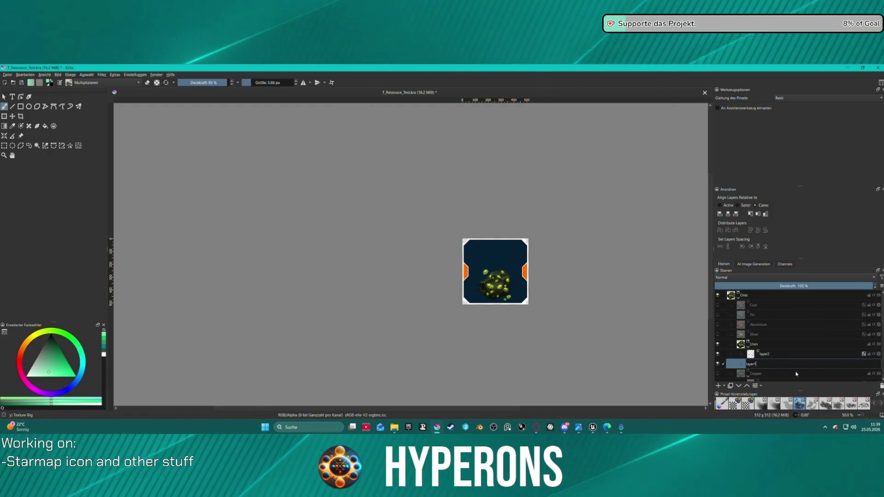
key(Return)
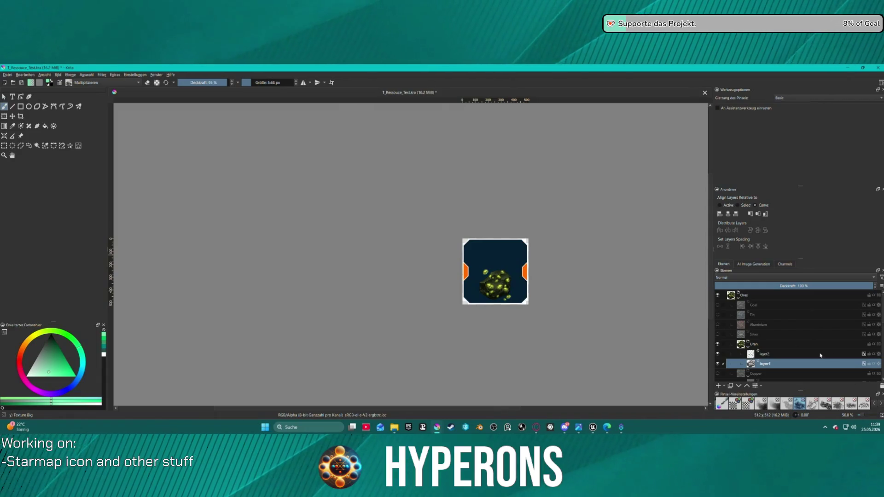
click(799, 314)
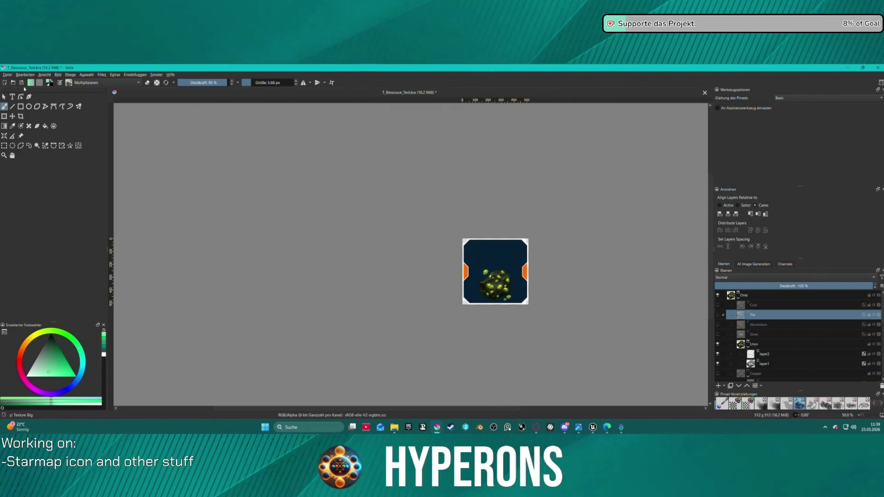
click(7, 75)
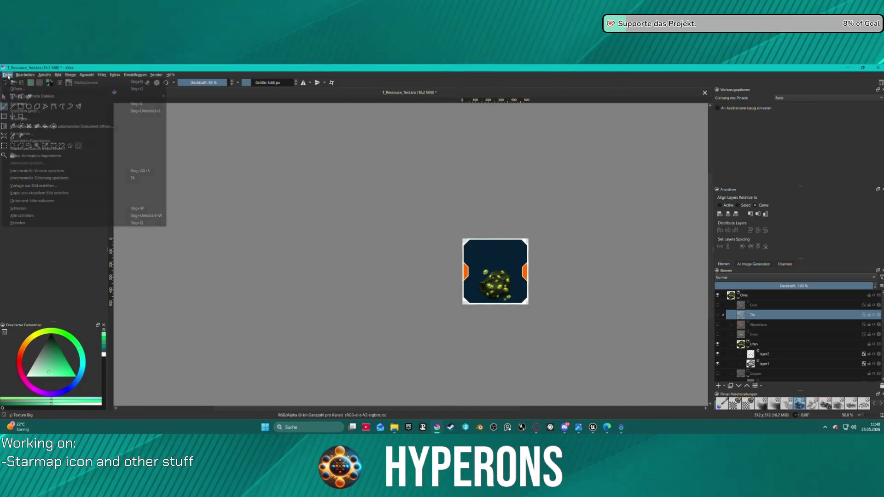
- Export the icon as T_Resource_Ore_Uran.png, accepting the PNG options
key(Escape)
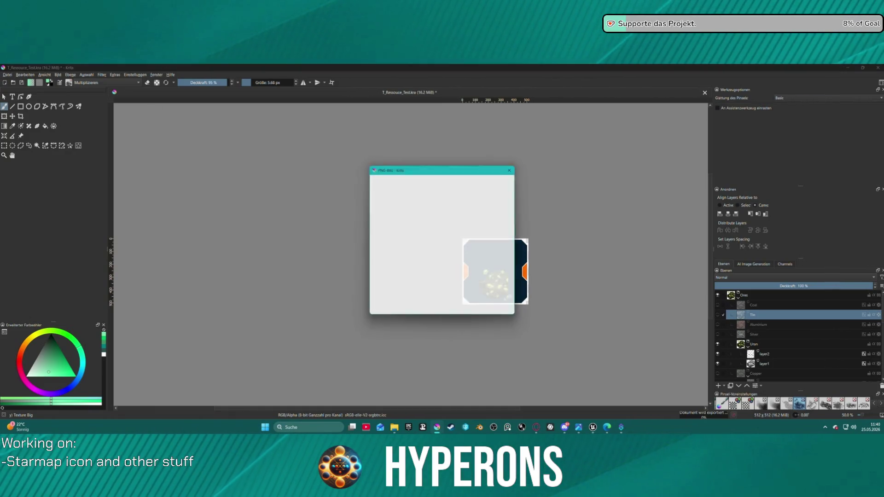
click(482, 313)
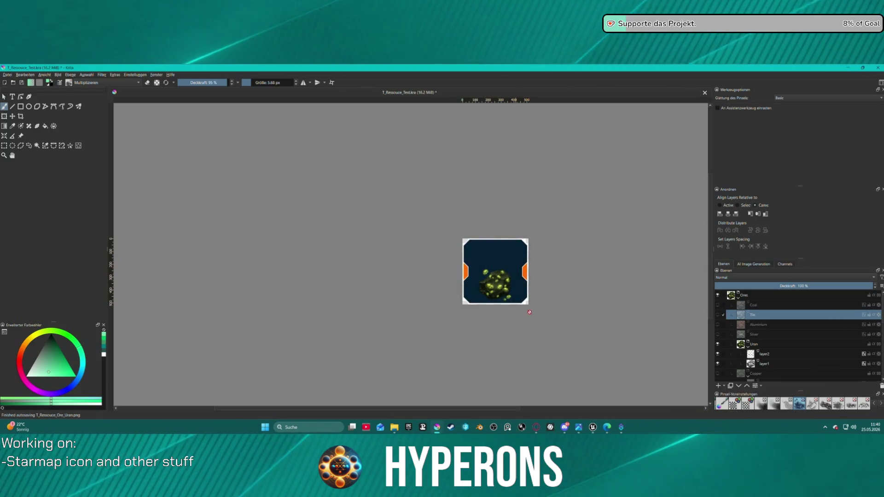
- Duplicate the Uran group with Ctrl+J and name the copy Magnesium
click(768, 345)
mouse_move(786, 346)
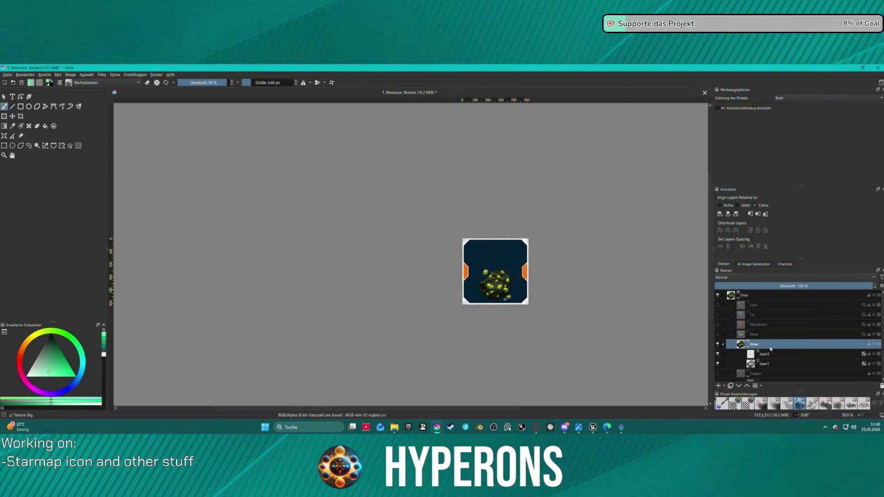
key(ctrl+j)
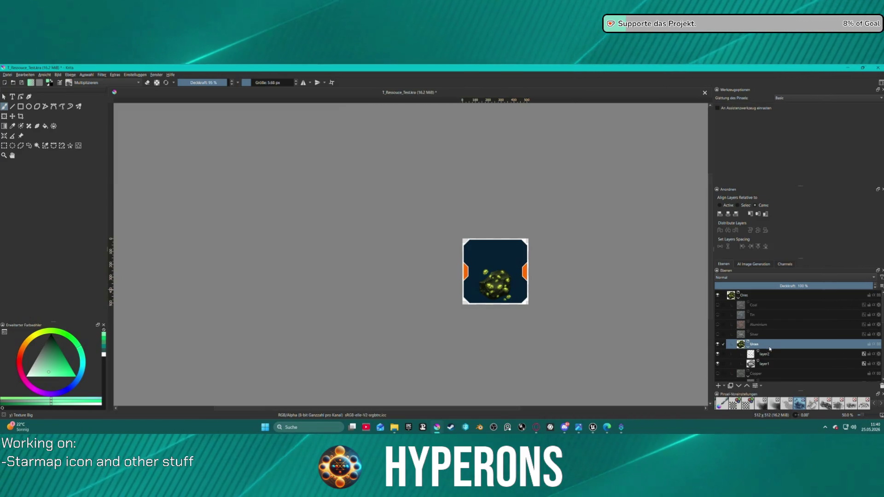
double_click(768, 347)
text(Magnesium)
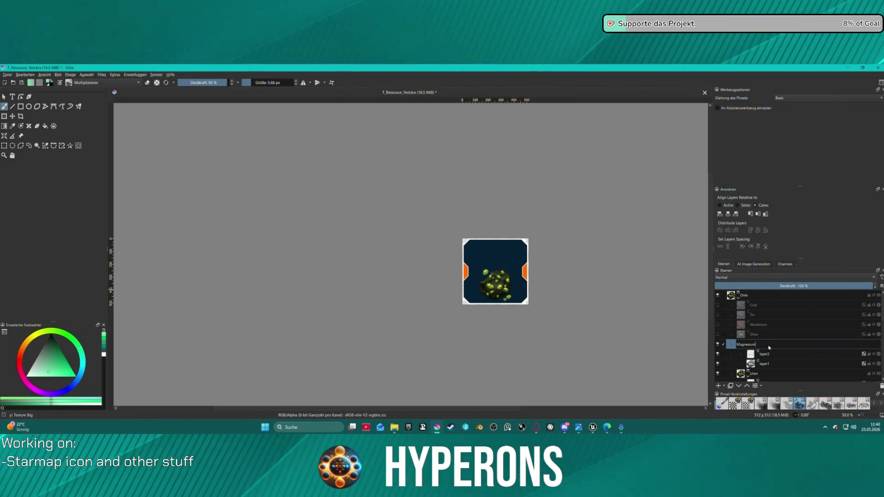
key(Return)
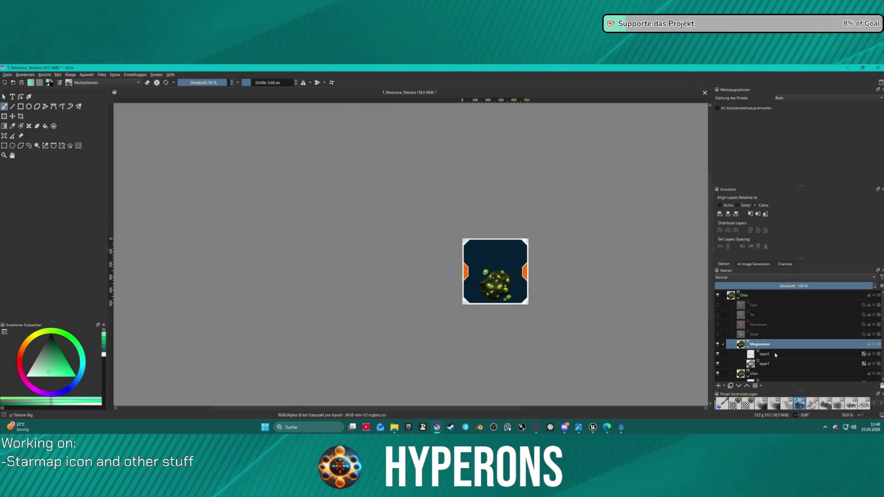
click(776, 355)
double_click(773, 365)
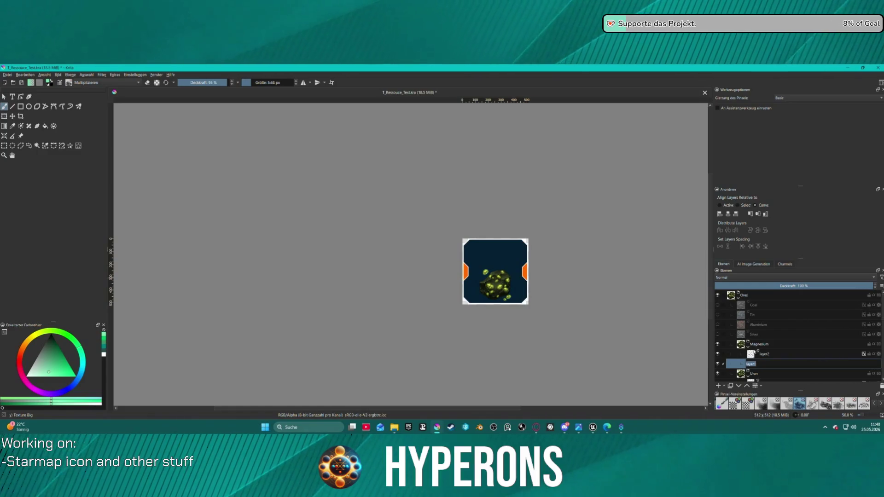
key(Return)
right_click(762, 368)
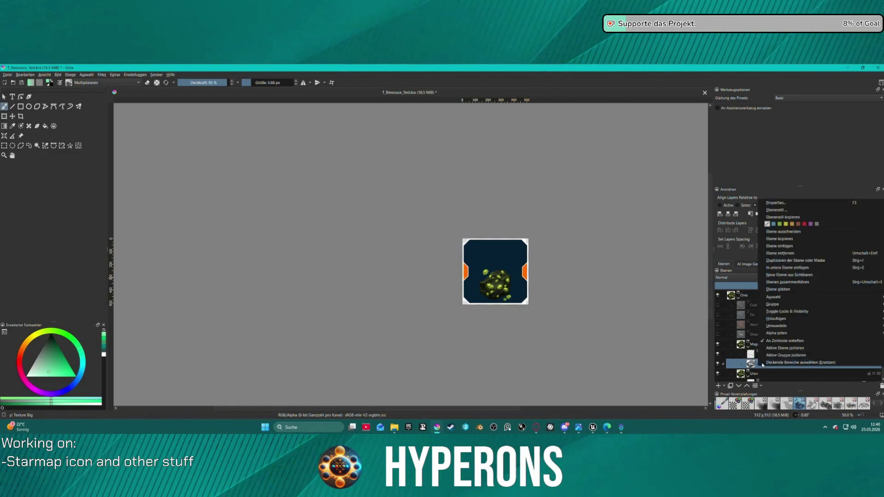
- Change Magnesium layer1's colour overlay to light grey #A6A6A6 and apply it
click(783, 205)
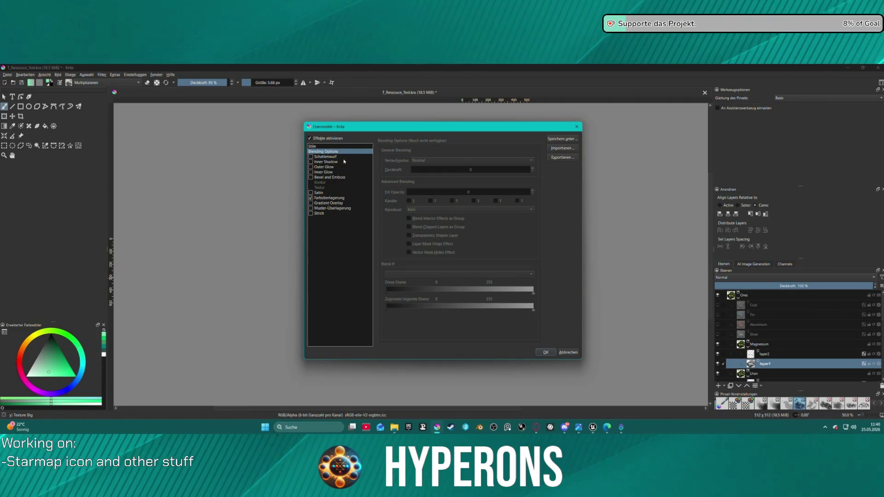
click(330, 202)
click(334, 198)
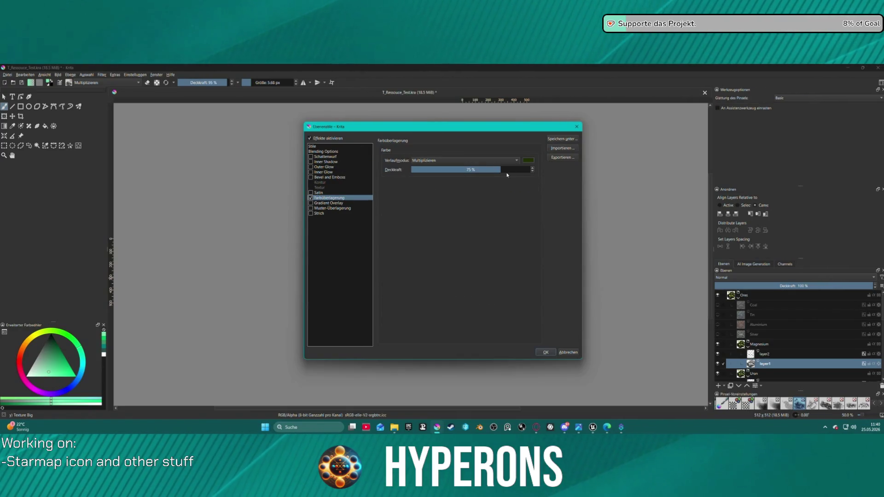
click(528, 160)
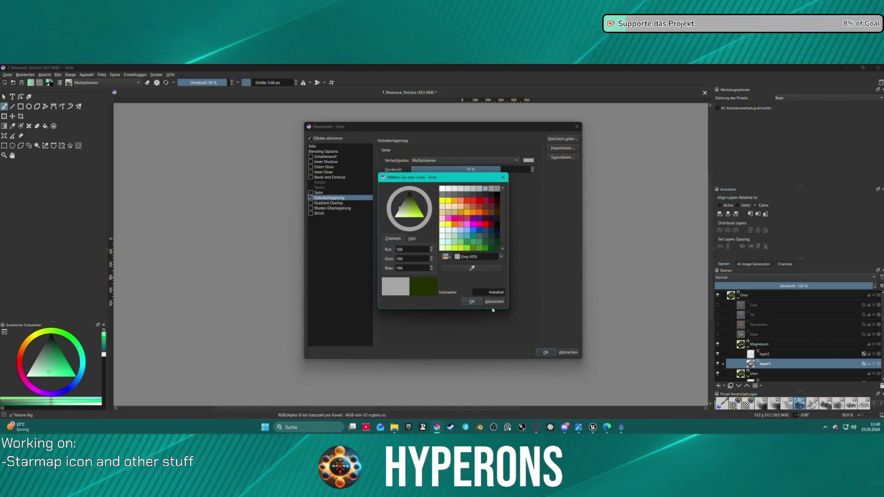
click(472, 301)
click(546, 352)
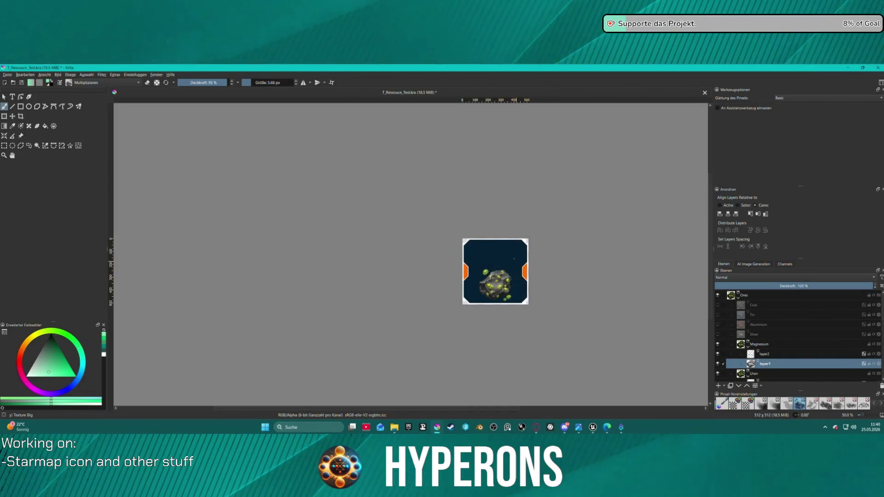
key(plus)
key(plus)
key(plus)
click(765, 354)
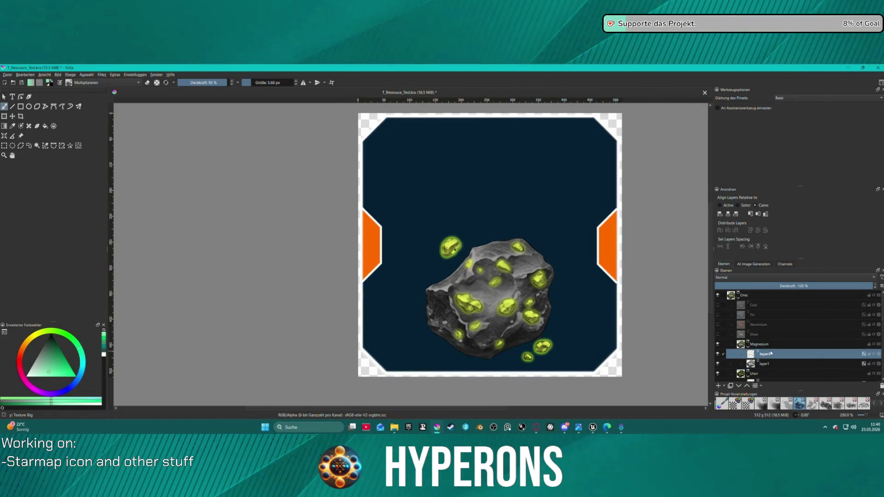
- Set layer2's colour overlay to light grey #E6E6E6 so the crystals turn whitish-silver
right_click(771, 354)
click(778, 196)
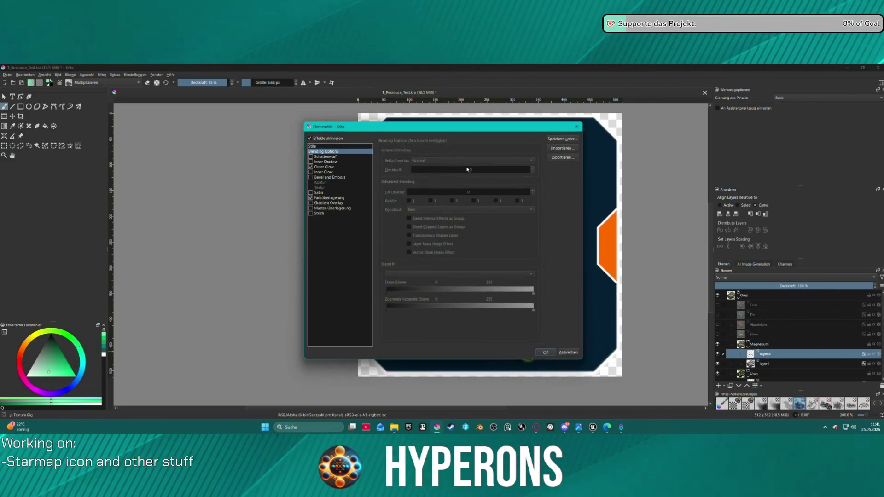
click(324, 166)
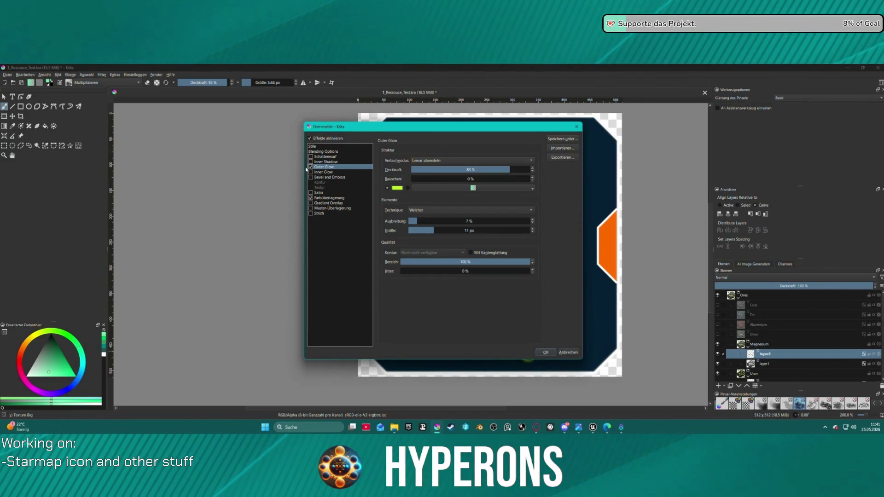
click(330, 198)
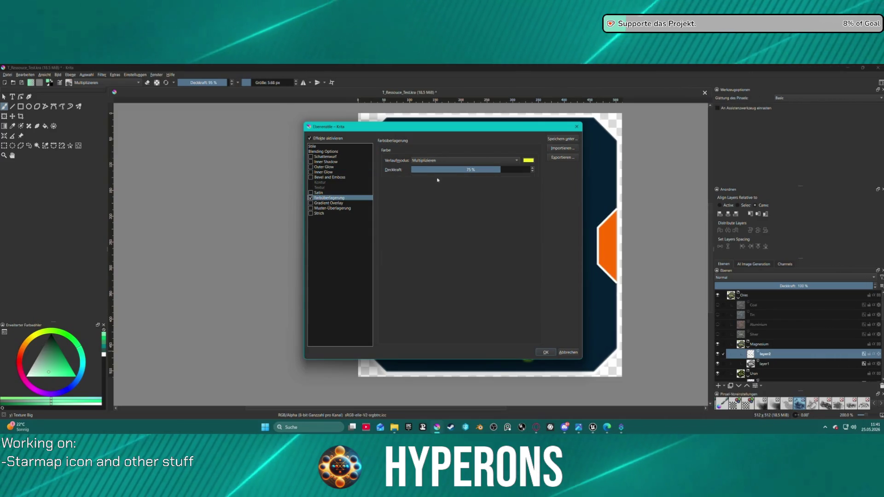
click(528, 161)
click(454, 189)
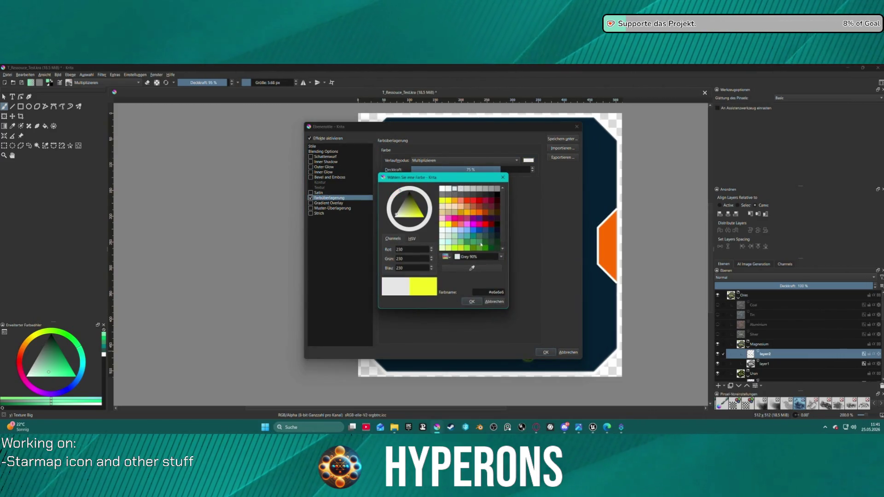
click(471, 301)
click(544, 353)
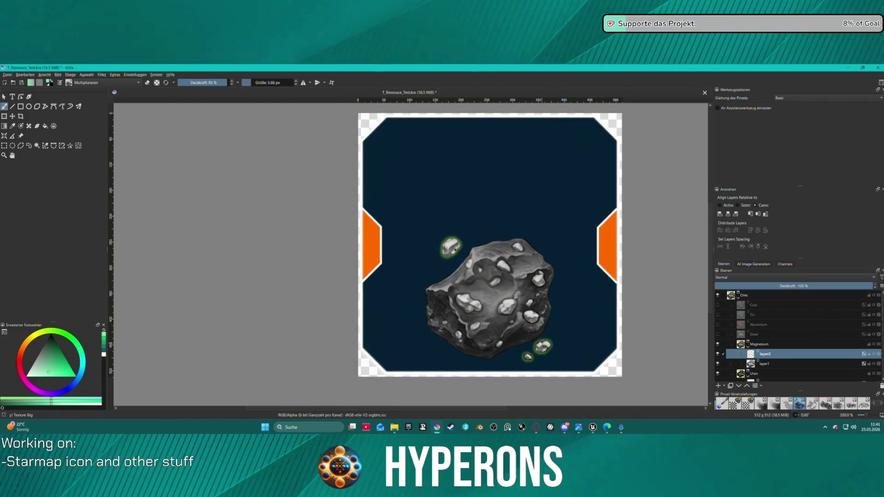
scroll(441, 246, down, 4)
scroll(441, 245, up, 3)
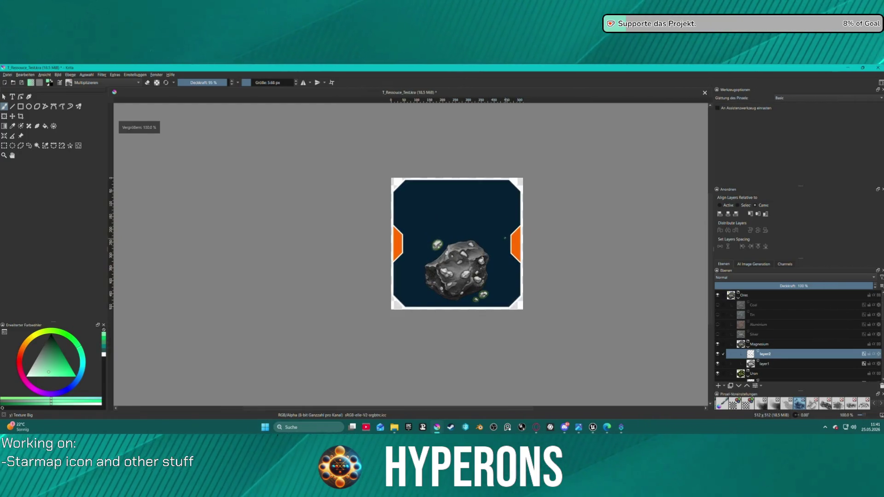
click(769, 368)
- Hide the Uran layer's green glow
mouse_move(768, 369)
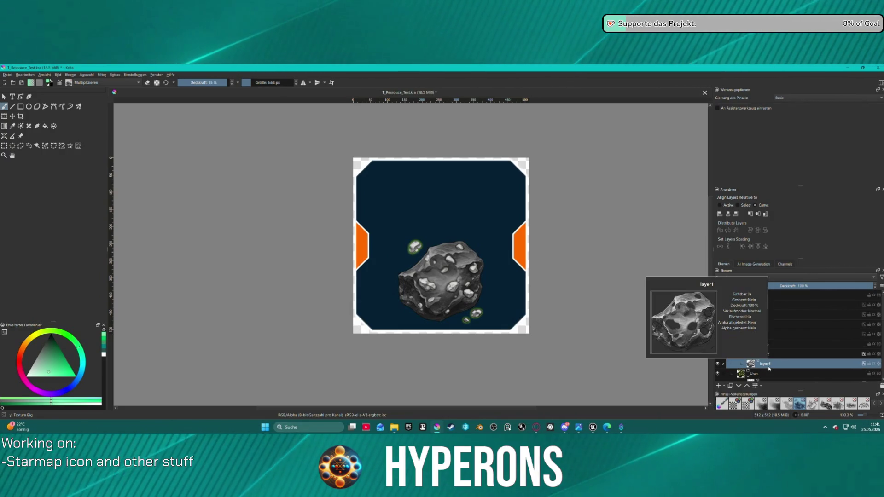
right_click(758, 354)
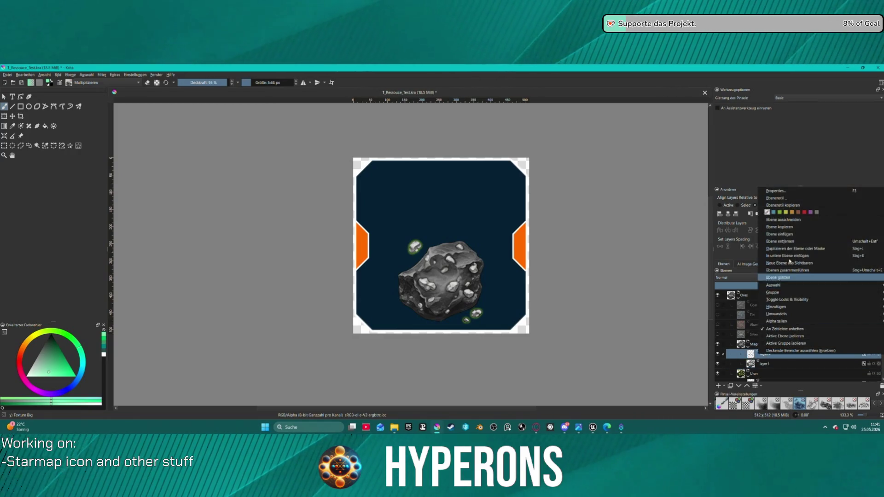
click(778, 198)
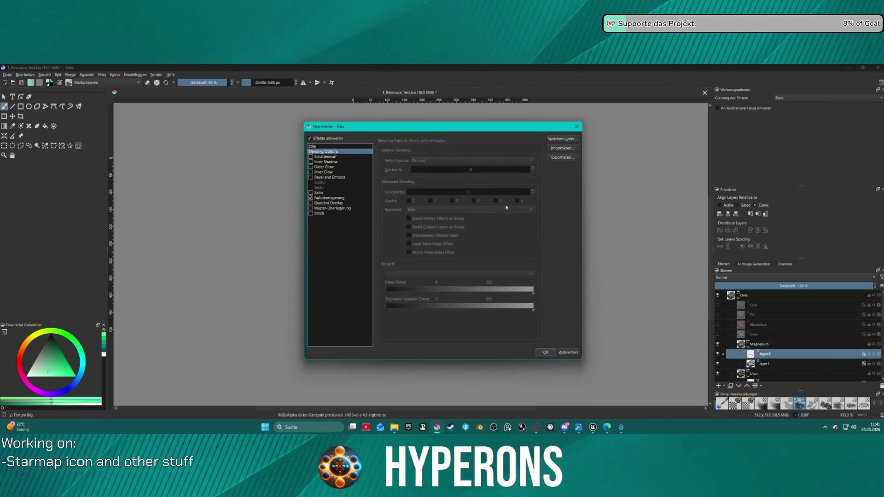
mouse_move(482, 129)
mouse_down()
mouse_move(306, 145)
mouse_move(217, 127)
mouse_move(307, 136)
mouse_up()
click(402, 130)
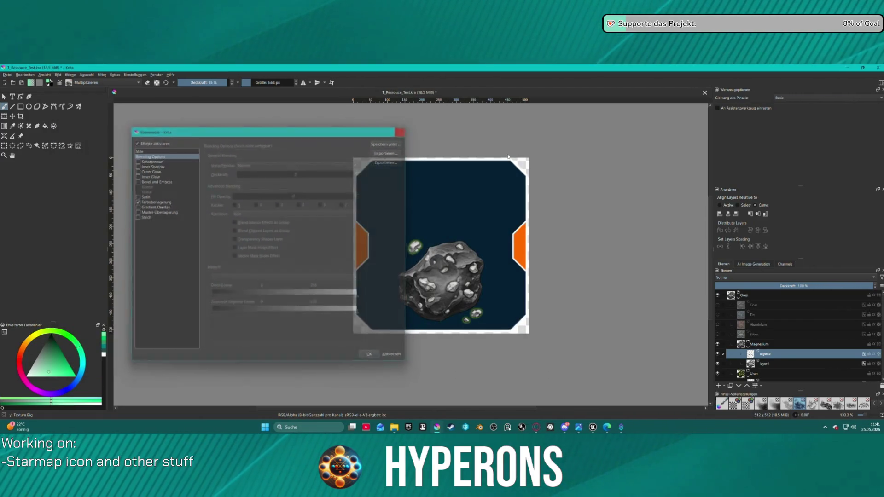
click(736, 365)
click(717, 374)
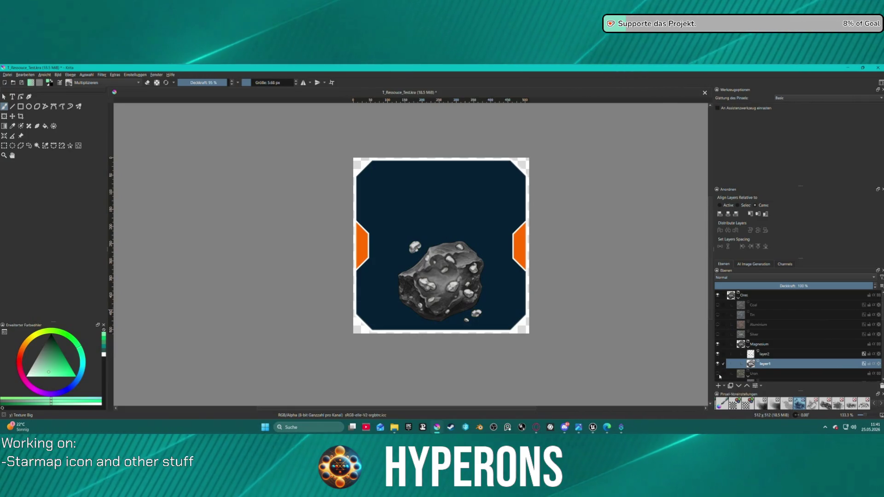
scroll(461, 209, down, 2)
scroll(461, 209, up, 2)
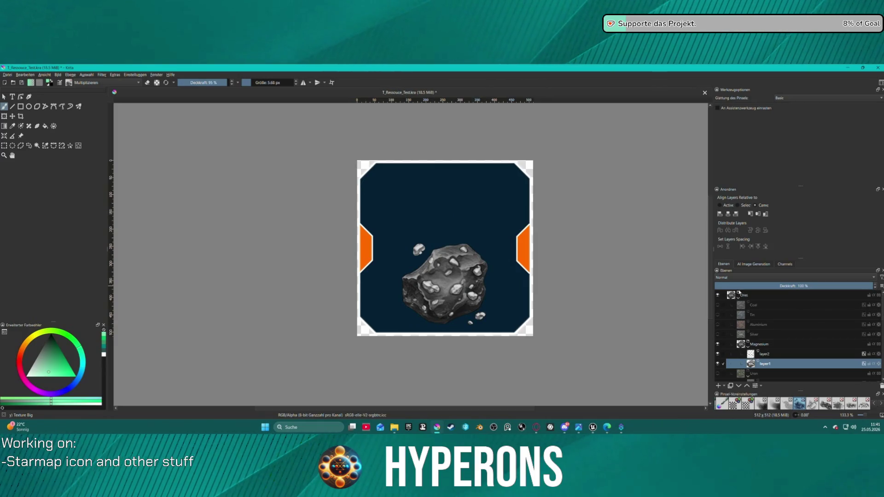
- Set layer2's white colour overlay to Screen blend mode at 70% opacity
click(764, 354)
right_click(764, 355)
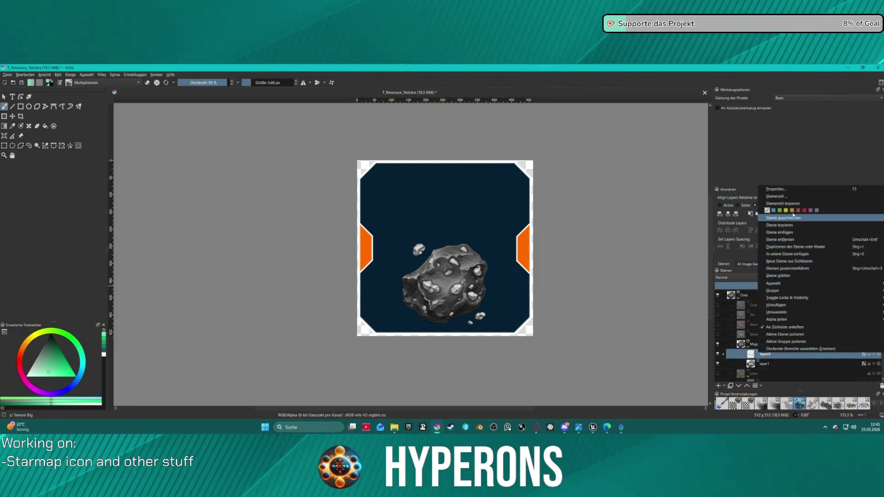
click(796, 197)
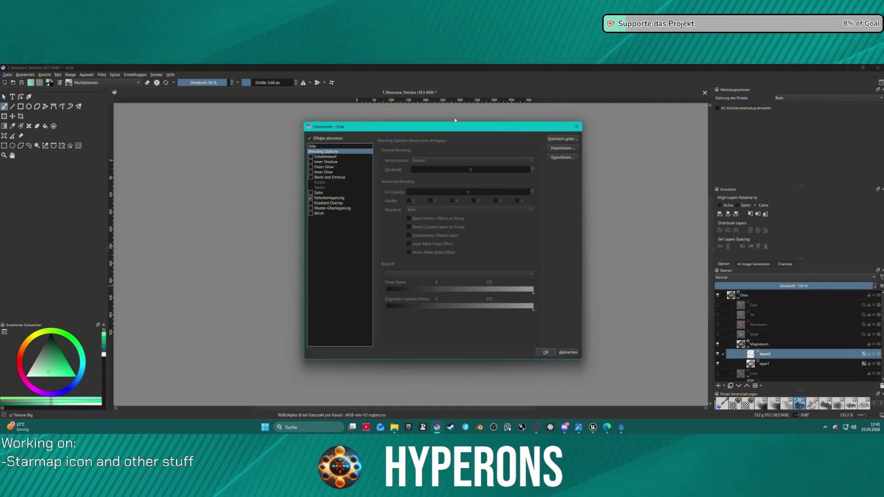
mouse_move(444, 126)
mouse_down()
mouse_move(132, 126)
mouse_move(145, 122)
mouse_up()
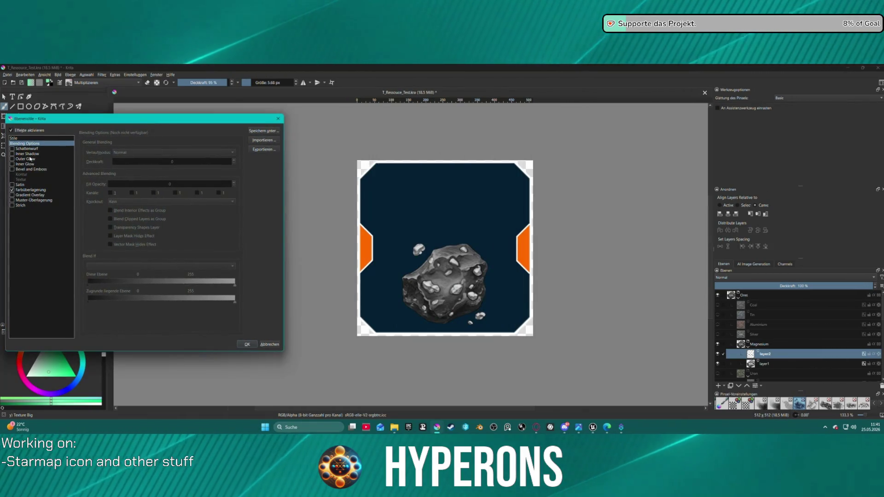
click(37, 192)
click(229, 153)
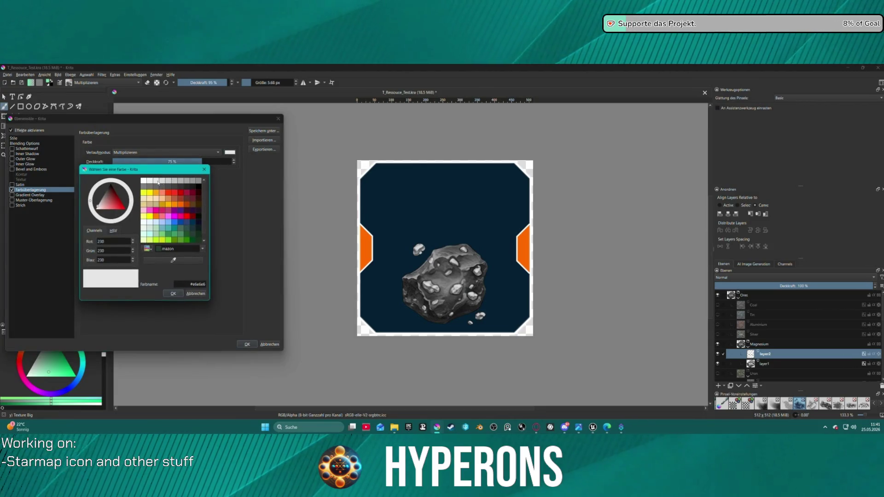
click(170, 294)
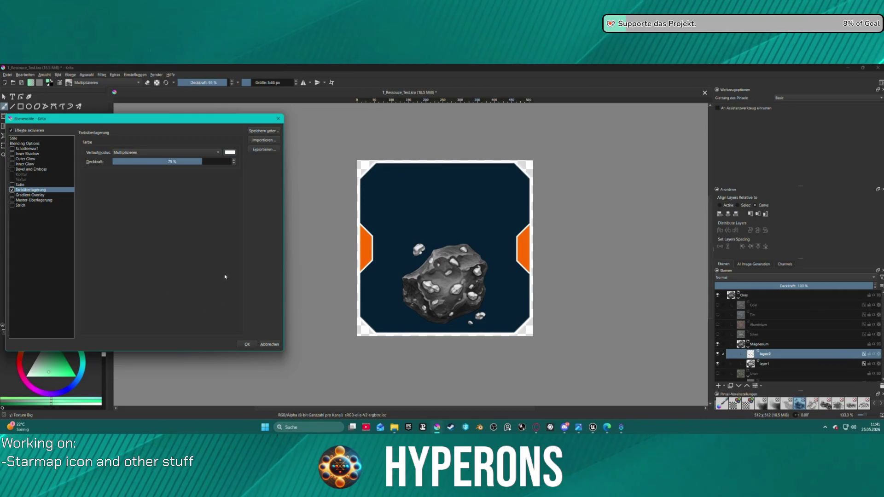
click(174, 153)
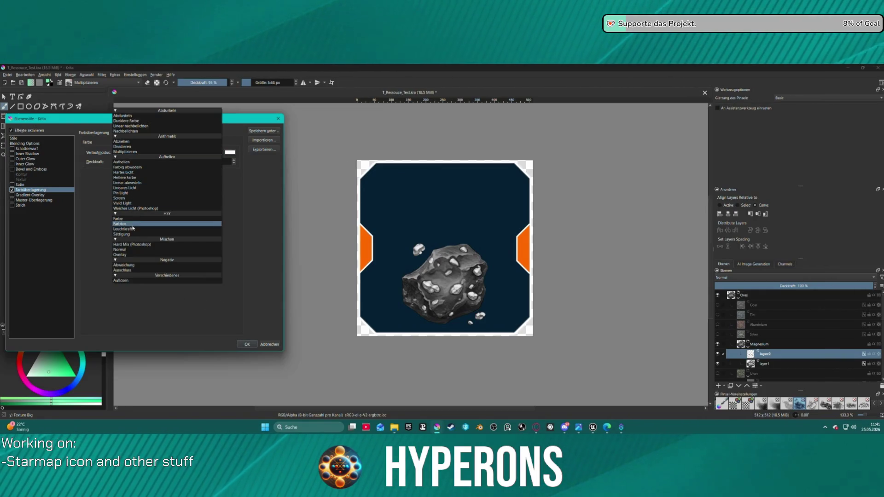
click(138, 198)
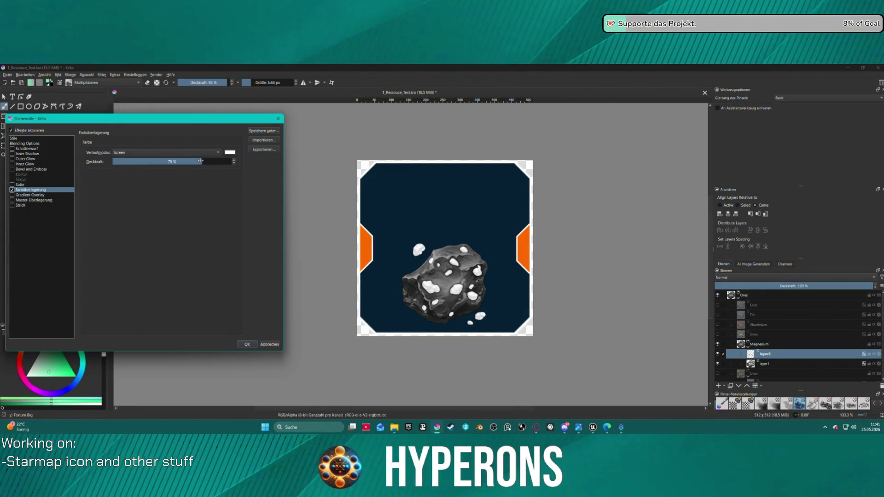
click(196, 162)
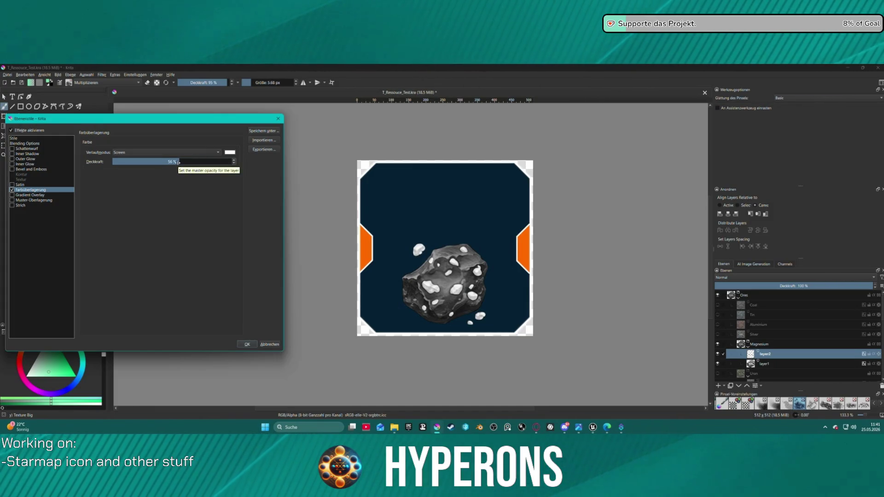
key(Return)
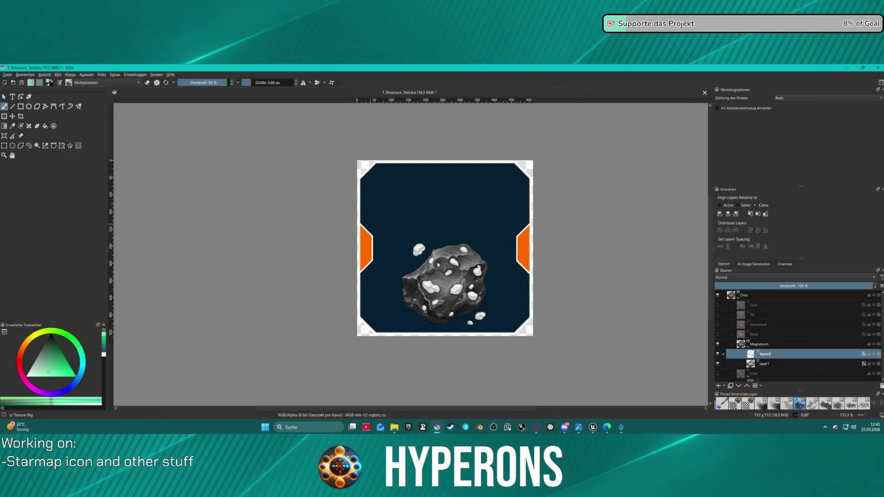
- Export the Magnesium icon via Advanced Export as T_Resource_Ore_Magnesium.png
key(minus)
key(minus)
key(minus)
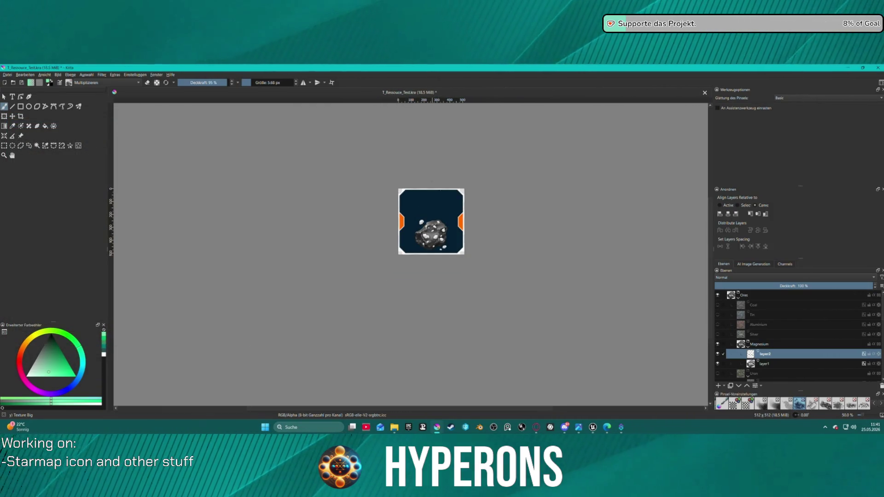
key(1)
click(7, 74)
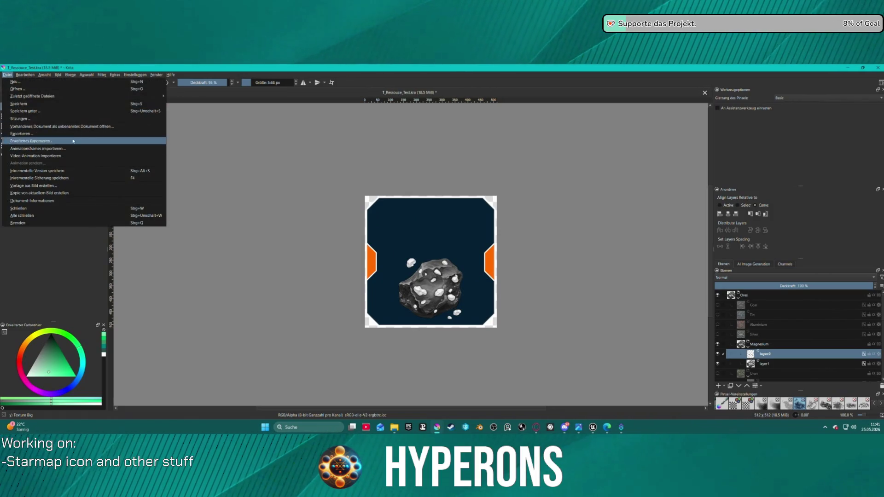
key(Escape)
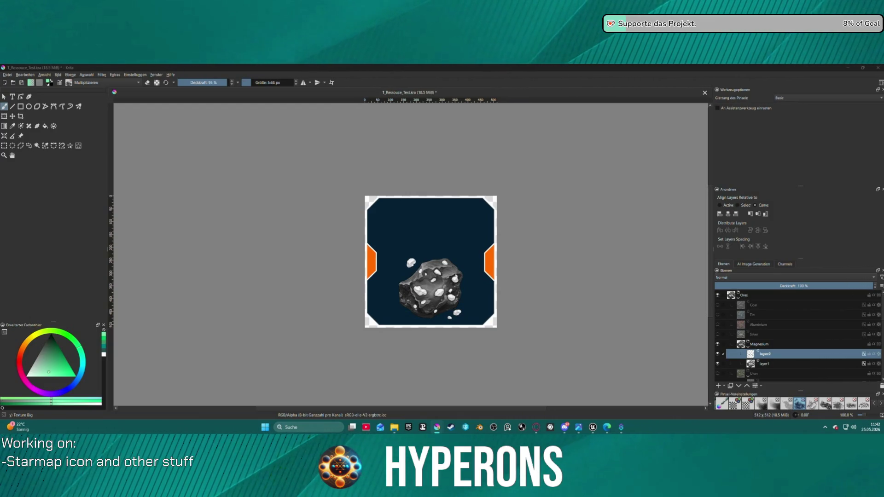
key(Return)
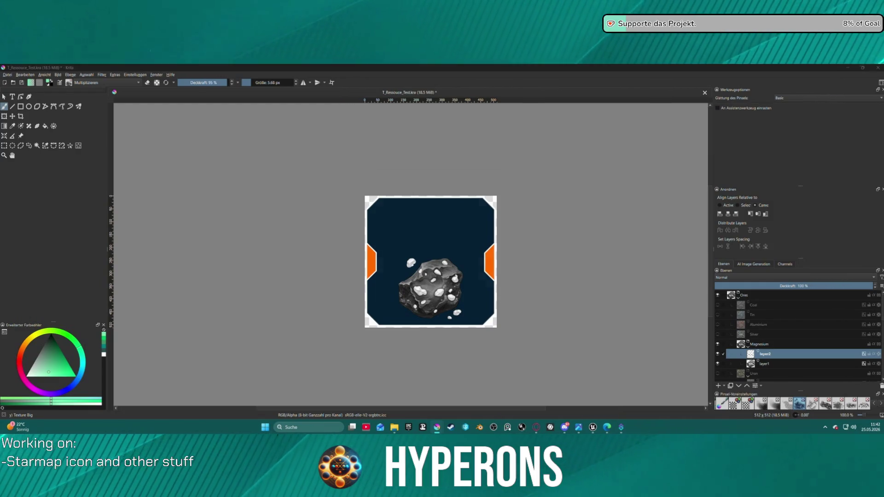
click(491, 312)
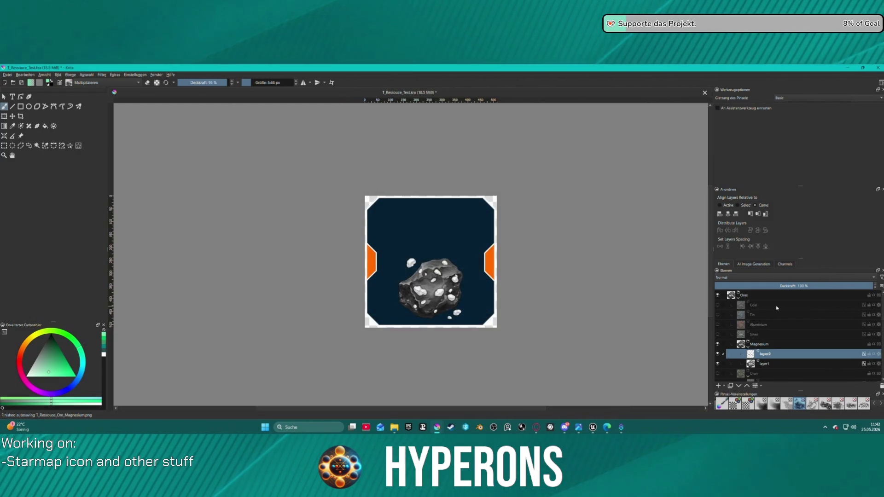
click(782, 345)
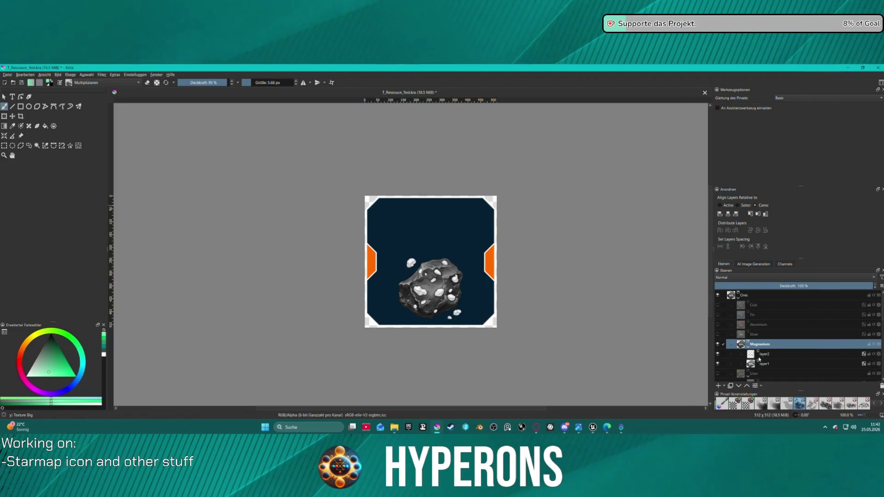
- Duplicate the Magnesium group with Ctrl+J and rename the copy Phosphor
key(ctrl+j)
double_click(767, 344)
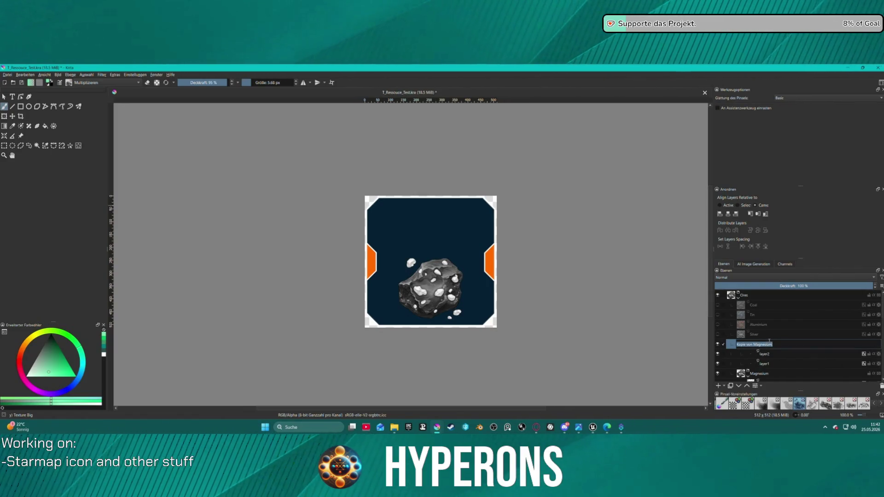
text(P)
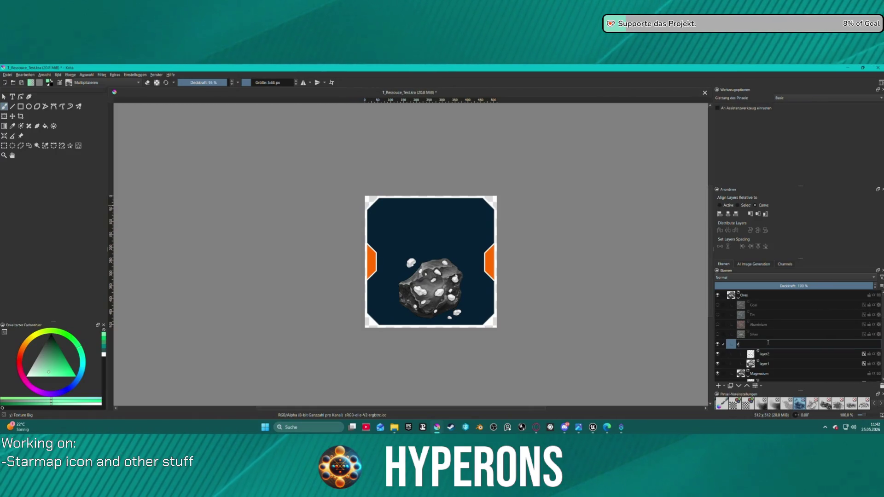
text(hos)
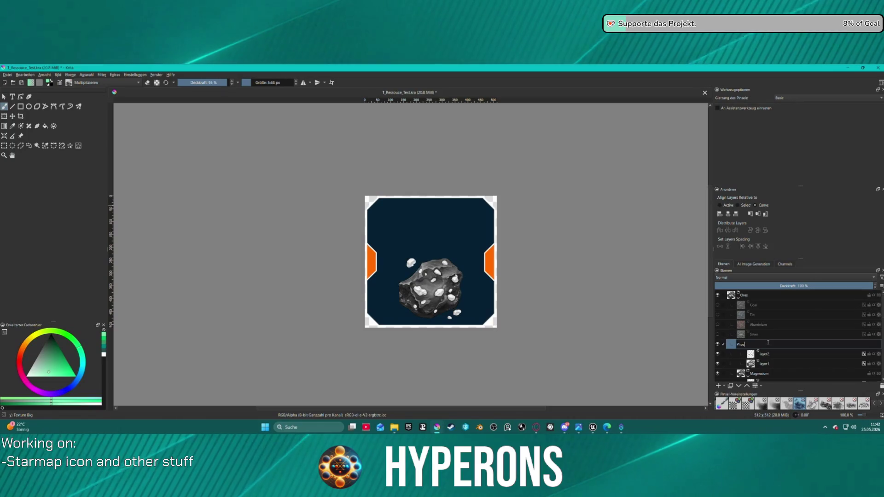
text(phor)
key(Return)
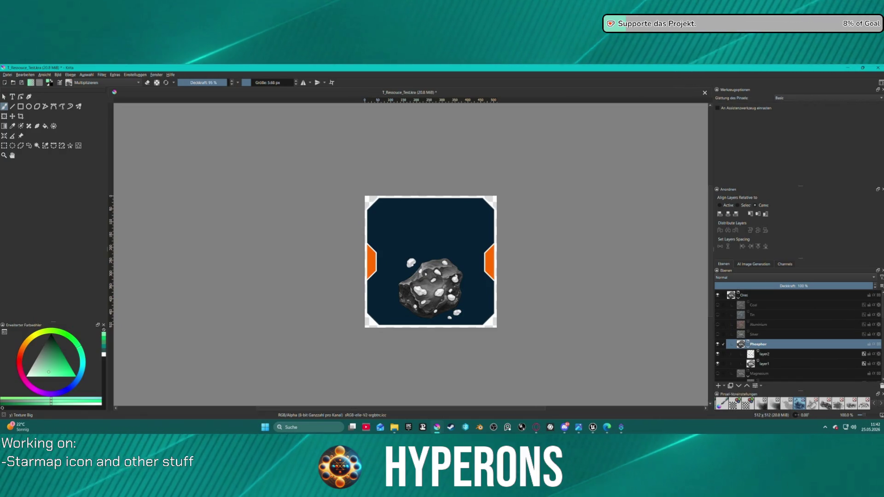
click(772, 354)
right_click(772, 353)
click(795, 198)
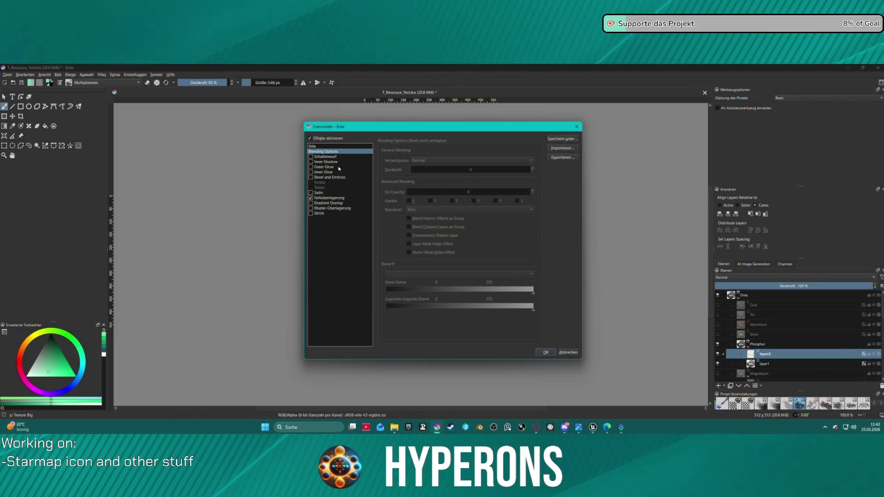
- Pick a pale yellow-green Calamansi colour for layer2's colour overlay, shifted slightly greener
click(330, 172)
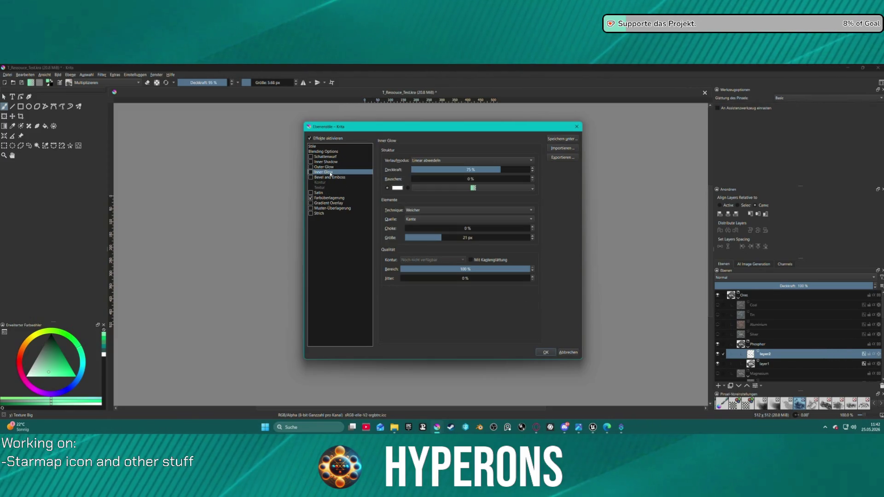
click(329, 198)
click(528, 160)
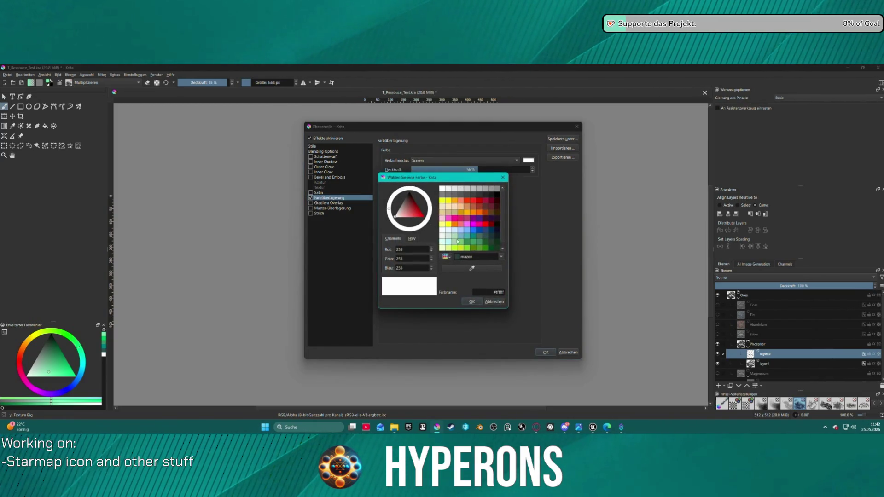
click(443, 249)
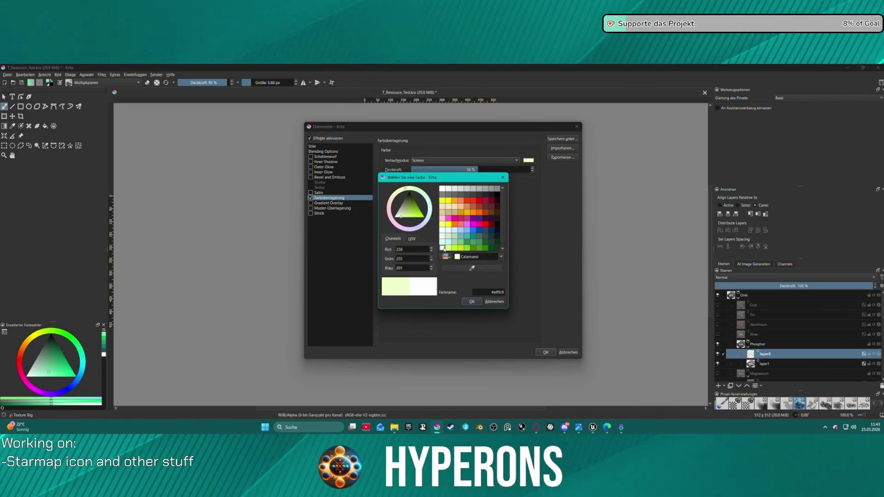
click(470, 302)
drag(439, 128, 207, 112)
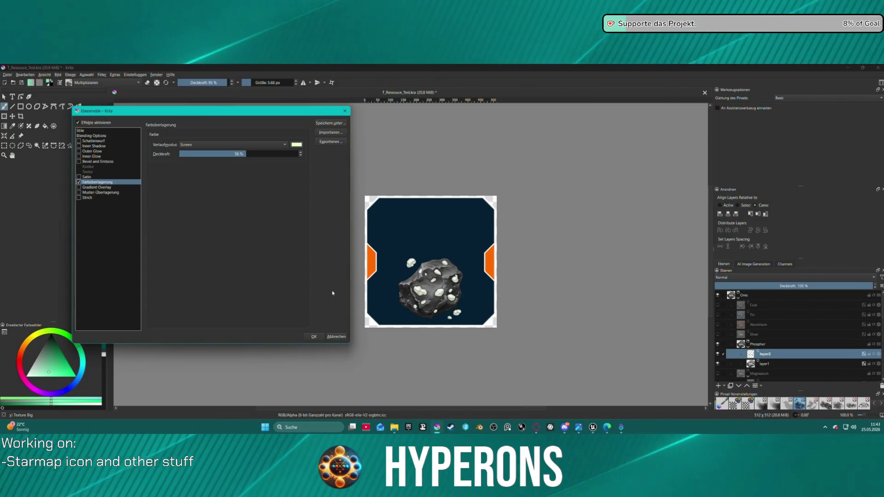
click(296, 145)
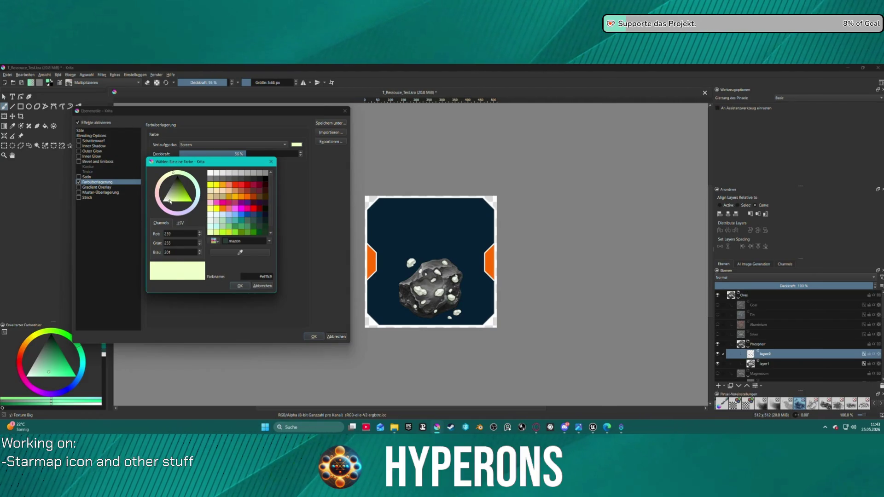
drag(170, 201, 176, 203)
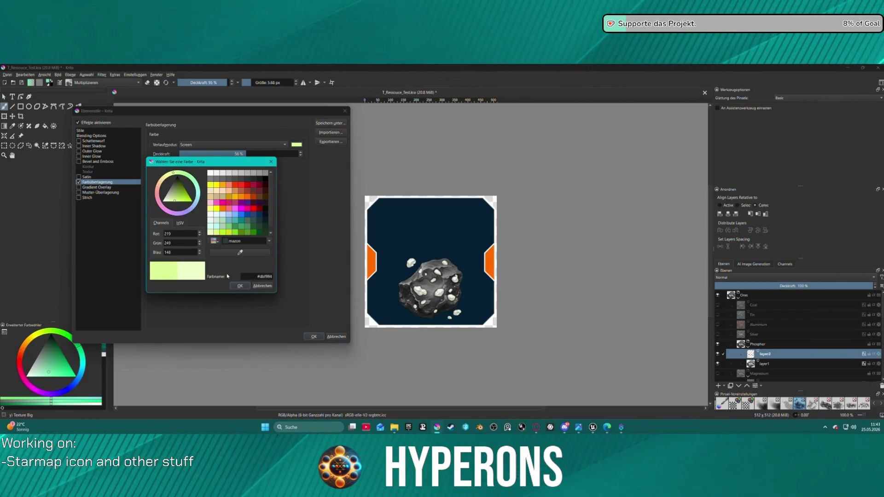
click(236, 287)
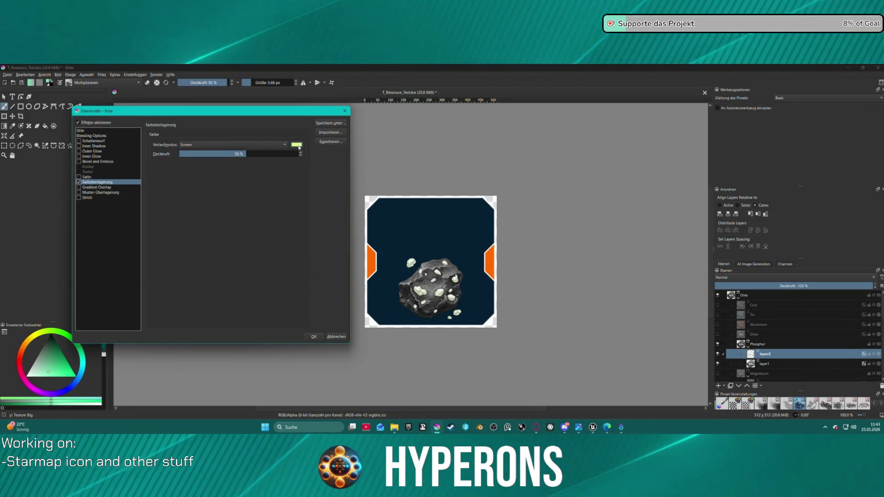
- Set the overlay to Normal blend mode at 37% opacity and apply it
drag(248, 155, 275, 158)
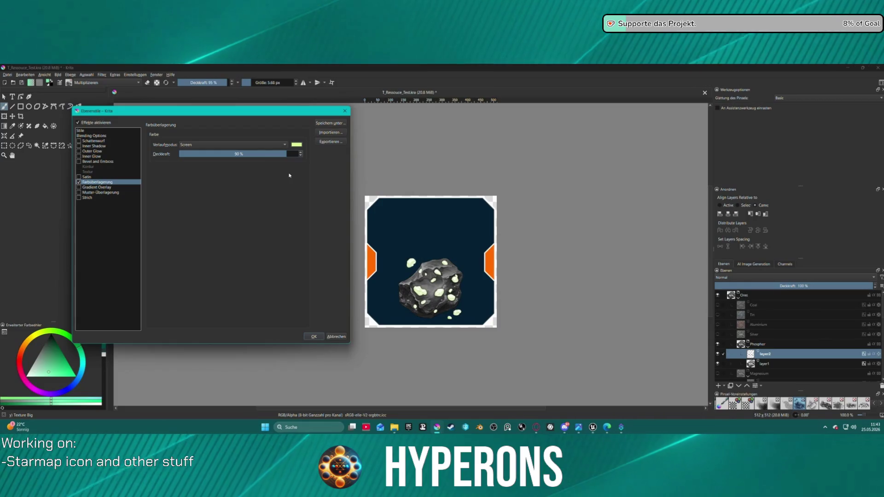
click(264, 145)
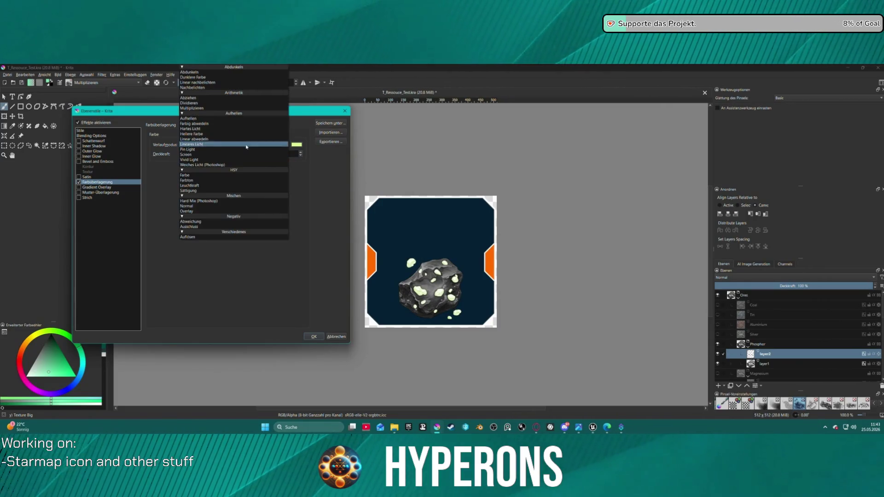
click(206, 110)
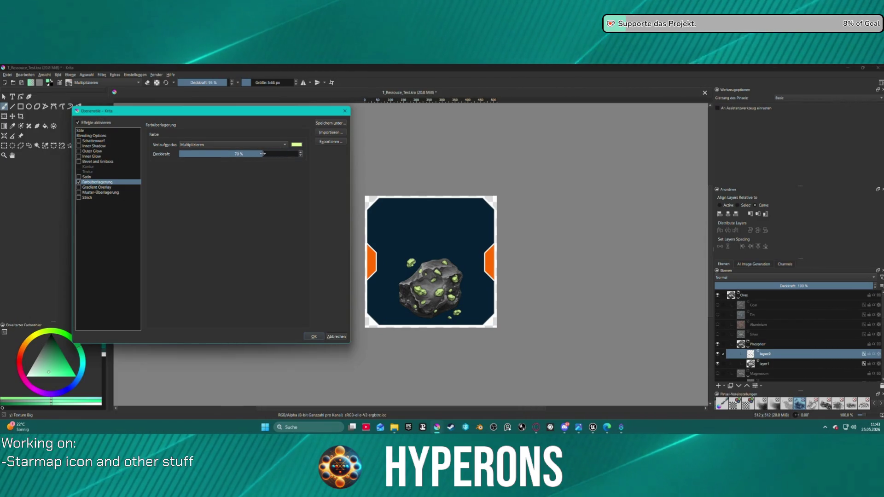
drag(283, 153, 263, 154)
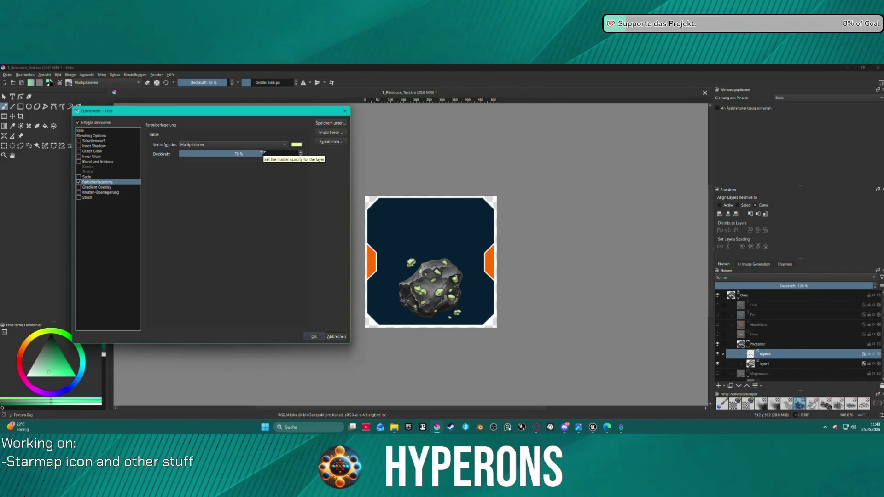
click(247, 143)
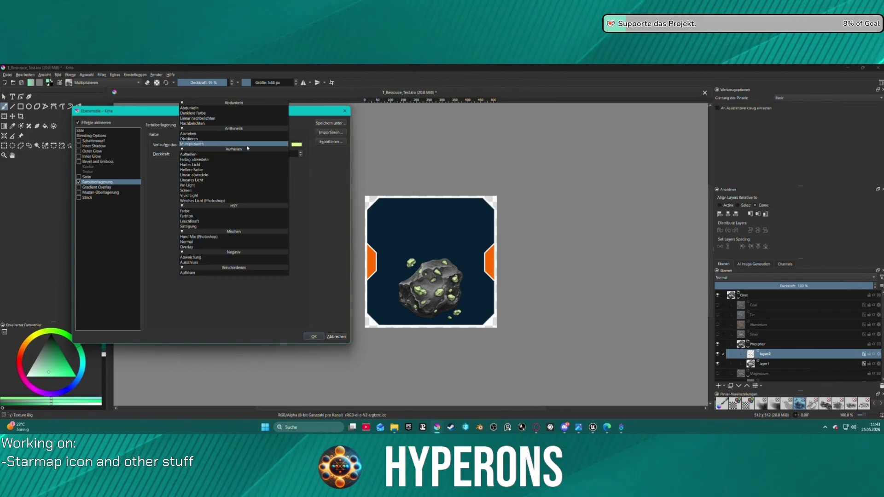
click(291, 240)
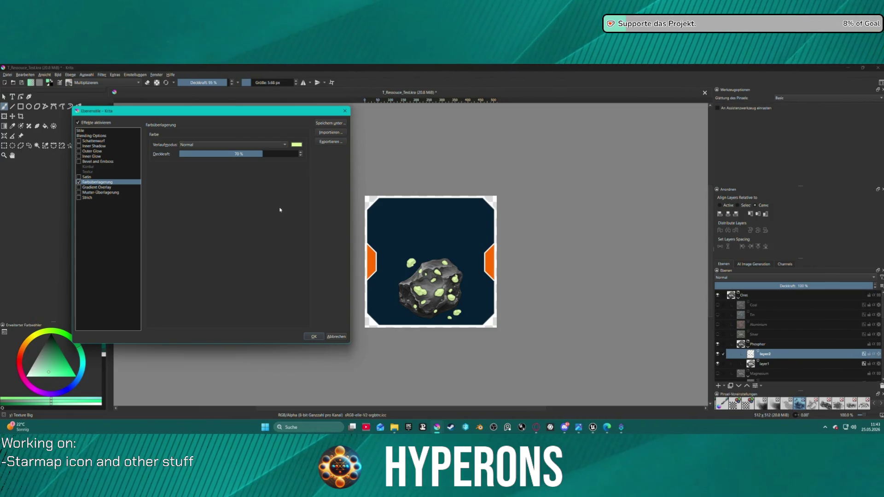
drag(261, 155, 244, 156)
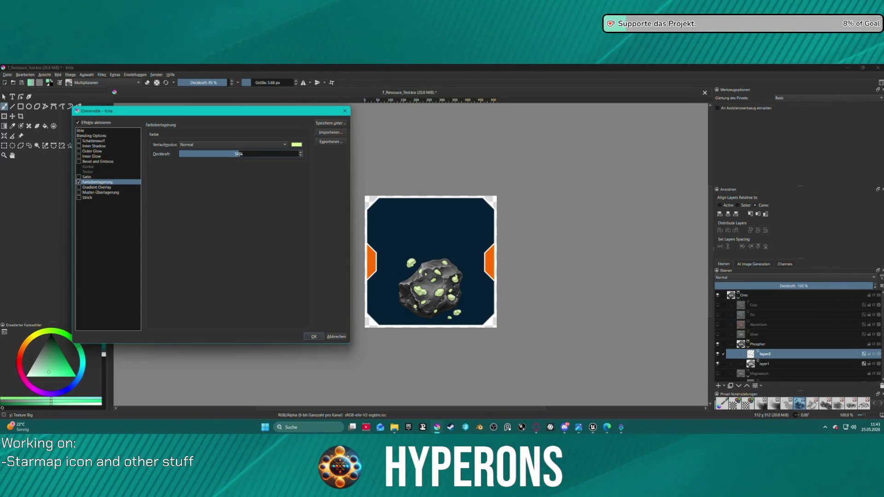
drag(238, 154, 223, 157)
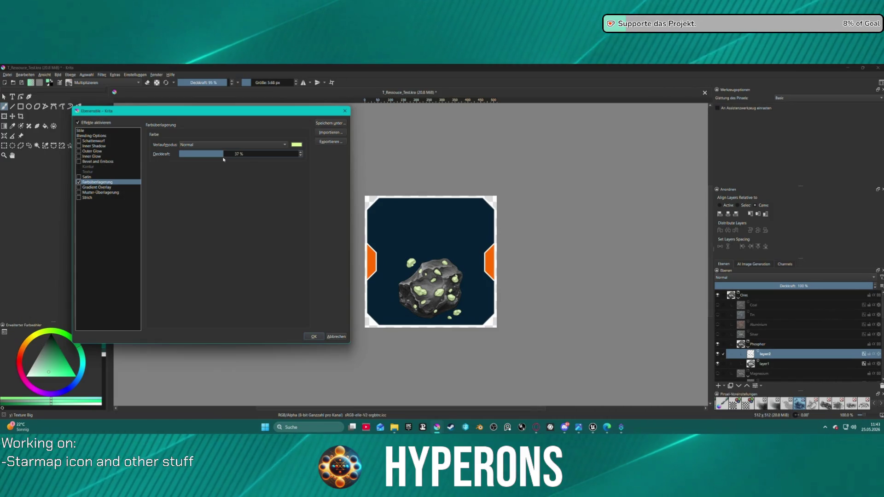
click(314, 337)
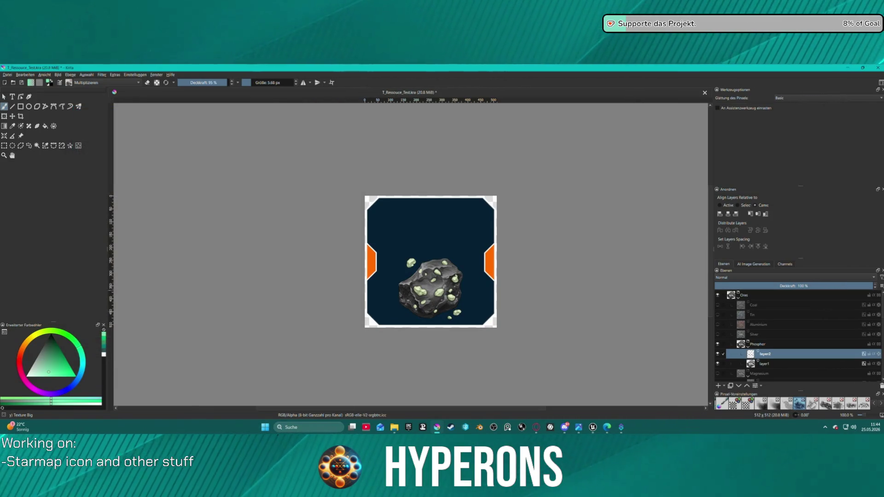
- Give Phosphor's layer1 rock a brown Coconut colour overlay through its layer style
click(763, 366)
right_click(764, 366)
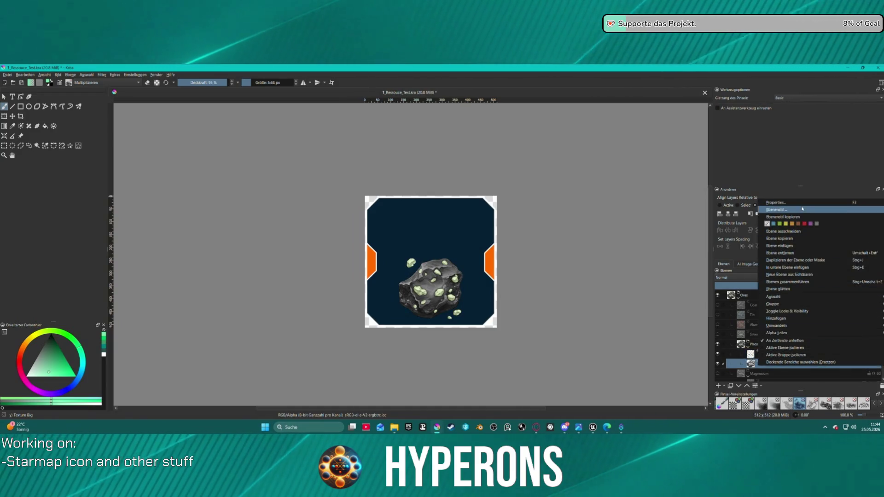
click(782, 209)
click(311, 197)
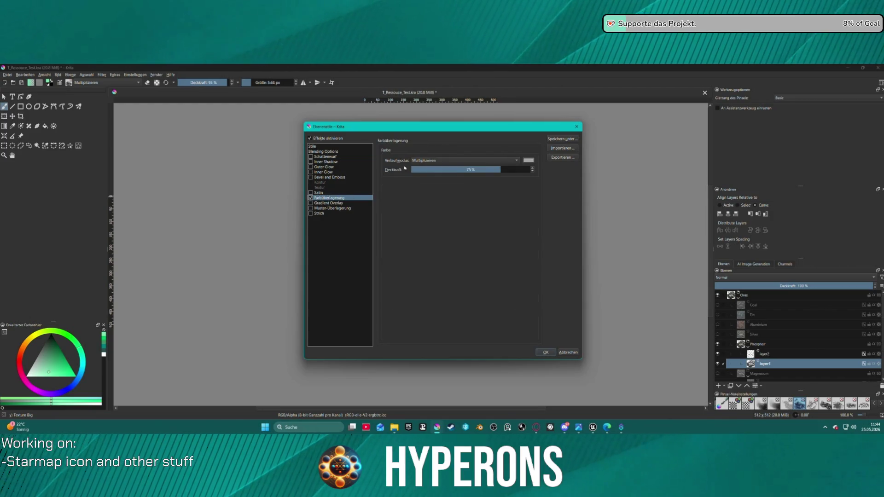
click(528, 160)
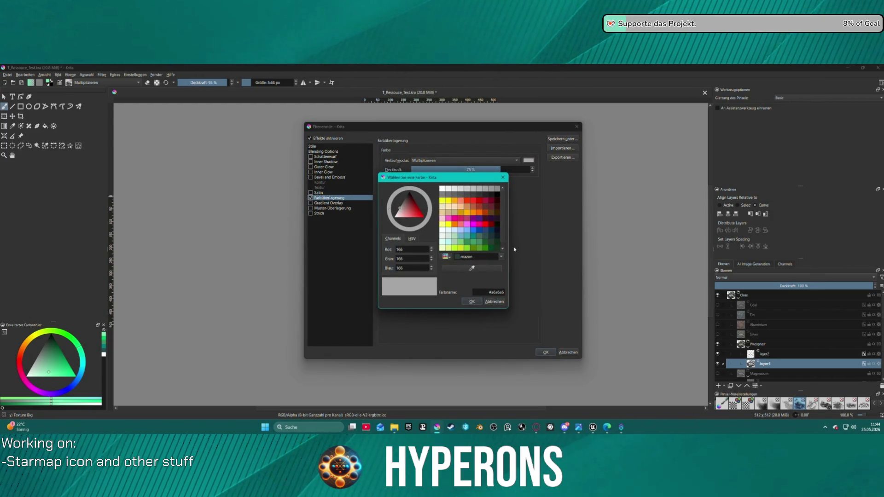
click(494, 302)
drag(403, 127, 147, 125)
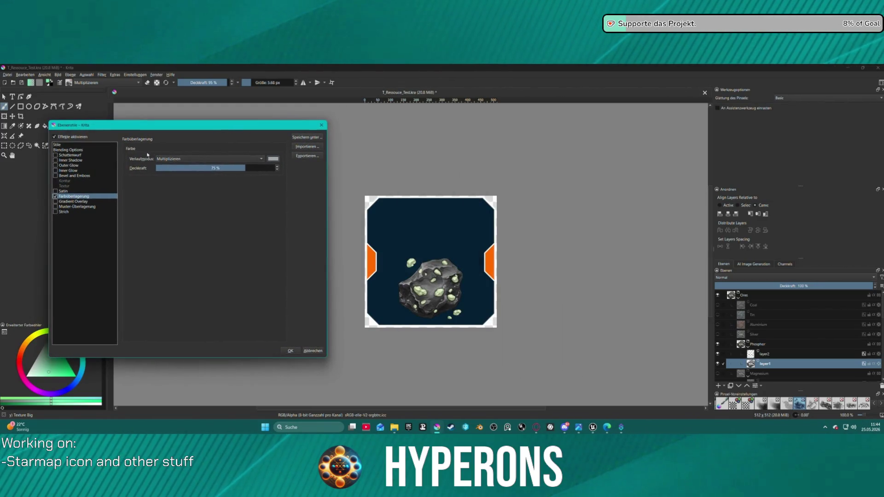
click(278, 158)
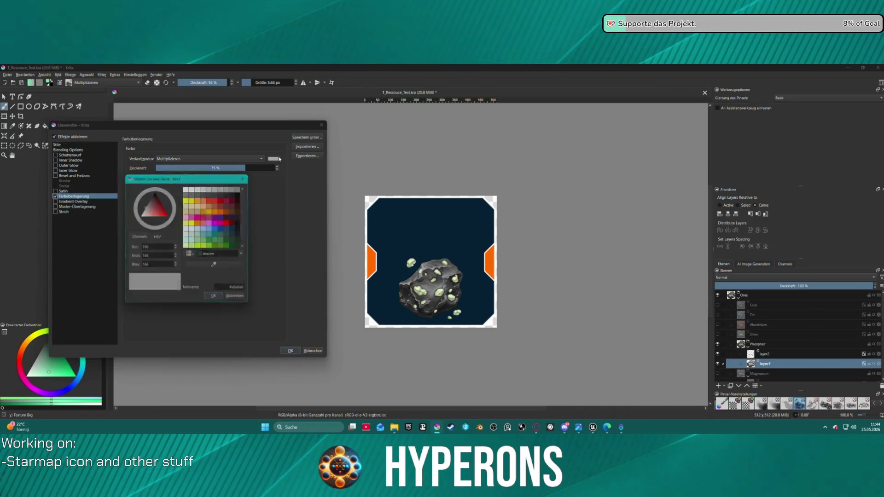
click(193, 210)
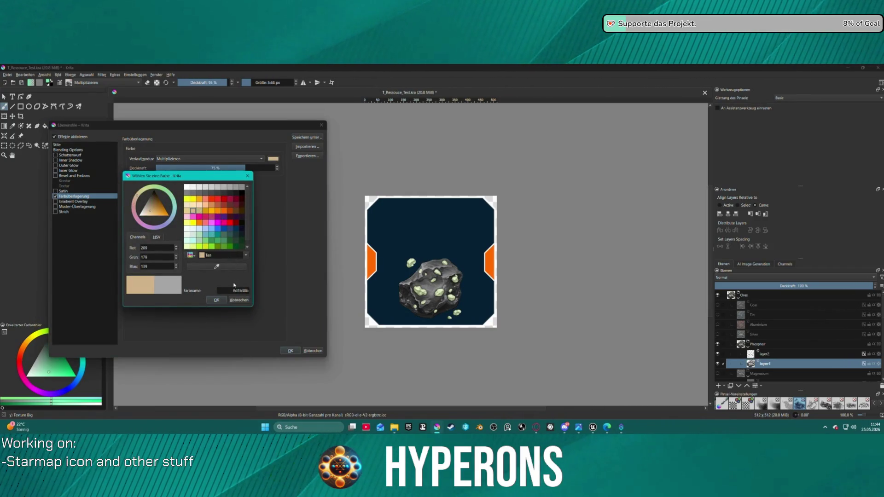
click(205, 210)
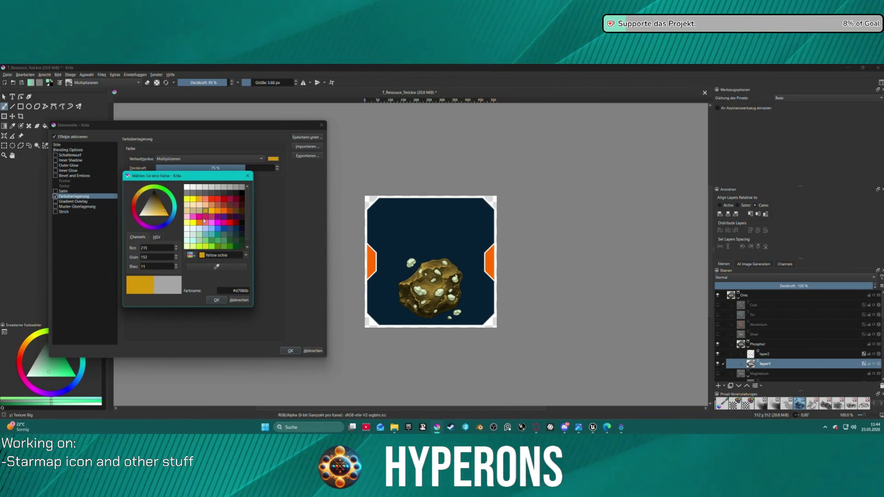
click(235, 212)
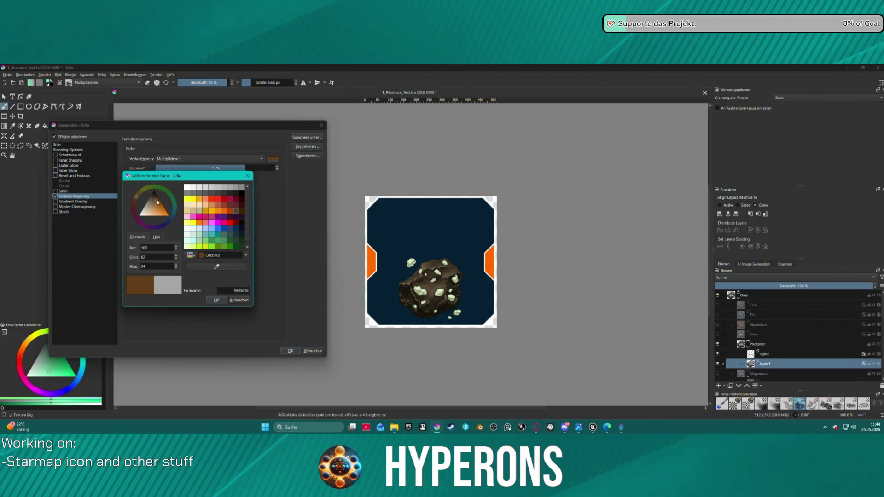
drag(157, 202, 154, 203)
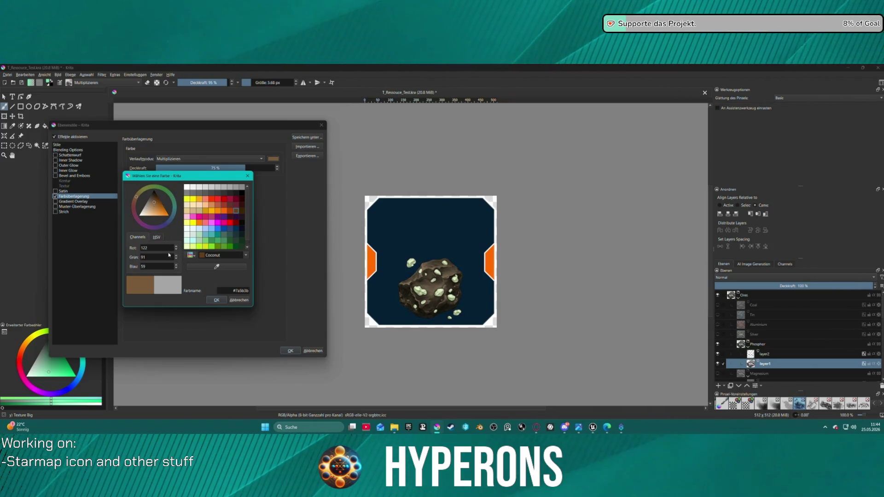
click(216, 301)
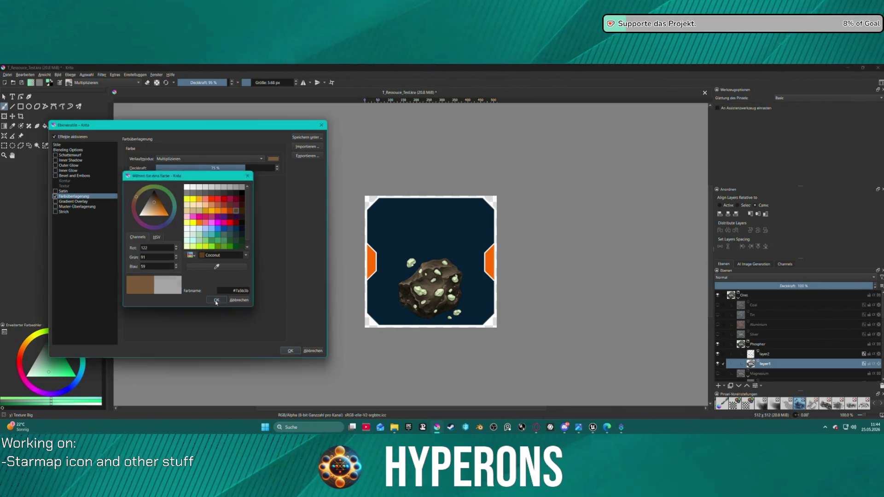
click(290, 350)
scroll(547, 196, down, 2)
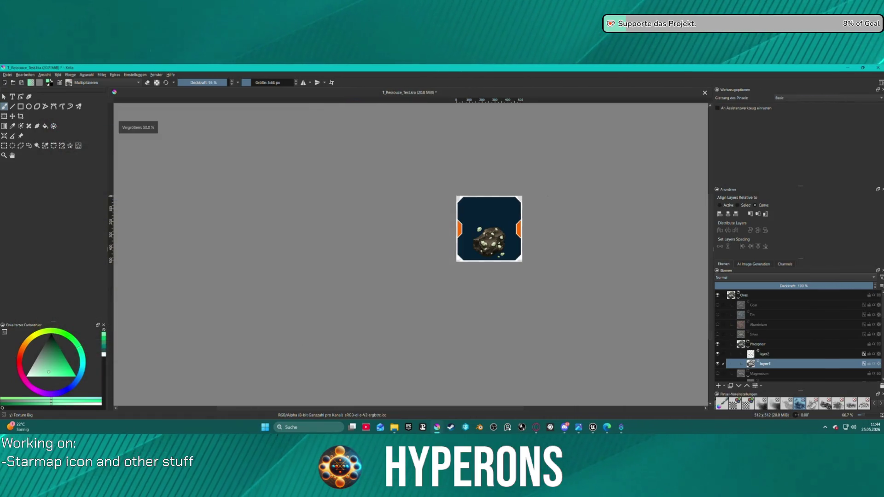
scroll(565, 104, up, 2)
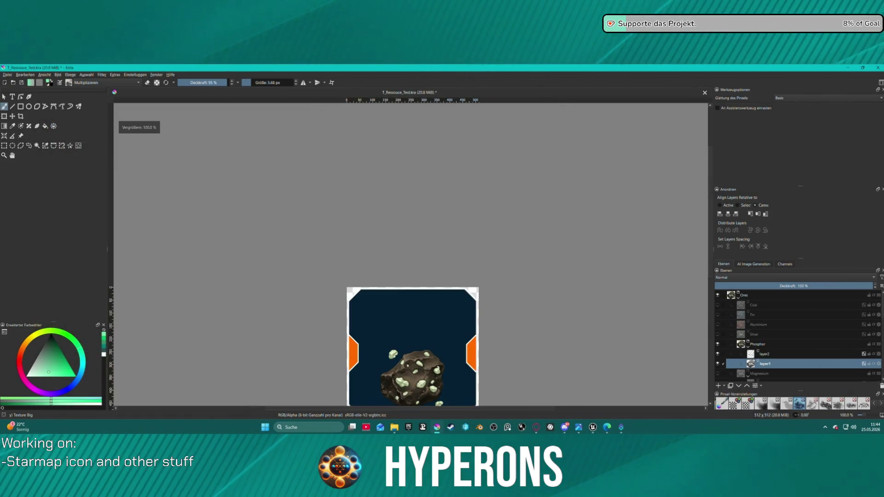
scroll(552, 276, down, 2)
scroll(553, 276, up, 3)
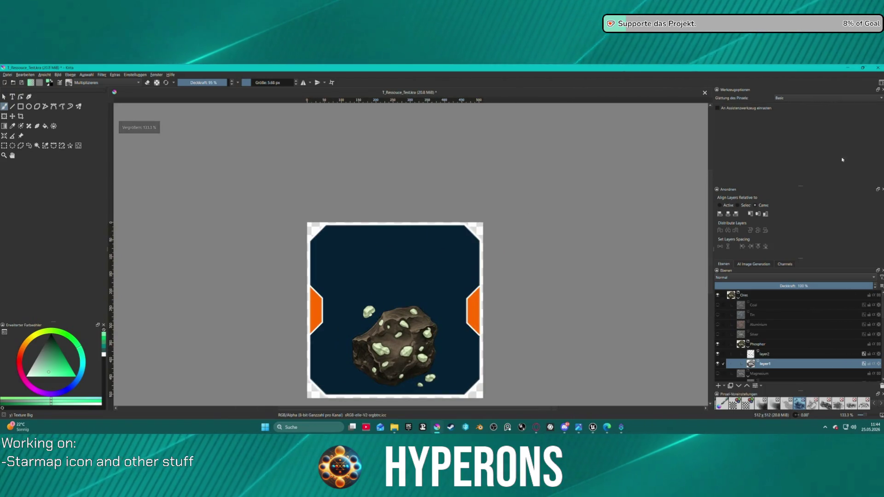
- Refine the rock overlay to the darker, more saturated brown #6f470f at 75% opacity
right_click(765, 365)
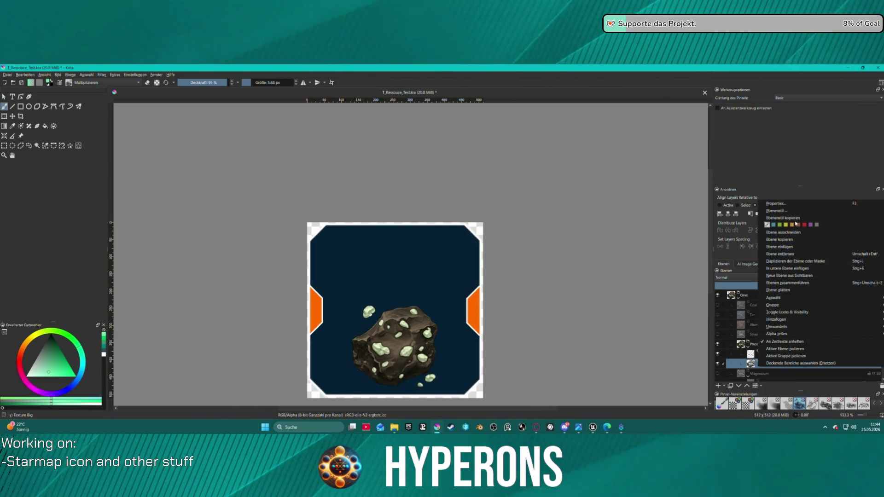
click(775, 210)
drag(426, 130, 168, 132)
click(73, 201)
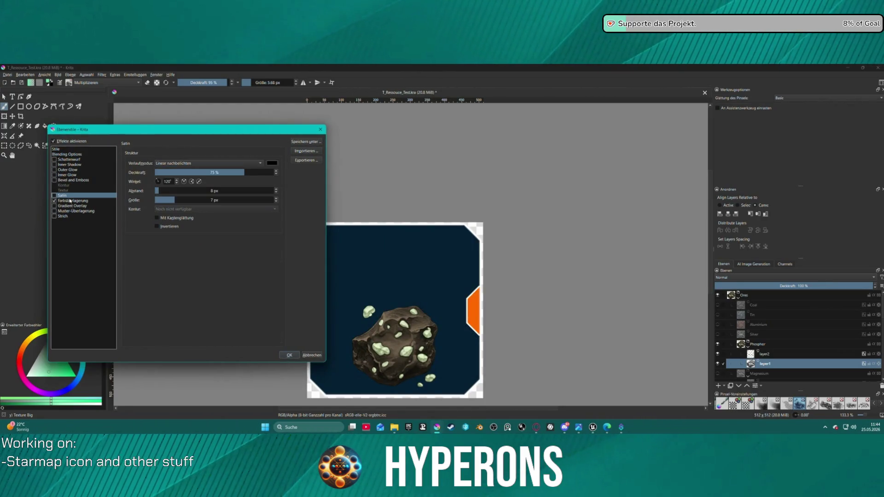
click(273, 163)
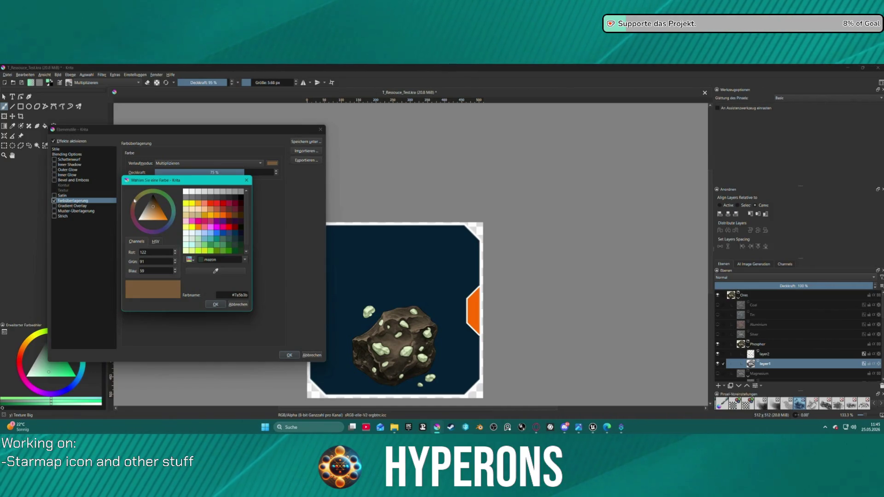
click(133, 200)
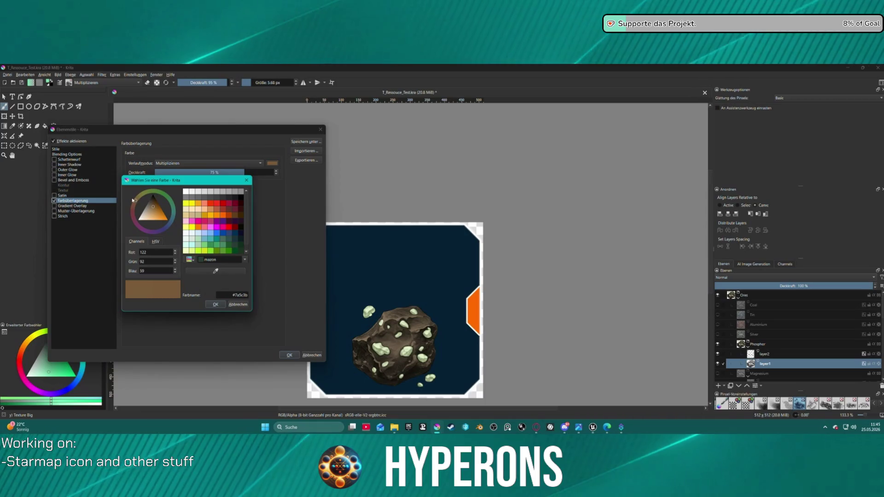
click(132, 200)
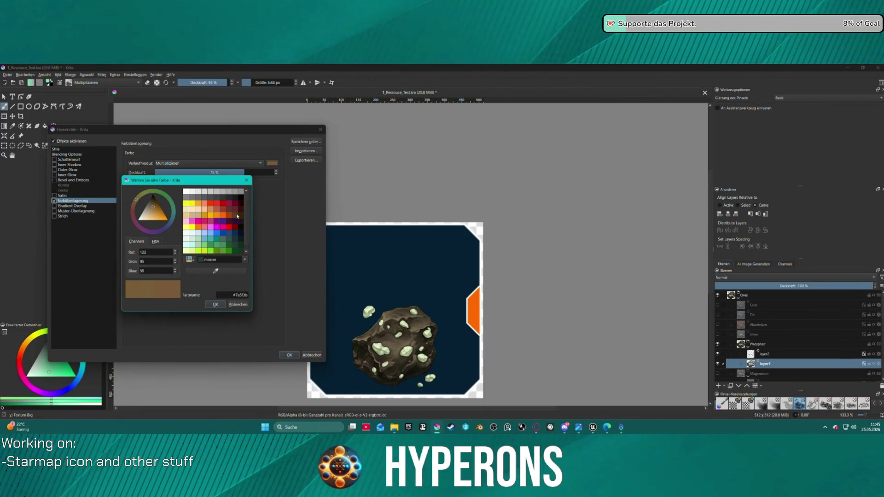
click(154, 210)
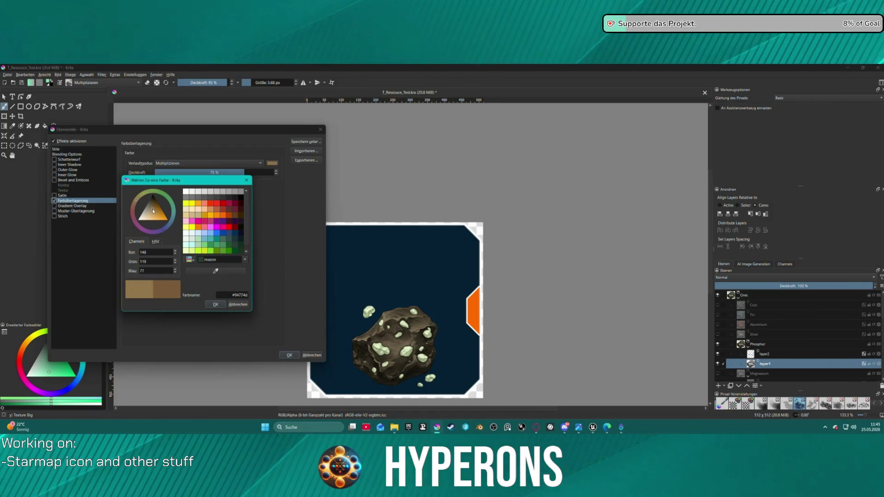
drag(153, 211, 153, 210)
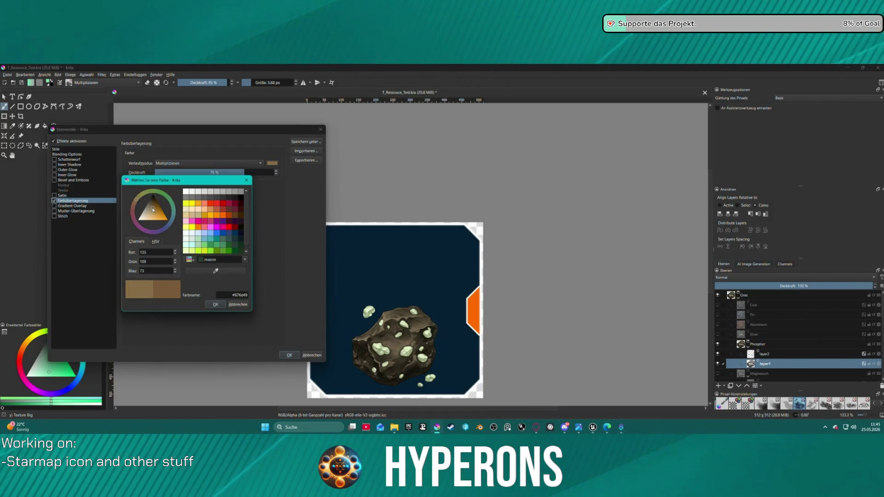
click(159, 208)
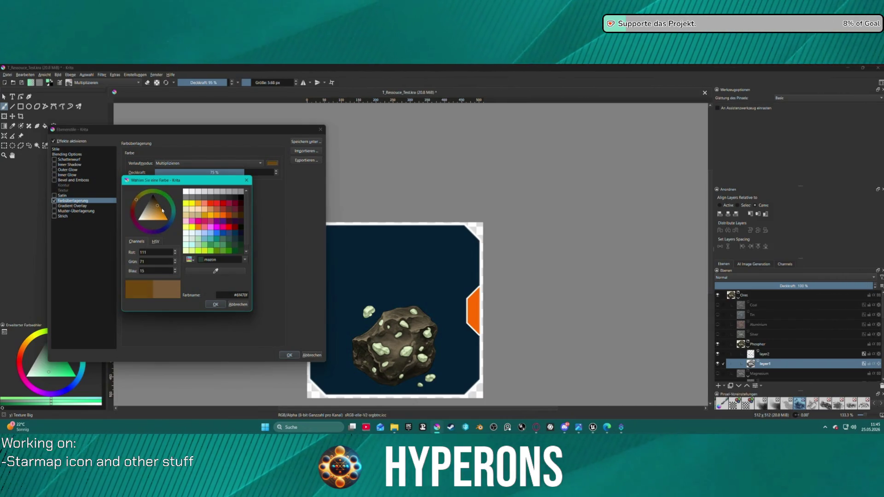
click(212, 305)
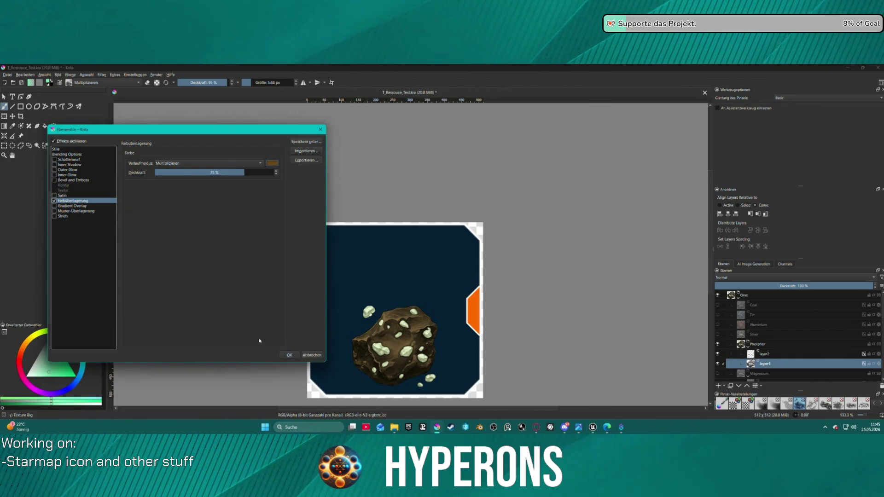
click(290, 355)
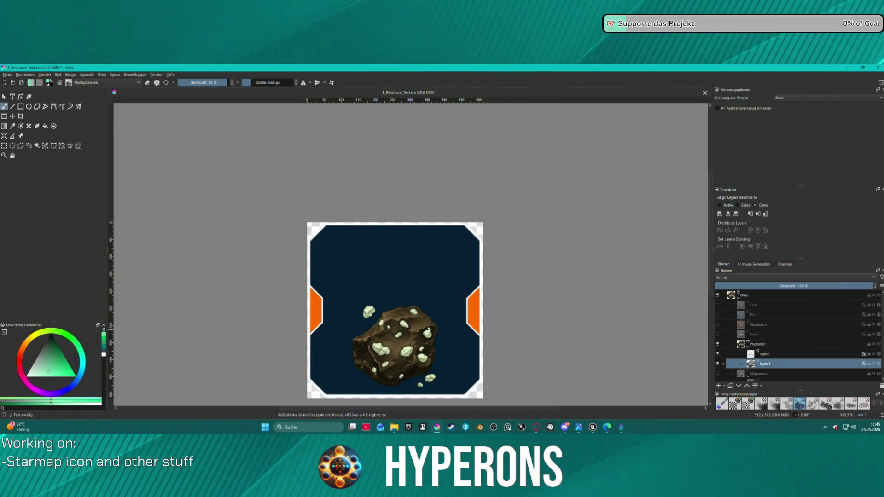
- Export the Phosphor asteroid icon as T_Ressouce_Ore_Phosphate.png with default PNG options
click(7, 75)
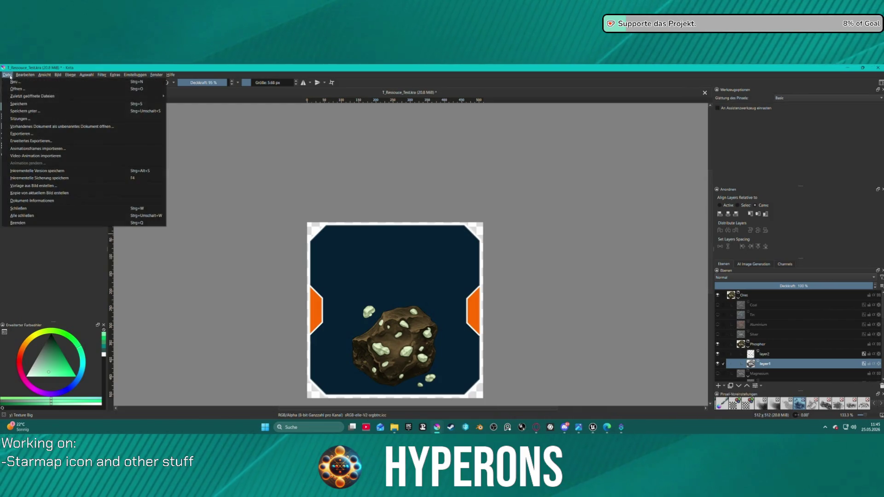
click(27, 133)
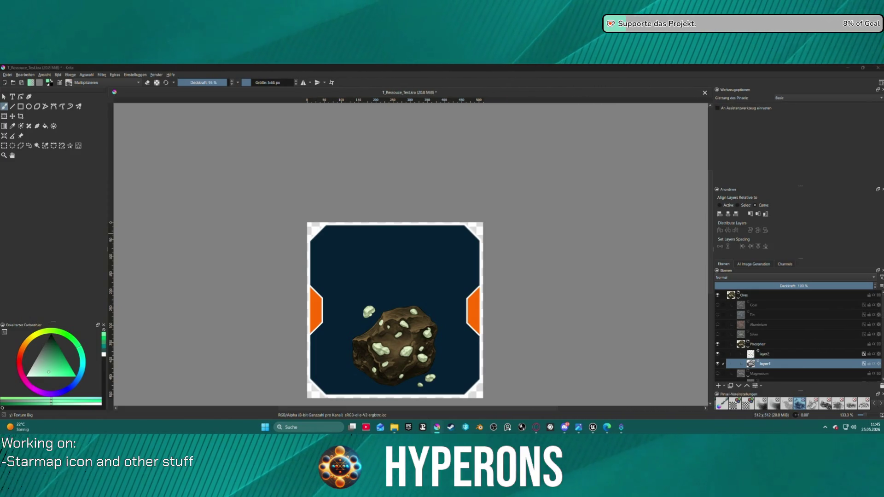
key(ctrl+shift+e)
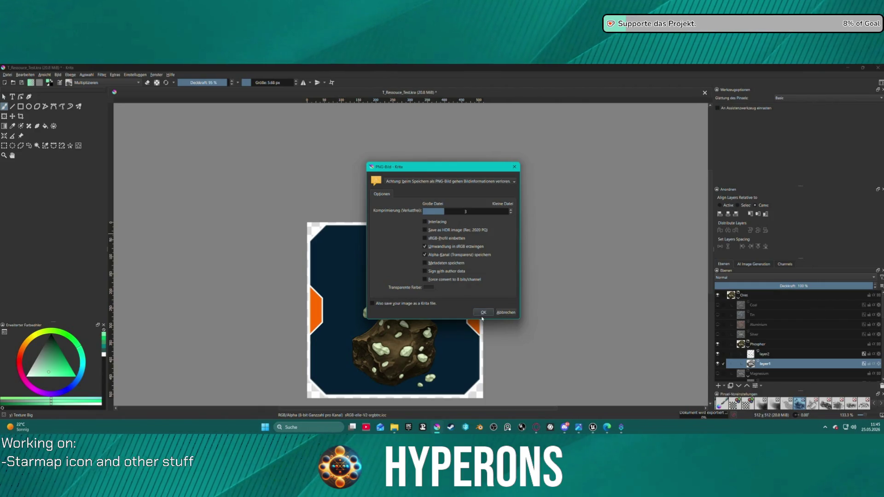
click(483, 314)
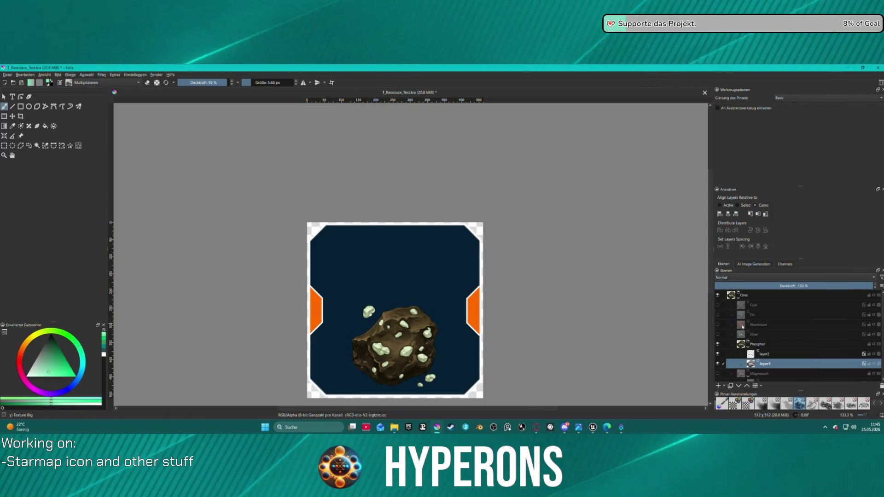
click(759, 344)
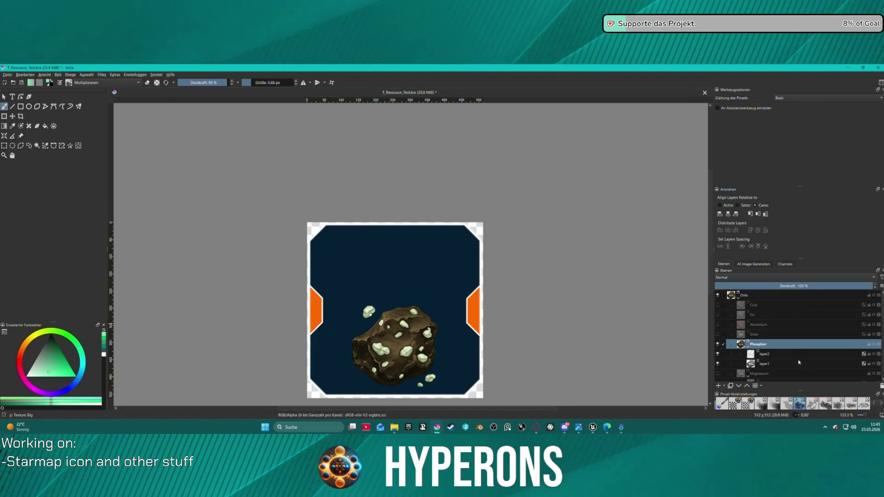
- Hide the Phosphor and Magnesium groups, then show and select the Uran group
scroll(794, 350, down, 5)
scroll(789, 343, up, 2)
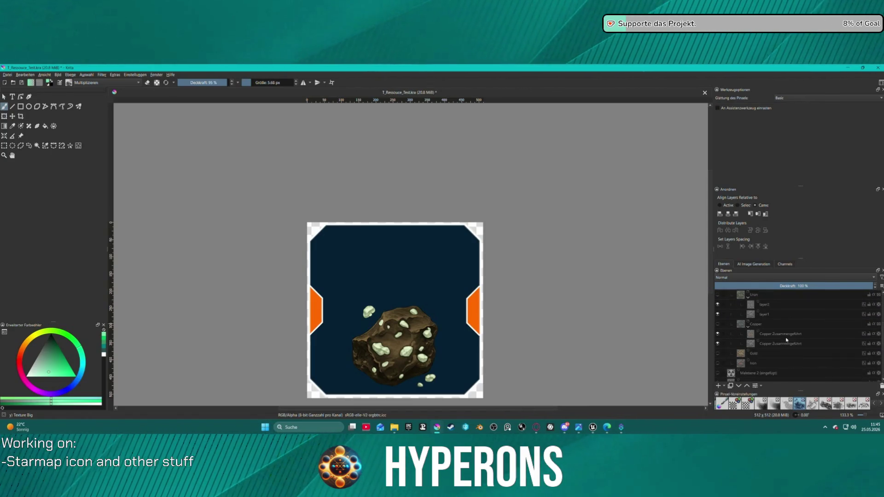
scroll(754, 326, up, 3)
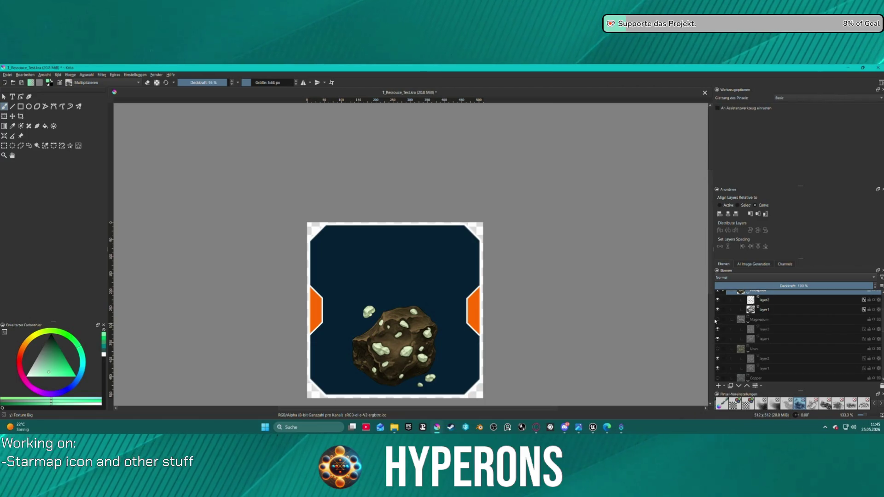
scroll(720, 315, up, 3)
click(718, 345)
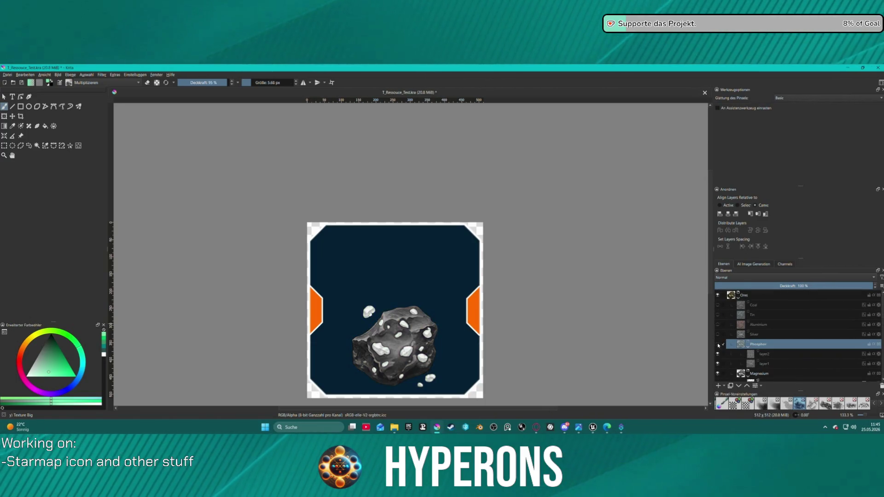
scroll(722, 345, down, 3)
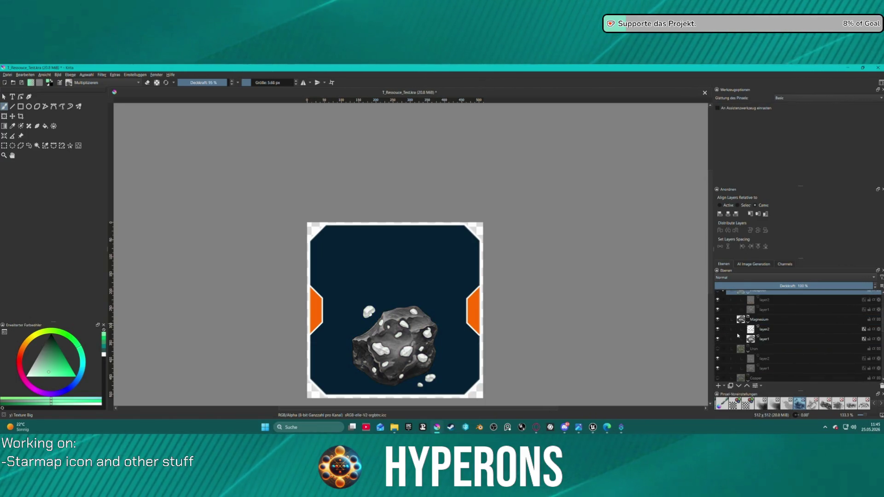
click(717, 320)
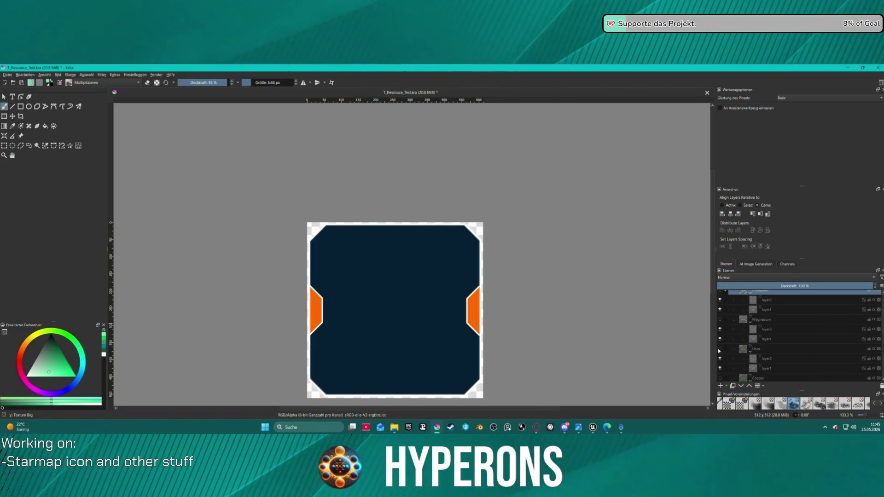
click(720, 349)
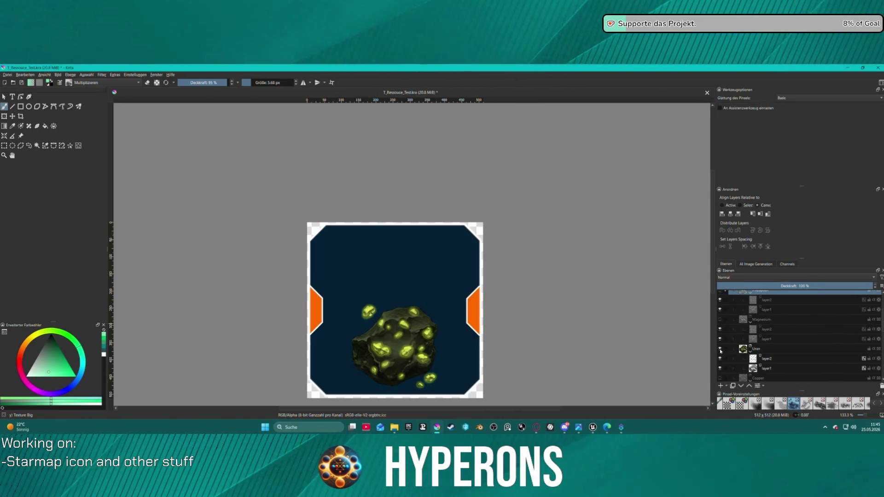
click(774, 349)
scroll(789, 363, down, 3)
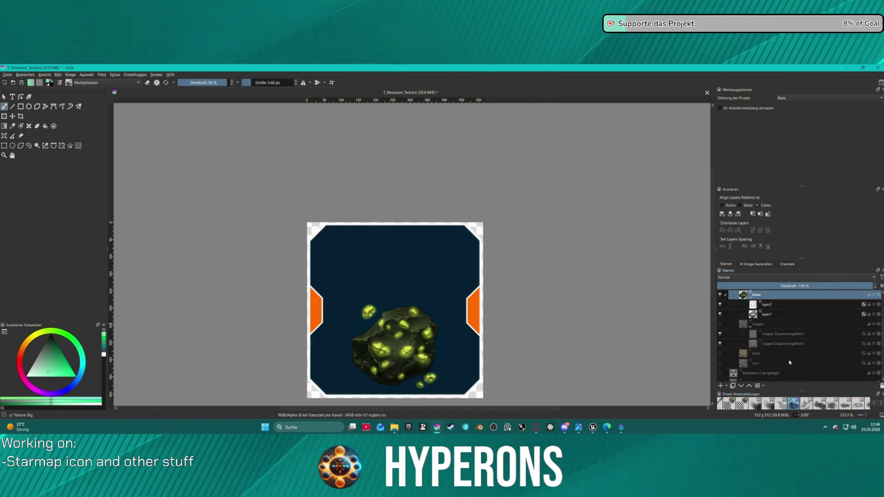
scroll(784, 339, up, 1)
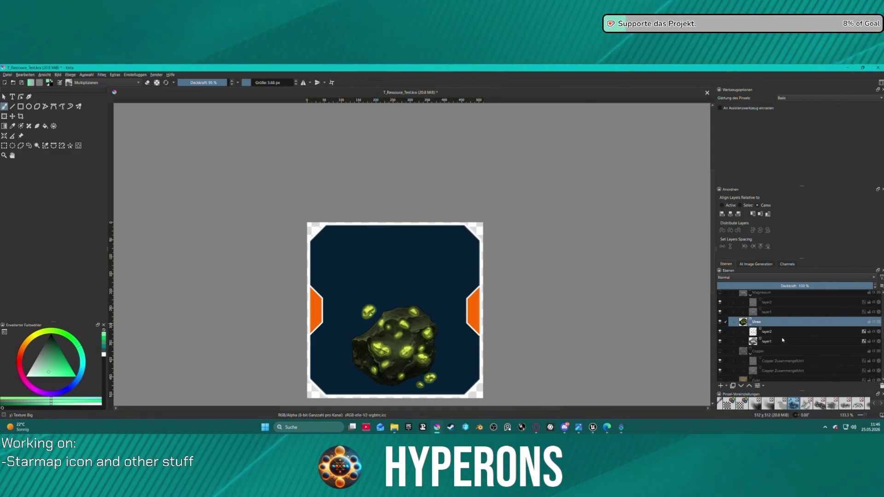
- Duplicate the Uran group and rename the copy from Swefel to Sulfur
key(ctrl+j)
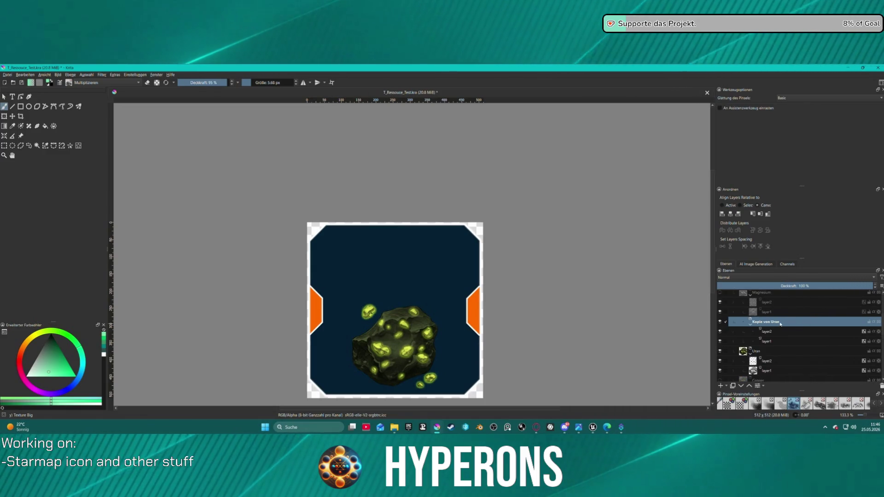
double_click(780, 322)
text(Swefel)
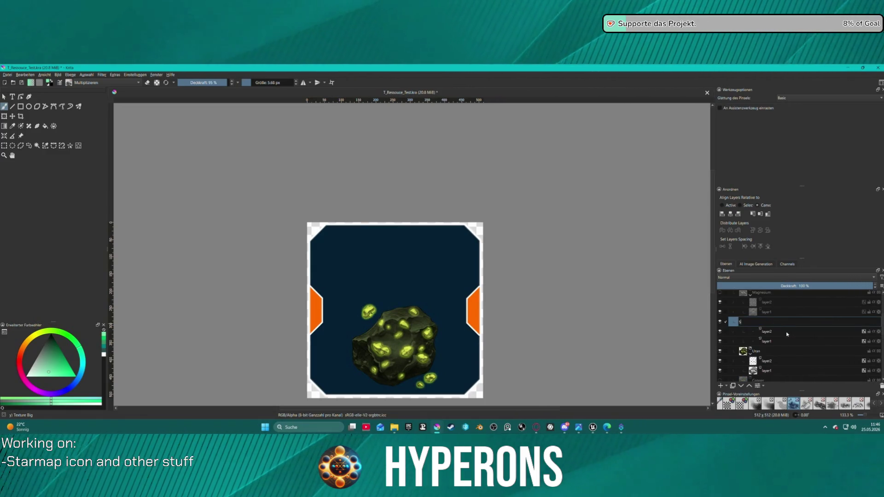
key(Return)
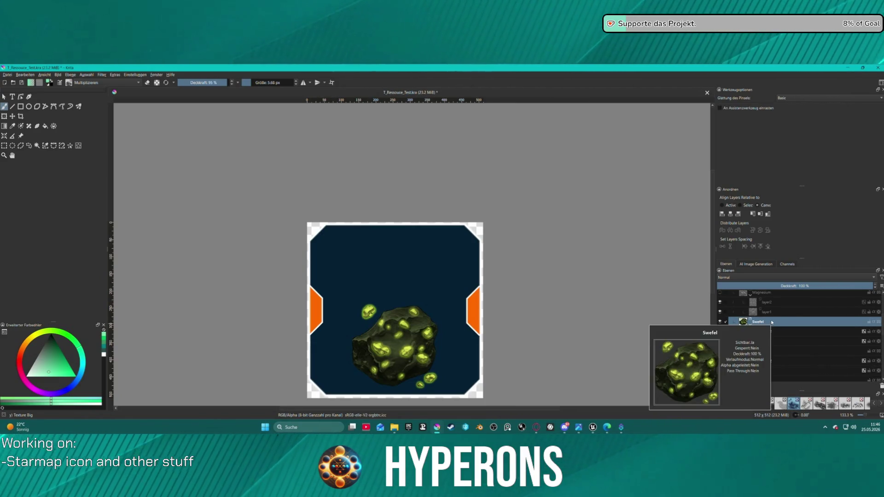
double_click(748, 321)
text(Su)
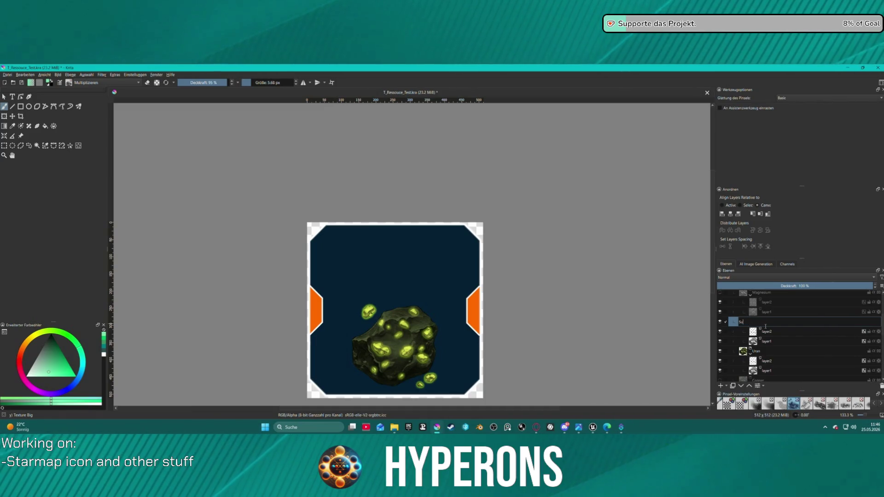
text(lfur)
key(Return)
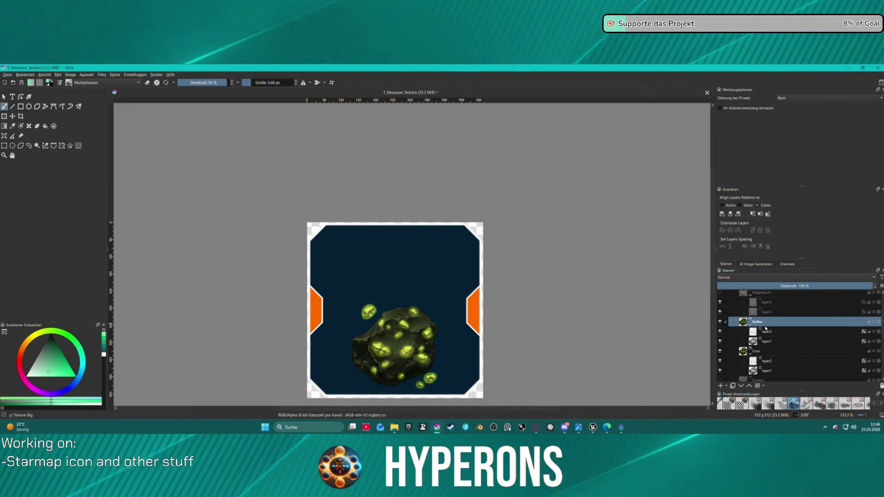
- Keep the inner layer2 and layer1 names unchanged and select layer1 in Sulfur
double_click(767, 331)
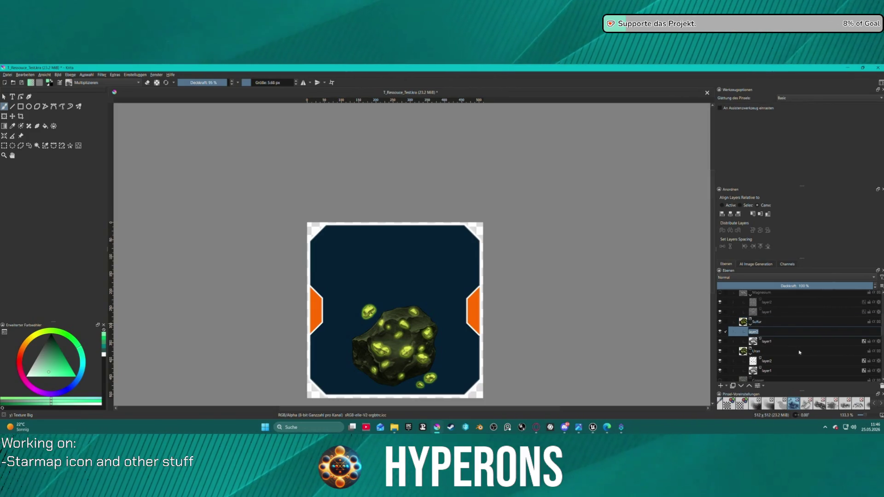
mouse_move(780, 343)
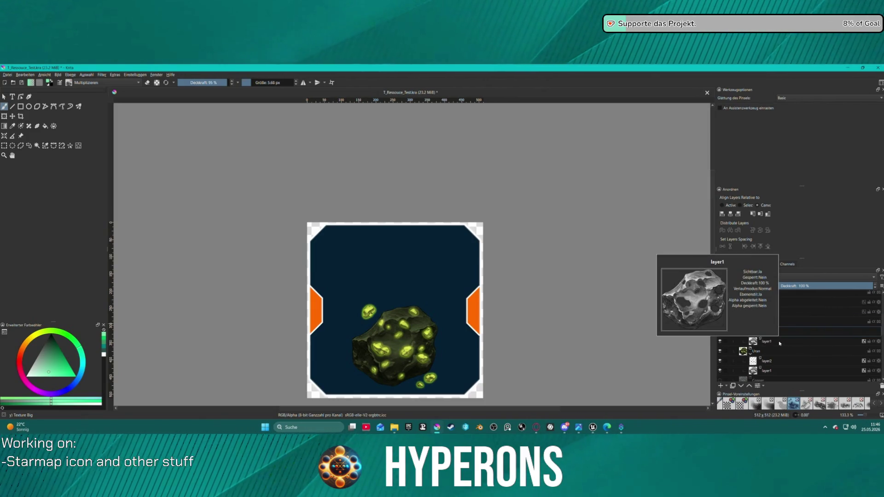
click(774, 343)
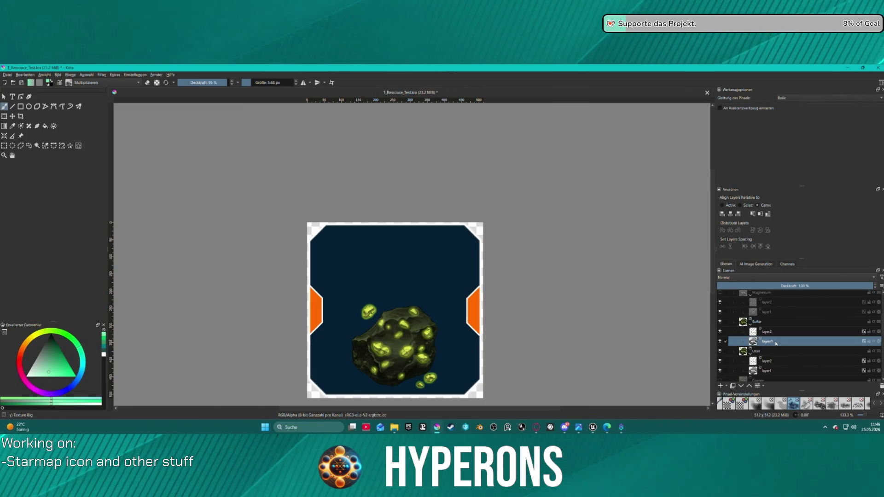
double_click(772, 342)
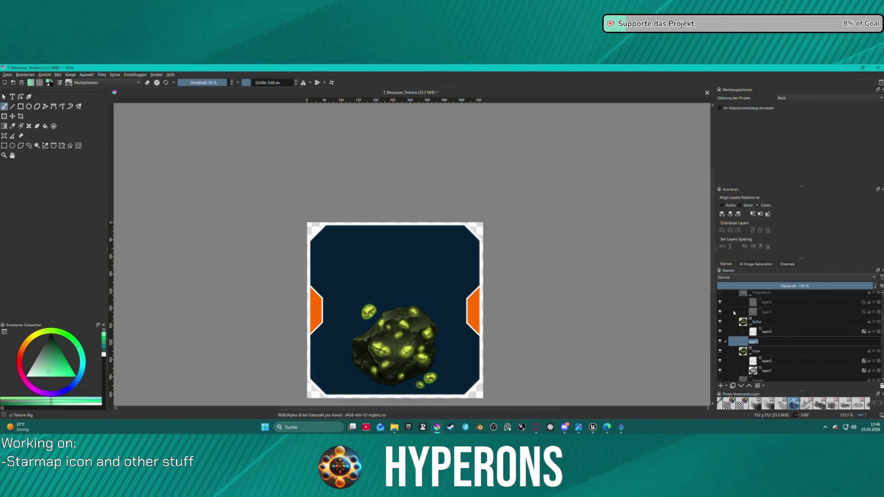
click(778, 335)
click(779, 340)
right_click(779, 344)
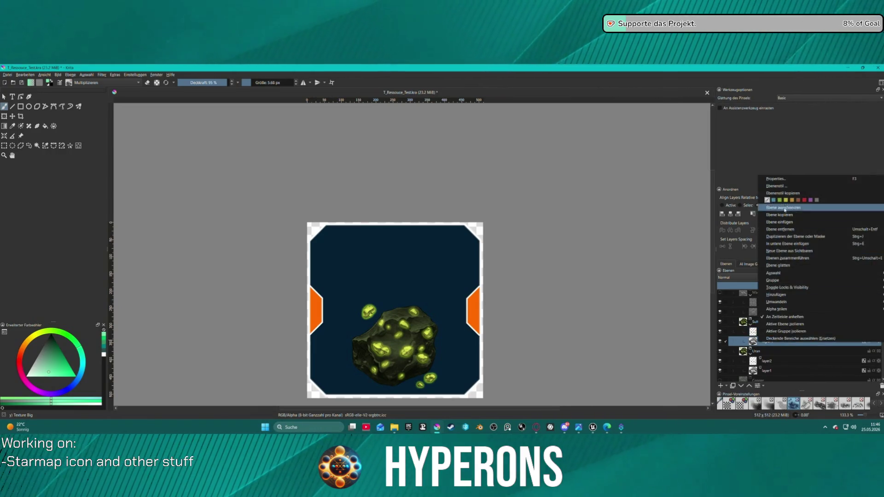
- Give Sulfur's layer1 rock a dark olive Multiply colour overlay at 75%
click(783, 187)
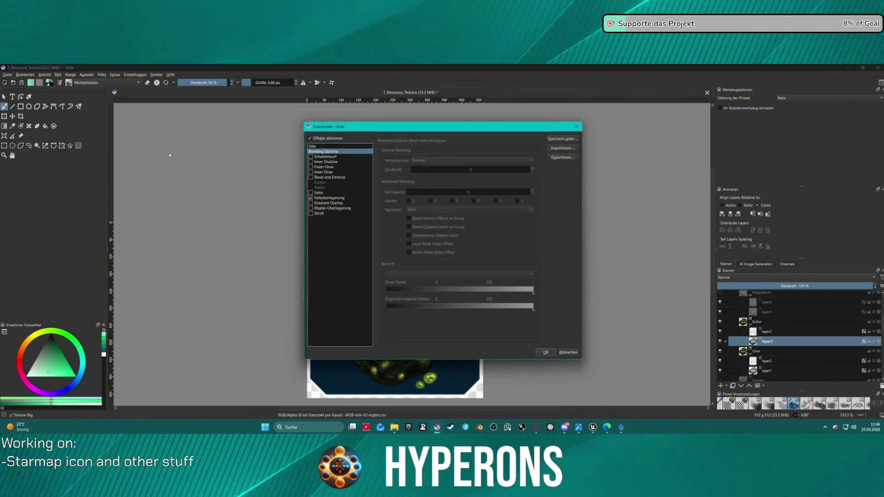
click(319, 199)
click(528, 160)
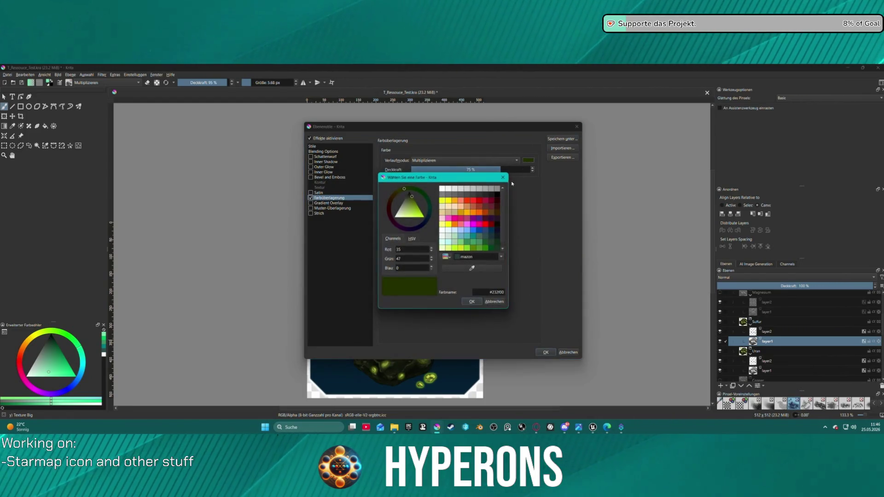
click(448, 201)
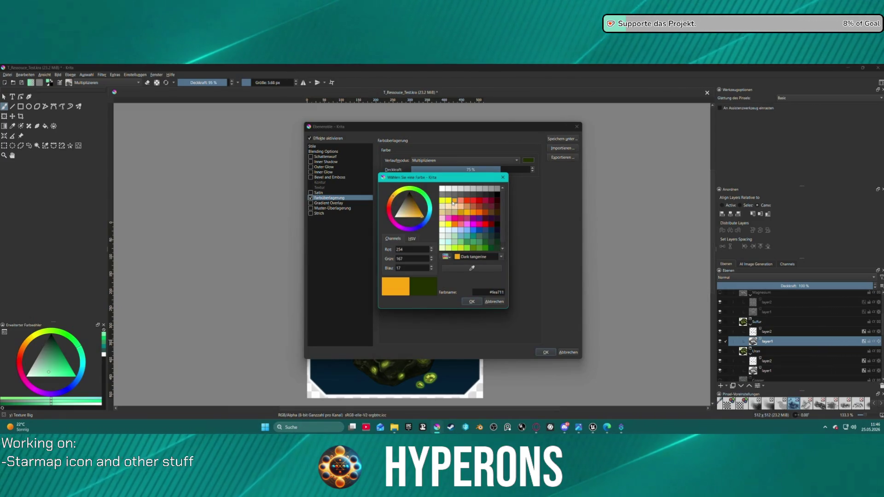
click(449, 201)
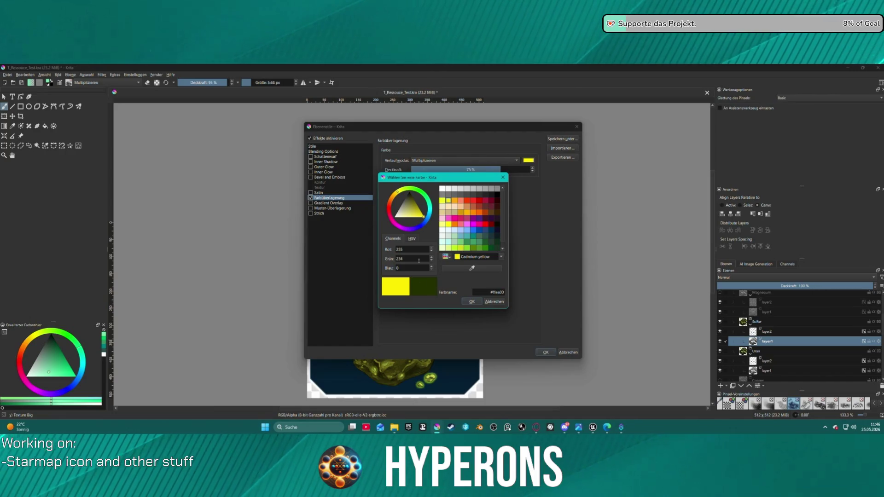
click(412, 202)
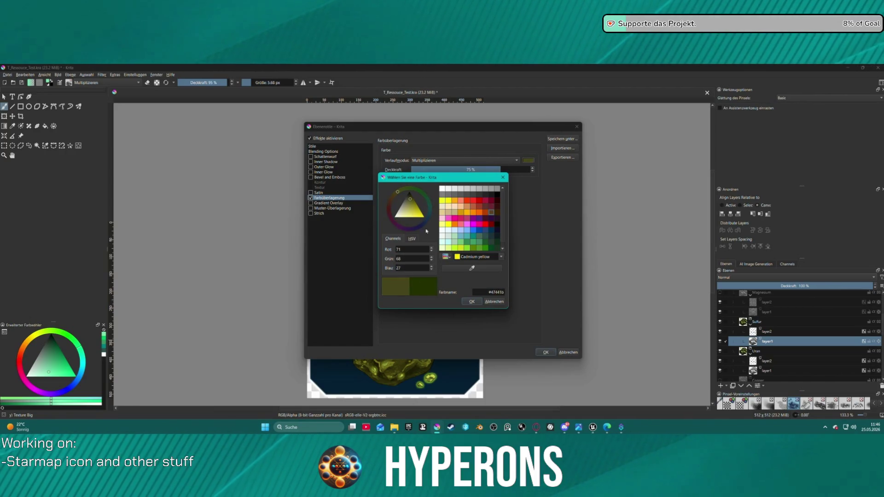
click(478, 304)
mouse_move(449, 129)
mouse_down()
mouse_move(283, 128)
mouse_move(168, 108)
mouse_up()
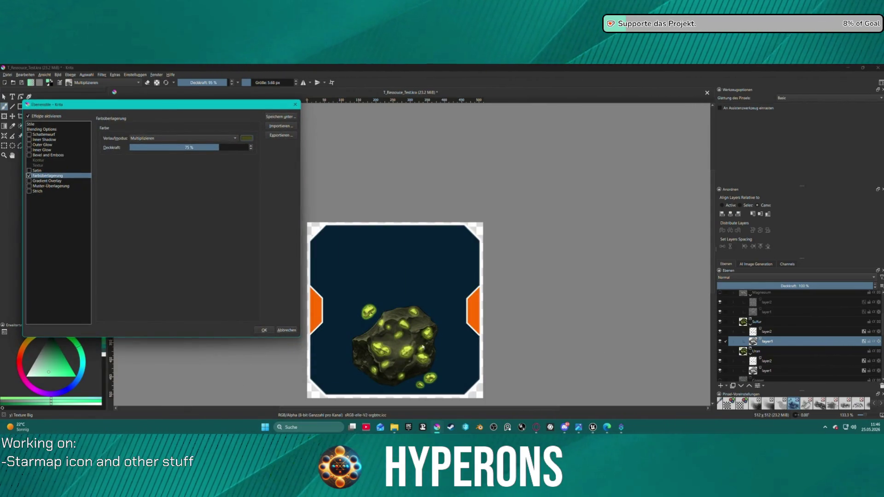
click(260, 331)
double_click(761, 321)
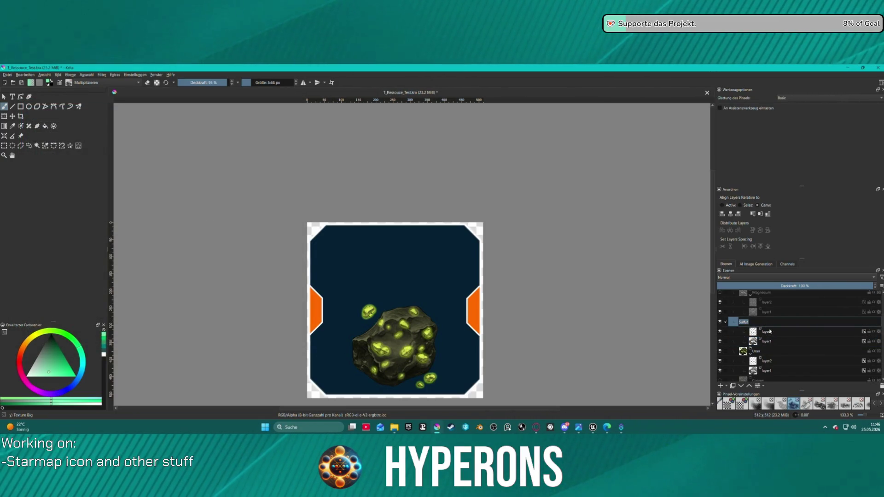
key(Return)
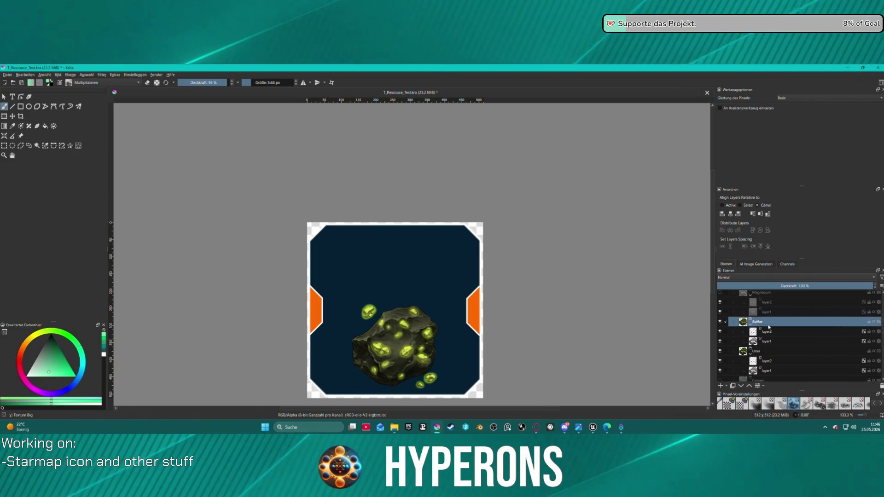
- Review Sulfur layer2's outer glow and colour overlay, keeping the yellow Multiply overlay
click(766, 332)
right_click(760, 332)
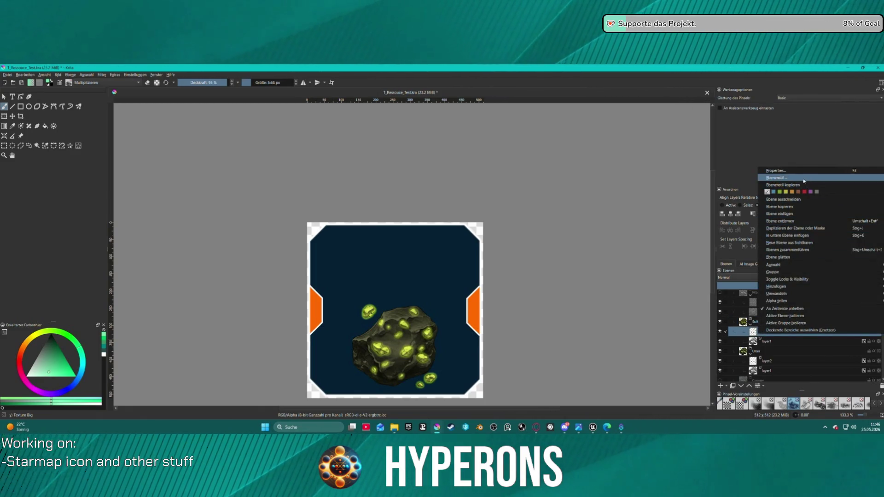
click(804, 180)
click(330, 167)
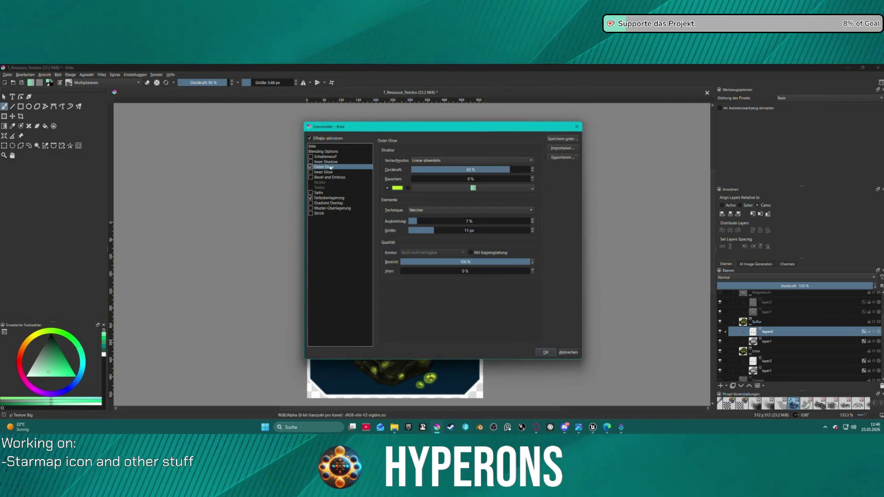
click(322, 198)
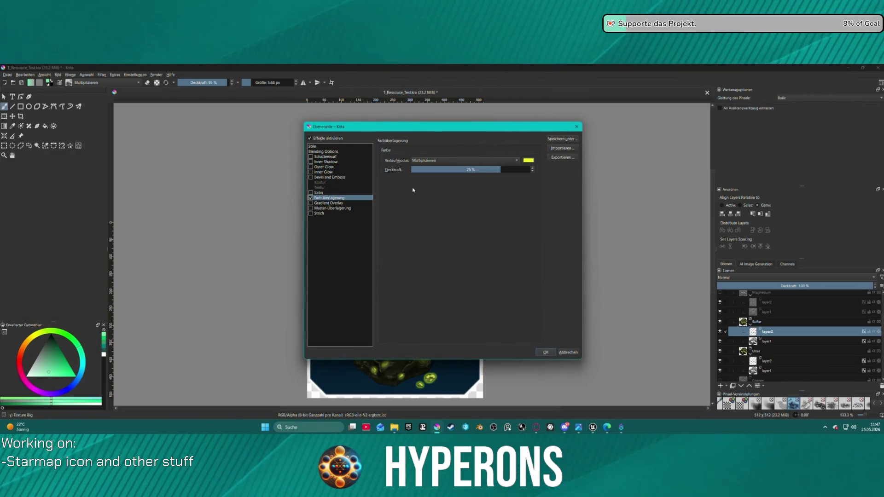
click(529, 161)
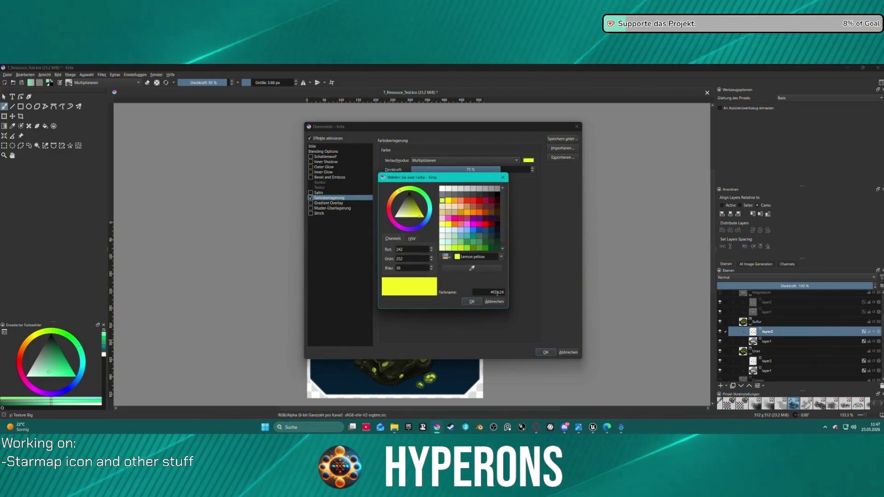
click(494, 302)
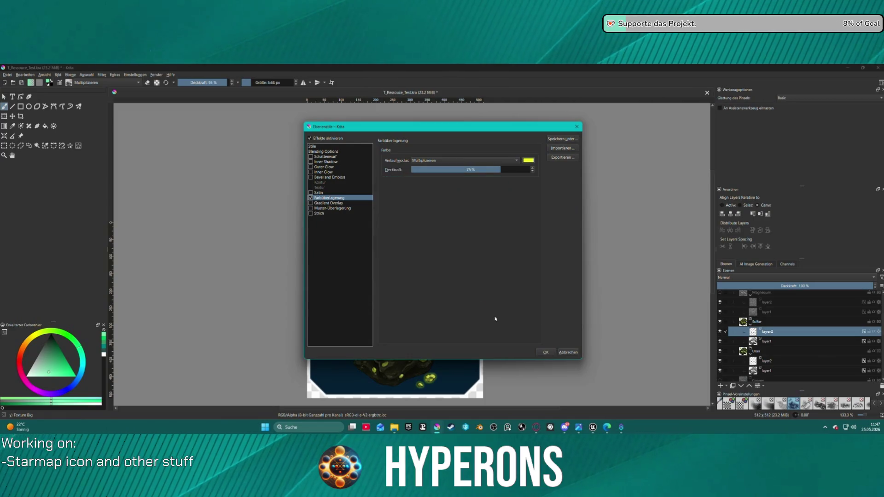
click(465, 161)
click(465, 160)
mouse_move(398, 127)
mouse_down()
mouse_move(106, 127)
mouse_move(117, 106)
mouse_up()
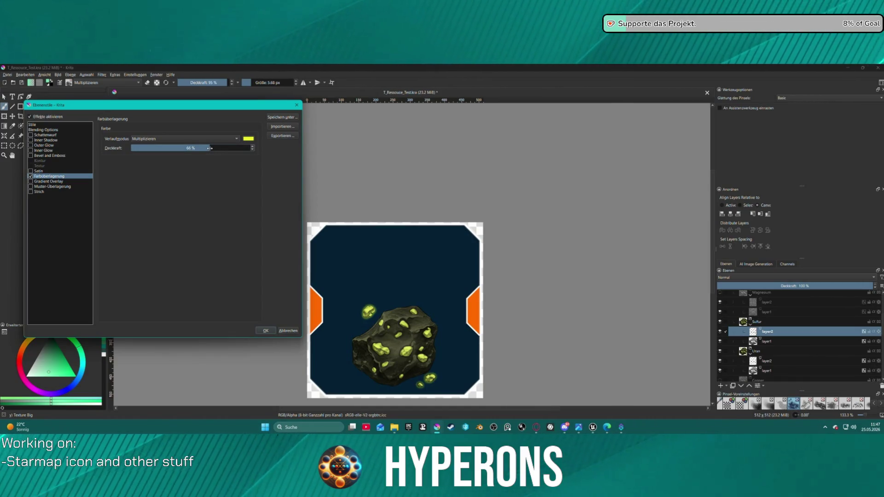
click(265, 330)
- Set the outer glow blend mode of Uran's layer2 to Normal
click(766, 361)
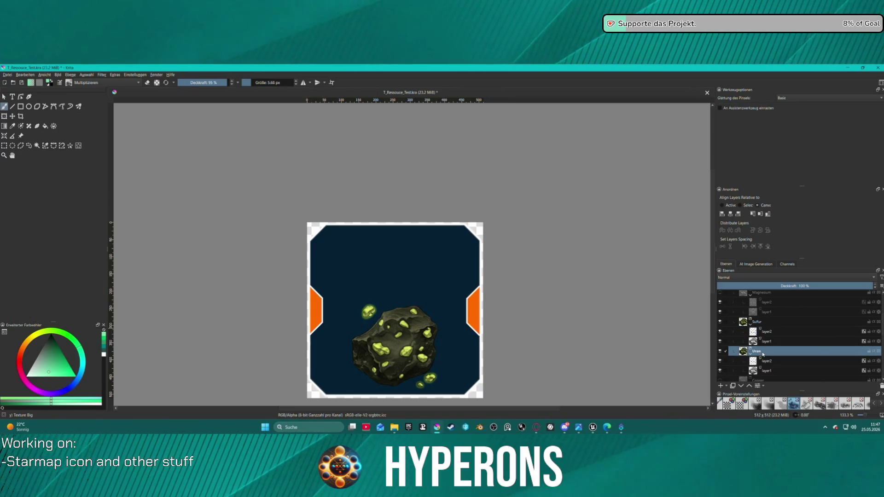
right_click(766, 361)
key(Escape)
right_click(766, 363)
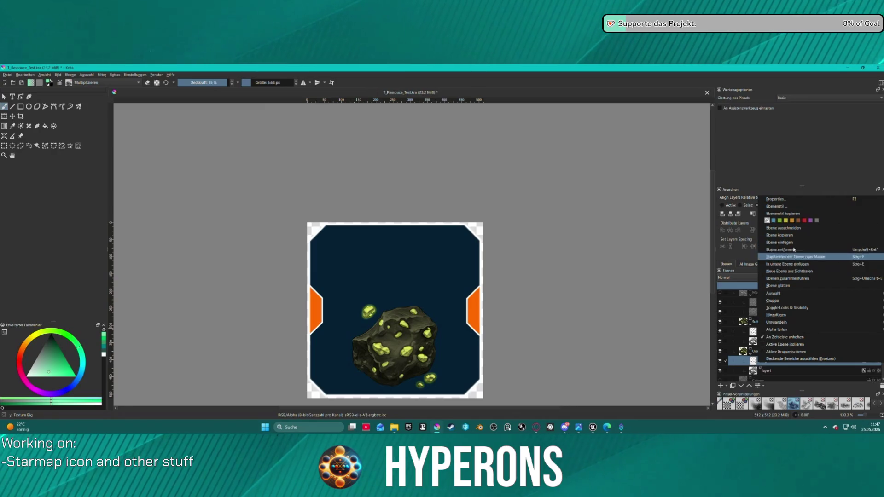
click(776, 206)
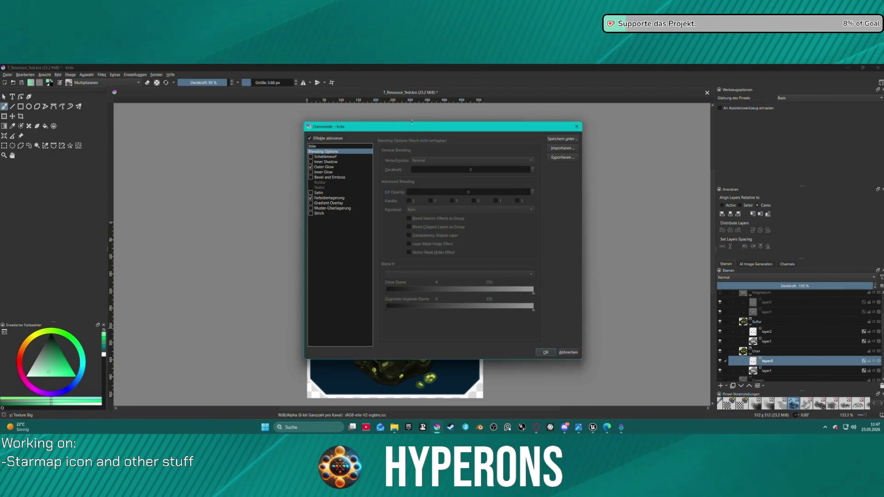
drag(382, 127, 92, 108)
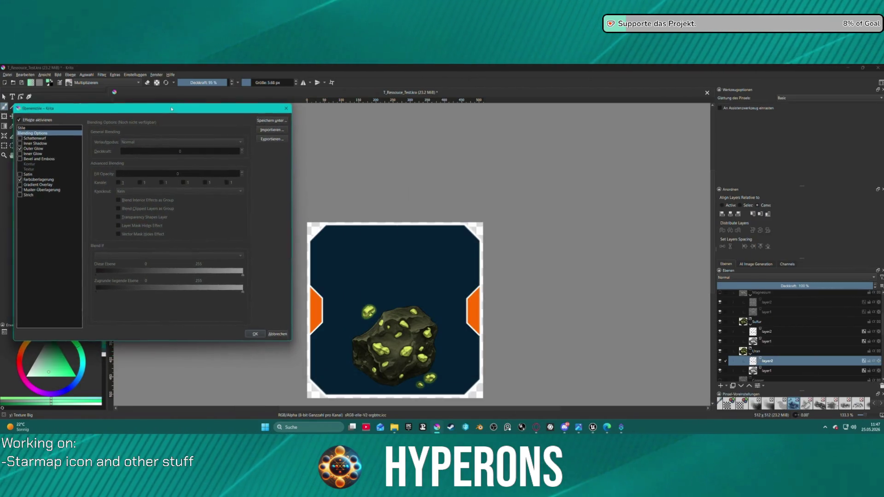
click(39, 179)
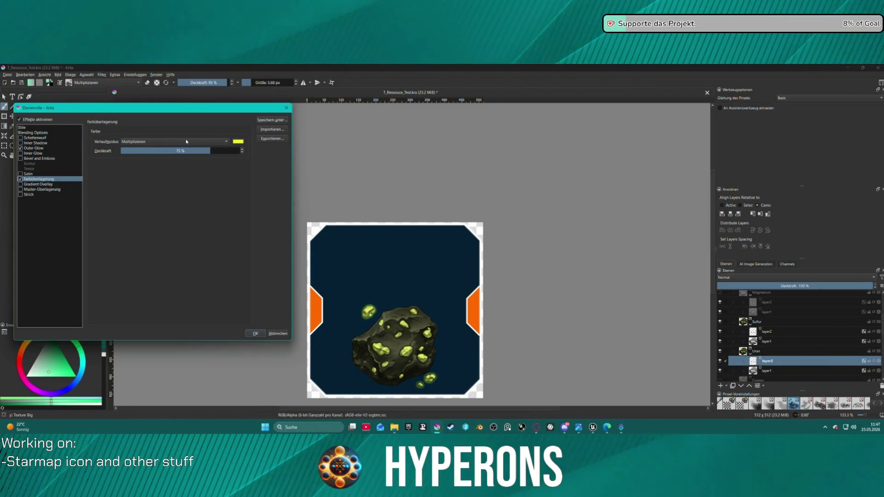
click(33, 148)
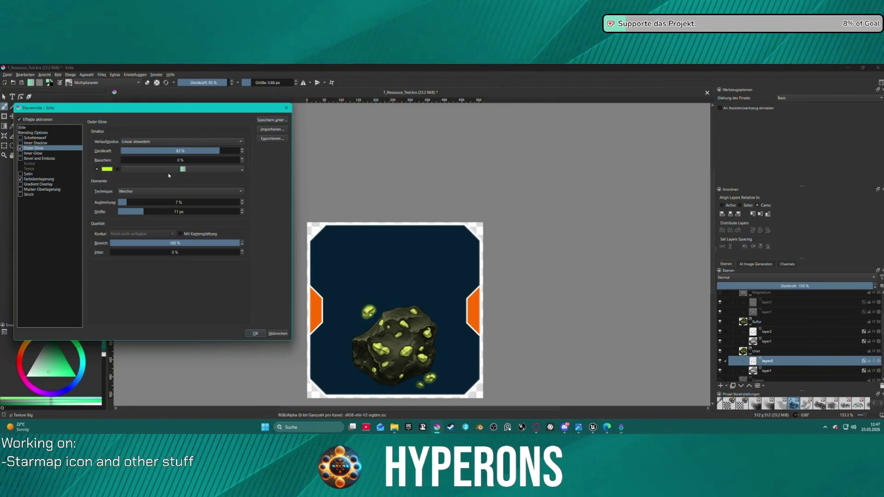
click(174, 145)
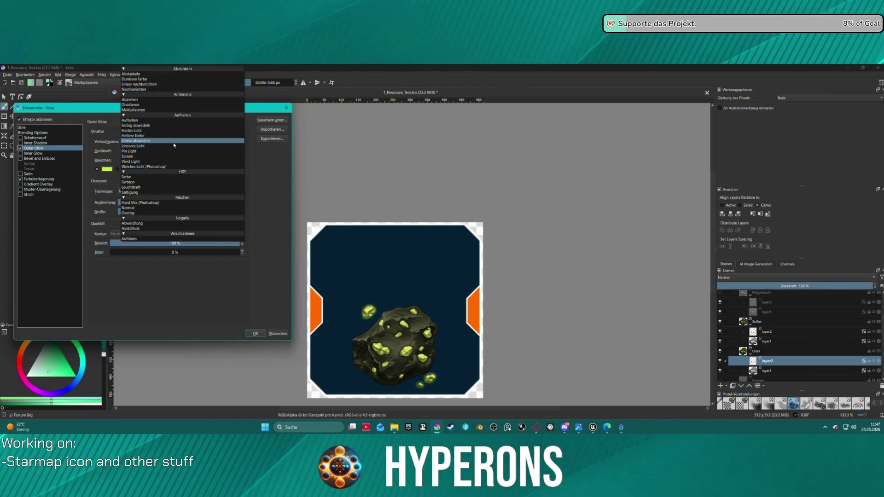
click(165, 210)
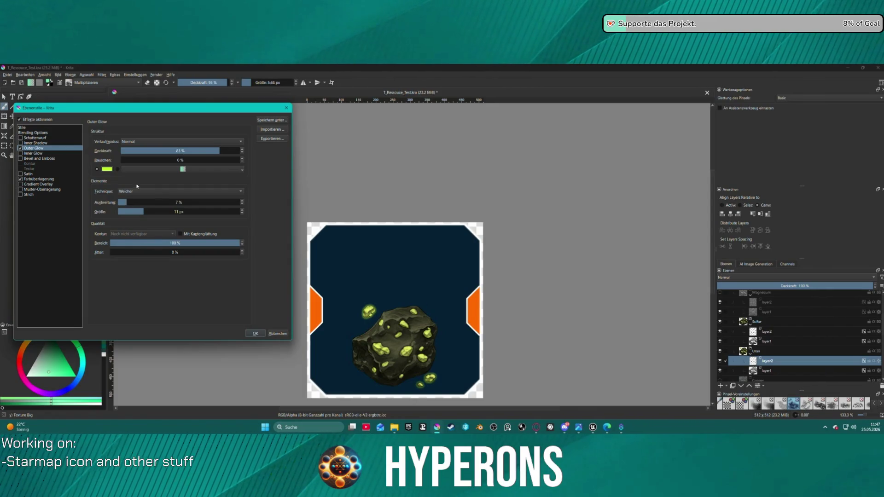
- Set Uran's crystal colour overlay to Green yellow in Normal mode, then hide Sulfur
click(39, 178)
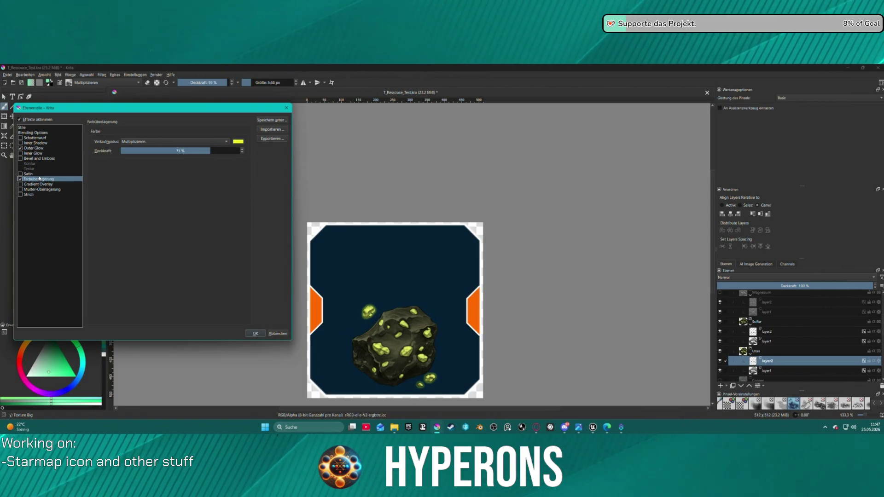
click(195, 142)
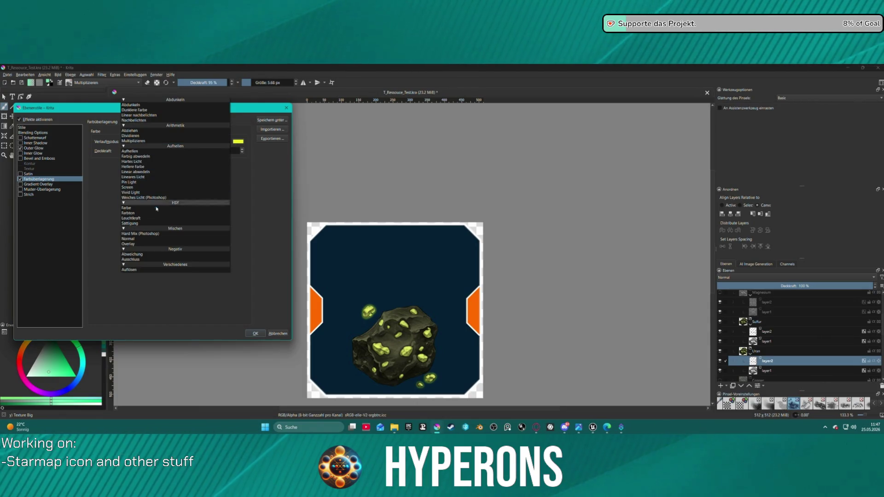
click(194, 239)
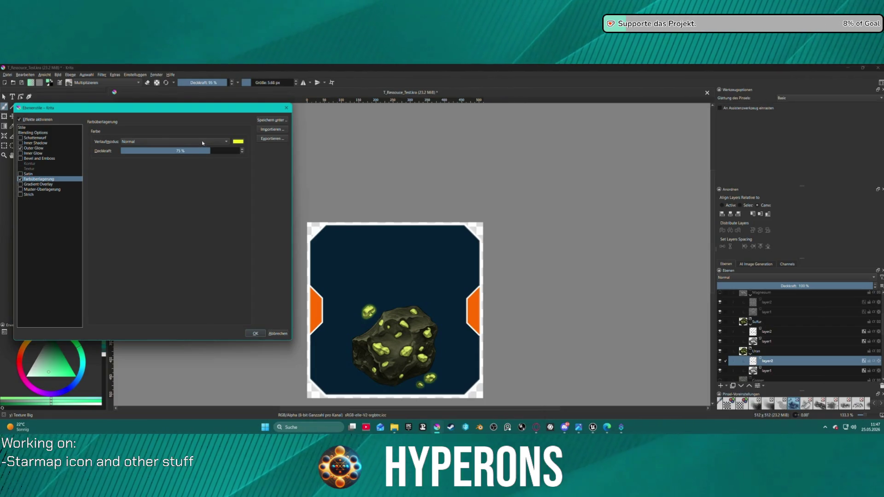
click(238, 142)
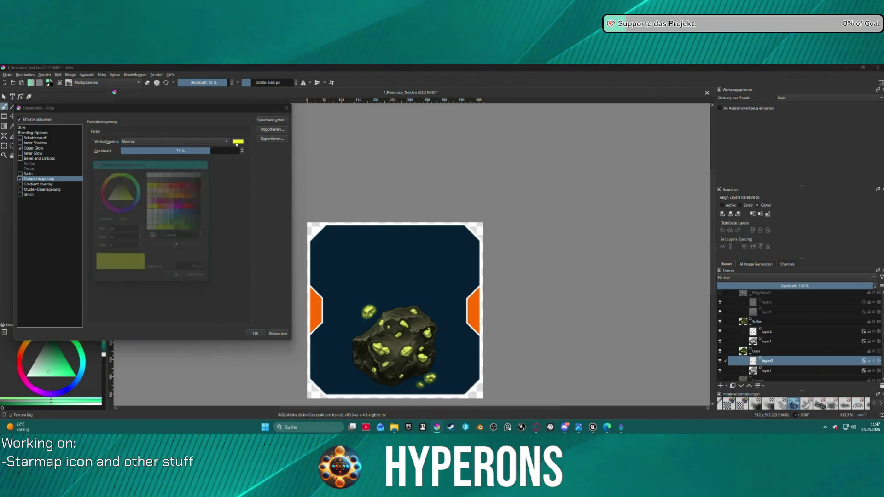
click(163, 230)
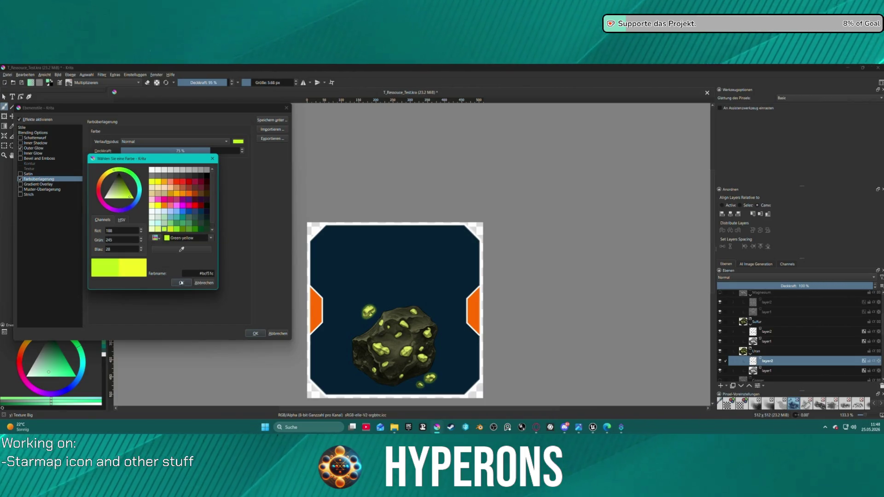
click(182, 283)
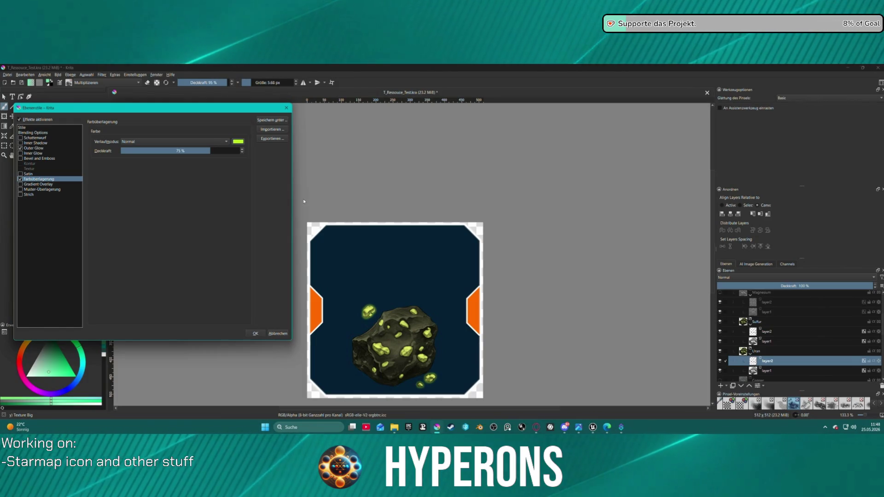
key(Return)
click(720, 321)
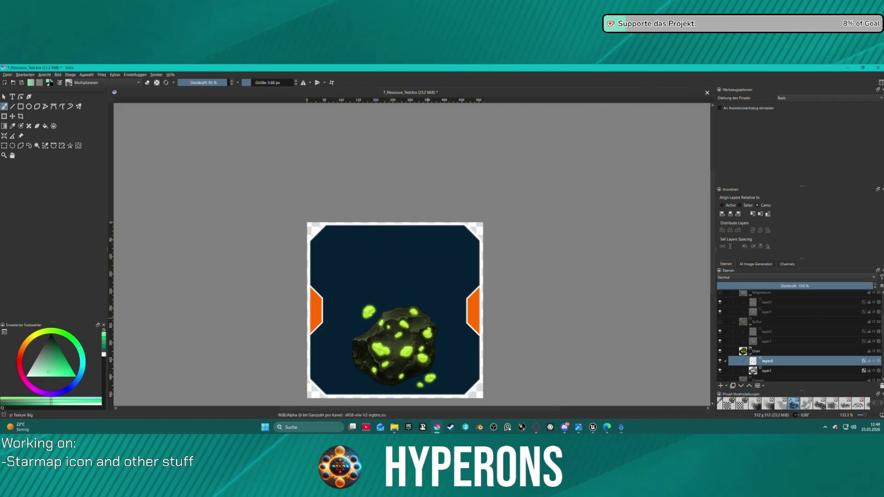
- Toggle the Sulfur group on and off to compare crystals, leaving it hidden
key(minus)
key(minus)
key(plus)
key(plus)
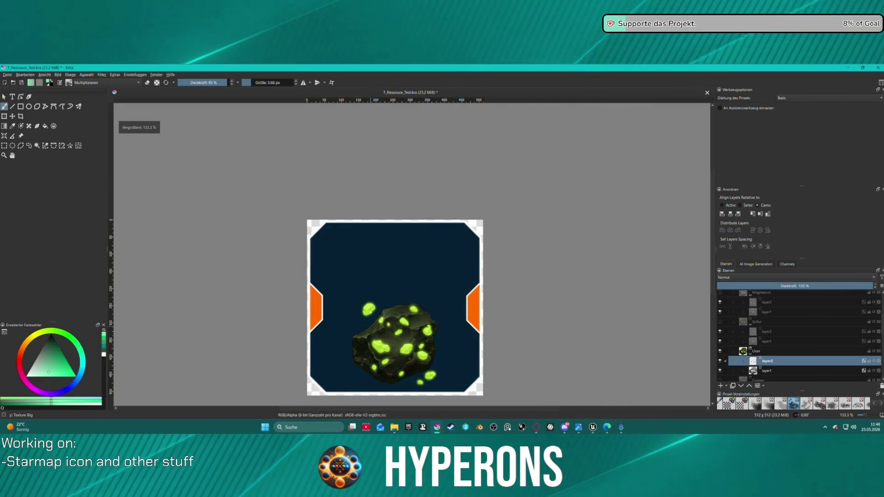
click(721, 322)
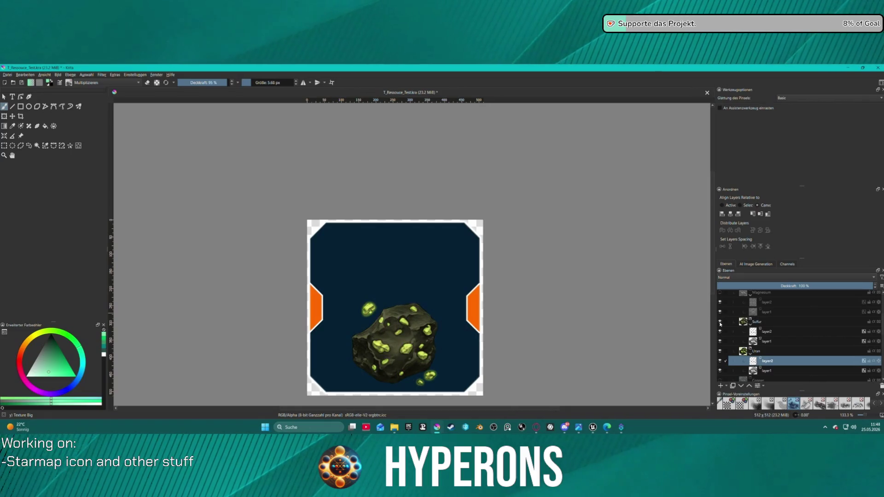
click(721, 322)
click(721, 322)
click(720, 323)
click(720, 322)
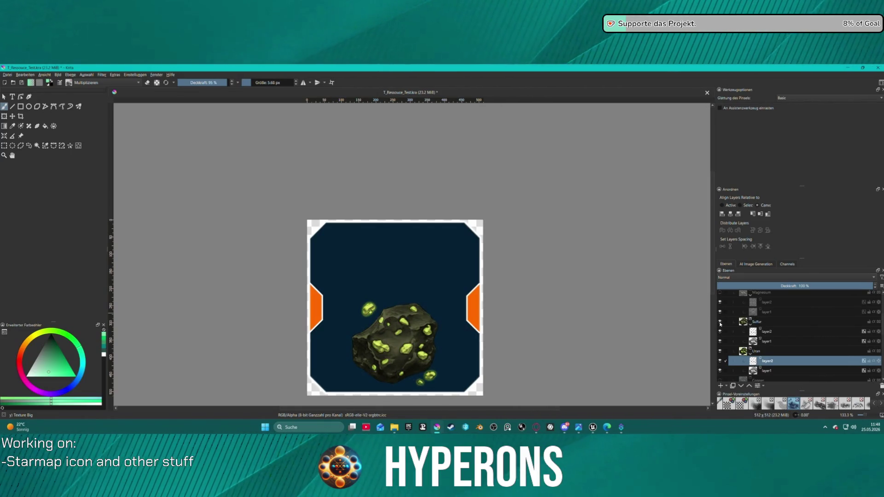
click(720, 323)
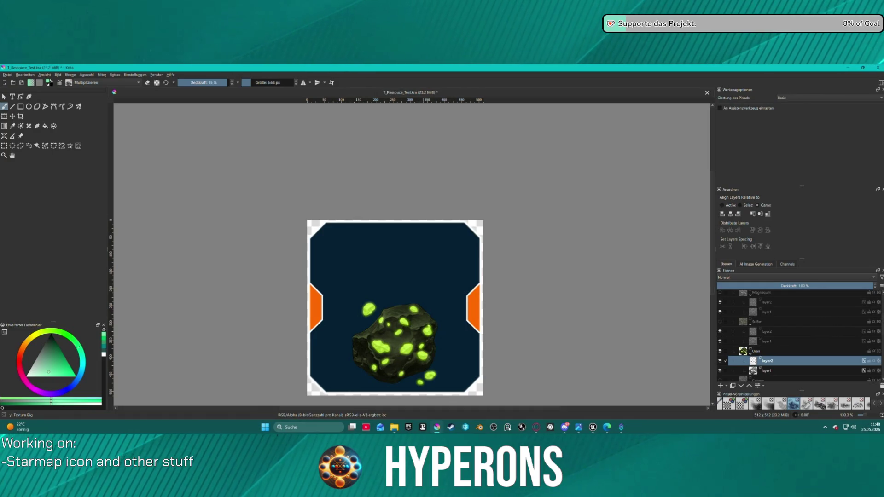
- Export the Uran asteroid as T_Ressouce_Ore_Uran.png with default PNG options
click(7, 74)
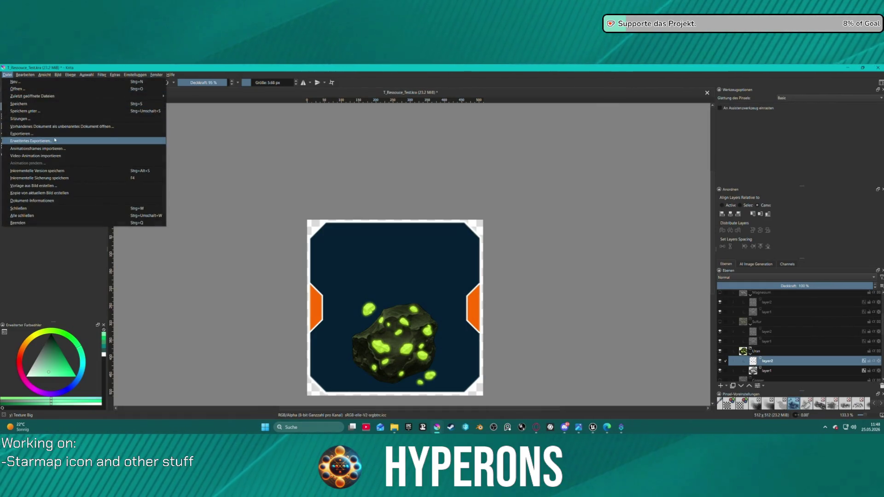
click(55, 140)
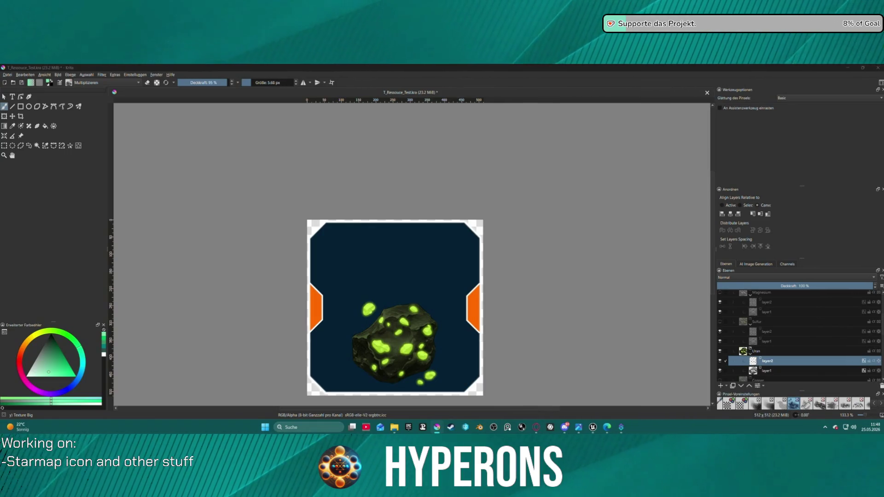
key(Return)
click(480, 312)
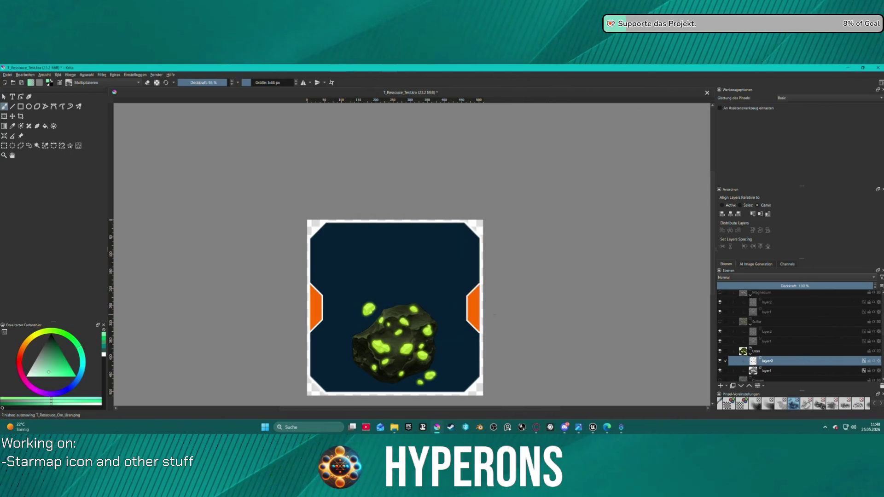
click(759, 323)
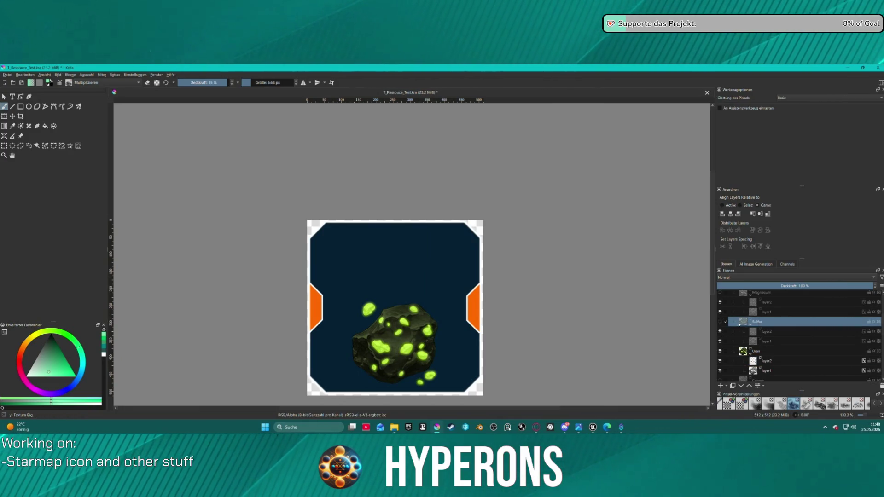
- Show Sulfur, hide Uran, and give Sulfur's layer1 rock a Grey 30% colour overlay
click(721, 321)
click(720, 352)
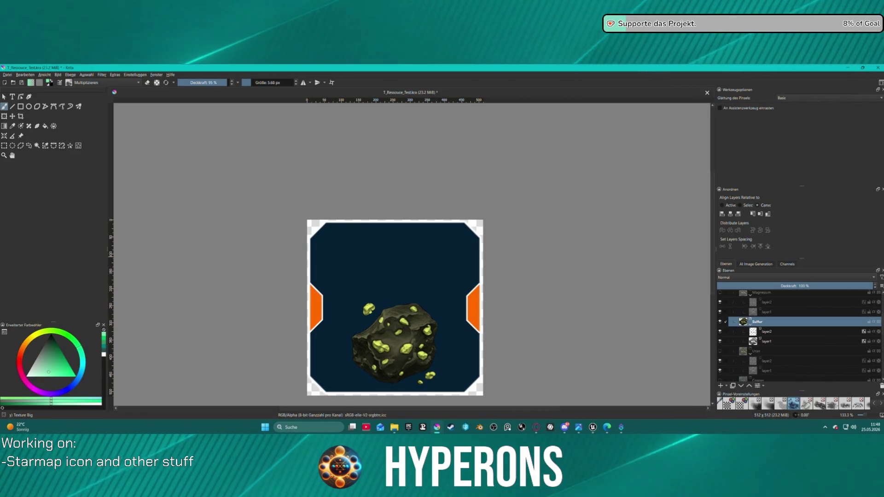
click(760, 341)
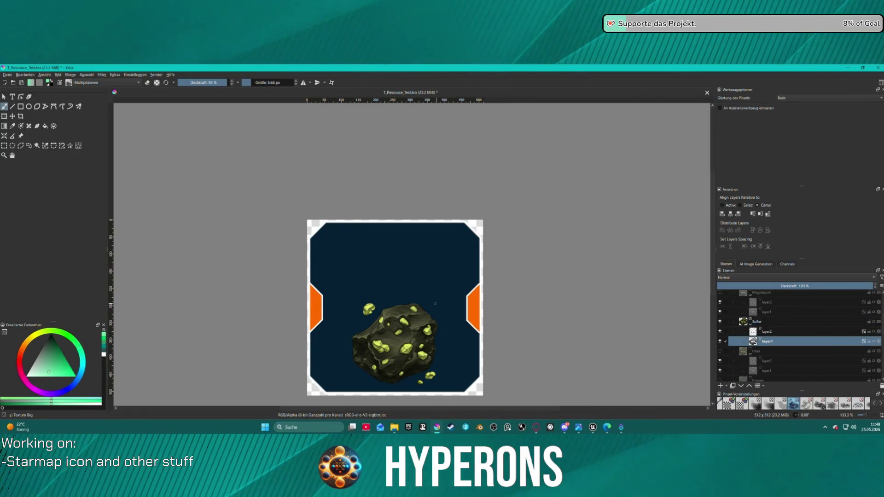
right_click(758, 341)
click(798, 188)
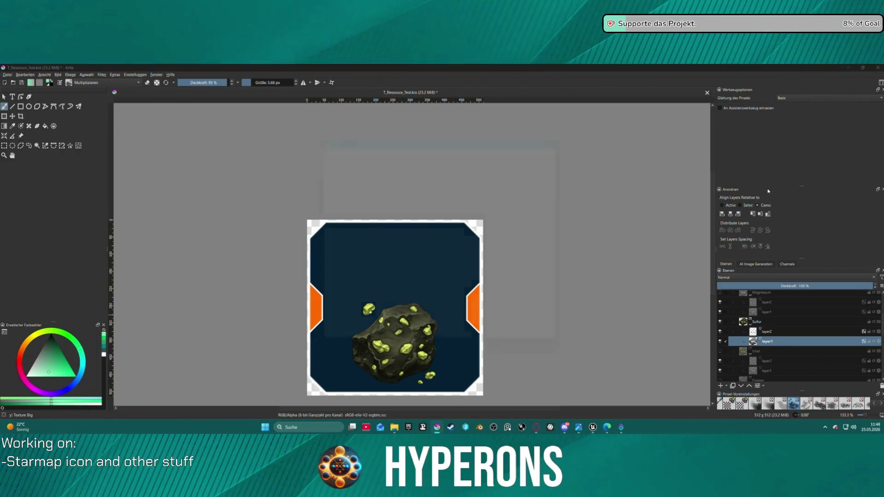
click(319, 198)
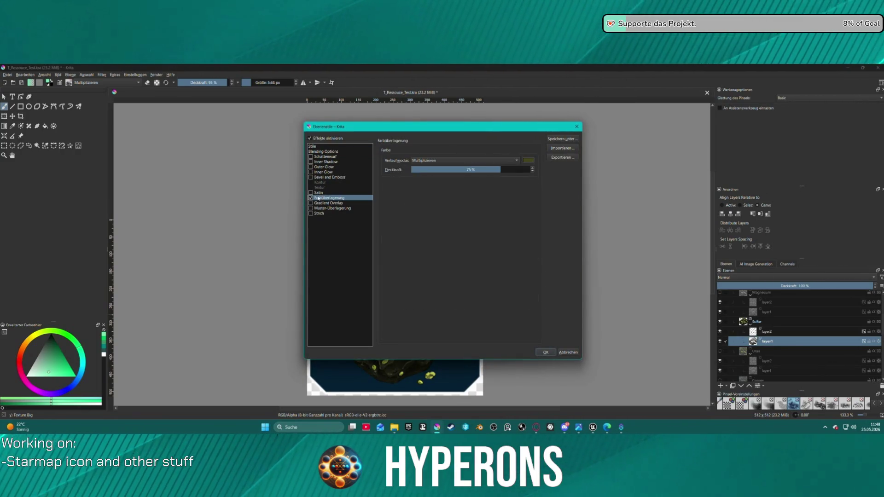
click(528, 161)
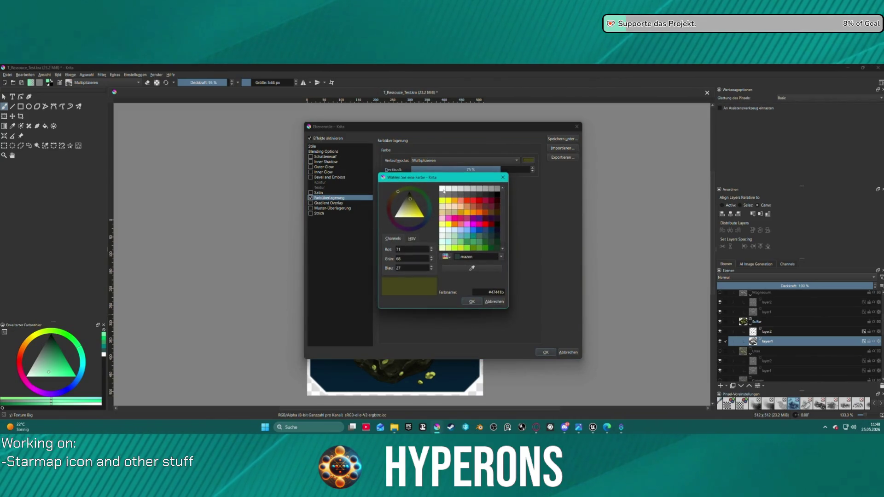
click(465, 195)
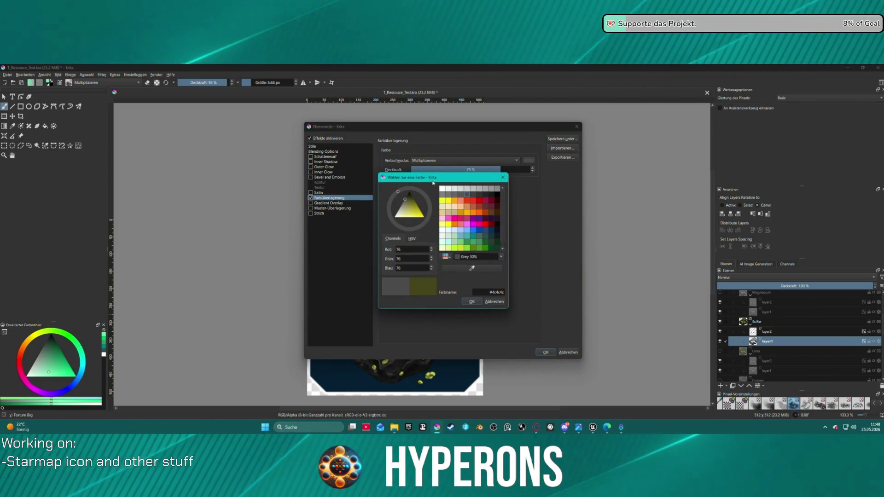
click(471, 302)
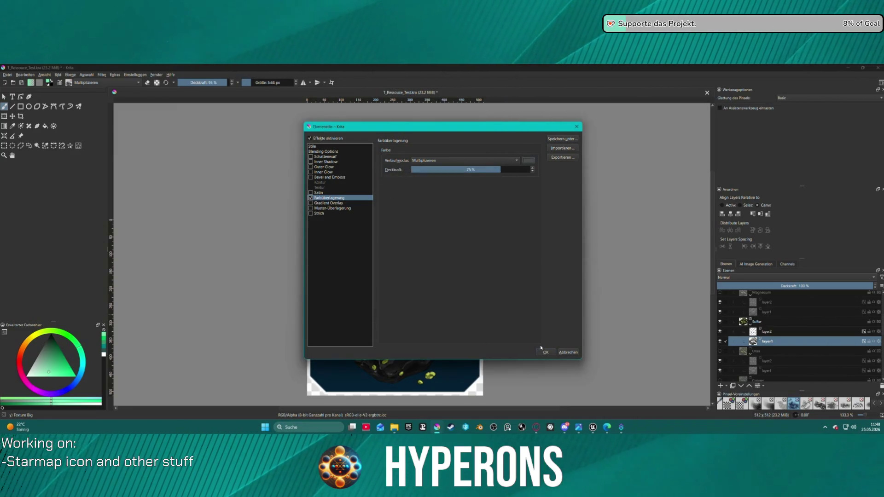
click(546, 352)
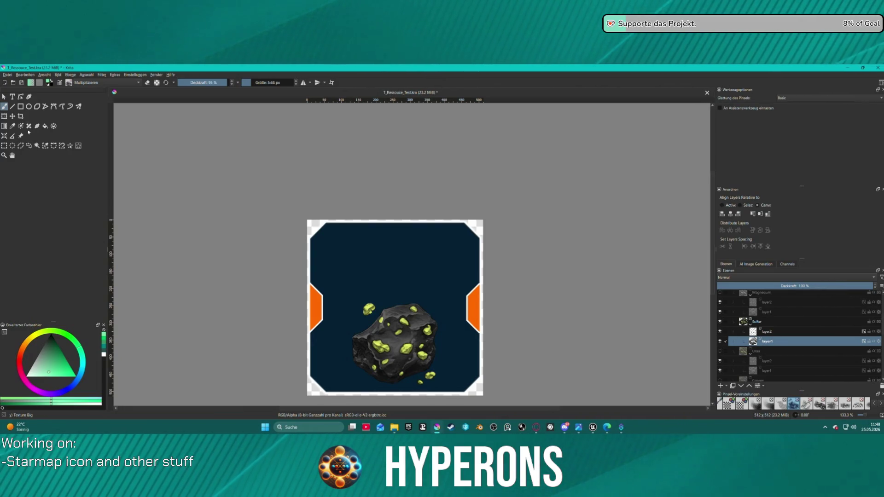
- Export the Sulfur asteroid icon as T_Ressouce_Ore_Sulfur.png
click(116, 74)
key(Escape)
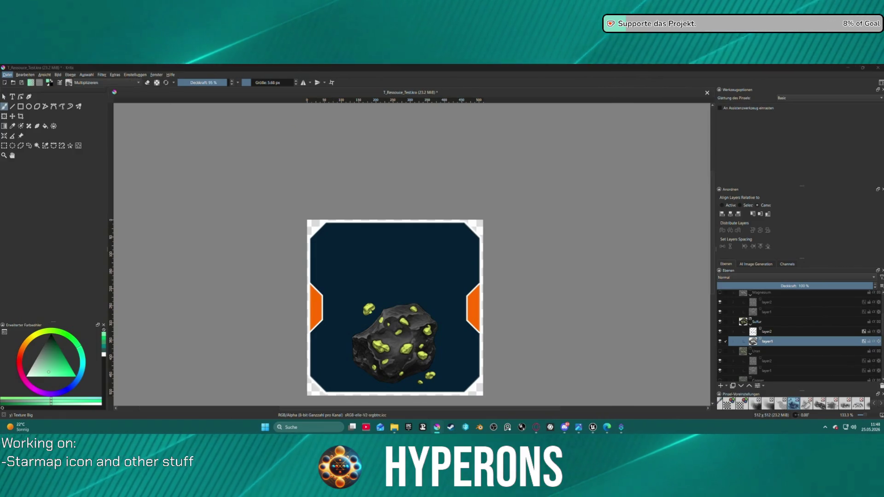
key(Escape)
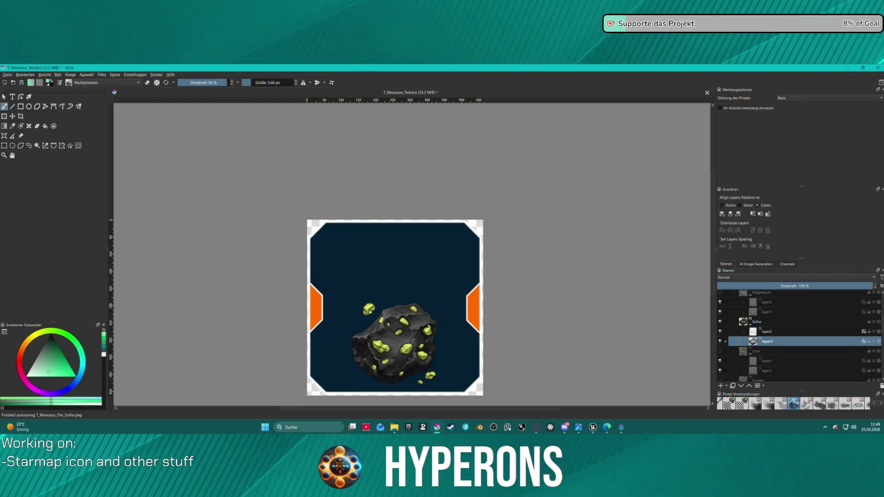
click(755, 322)
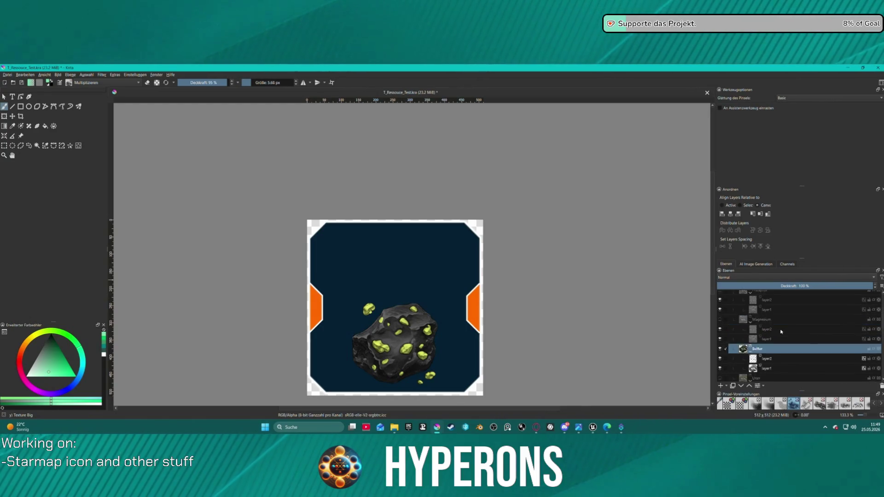
- Duplicate the Sulfur group, rename the copy Kobalt, and open its layer2 layer style
scroll(757, 331, up, 1)
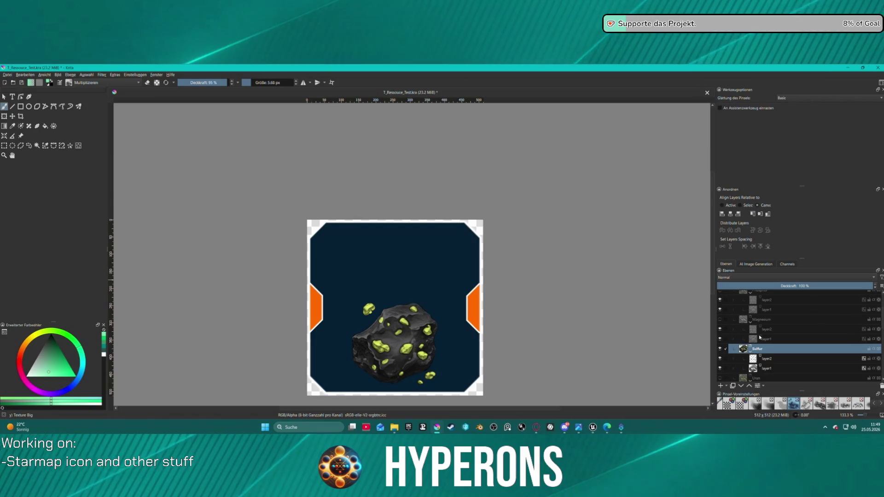
key(ctrl+j)
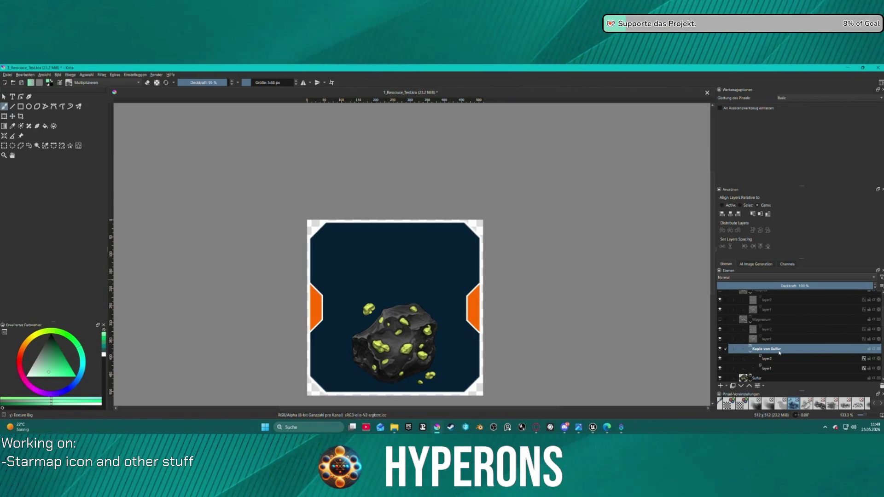
click(801, 367)
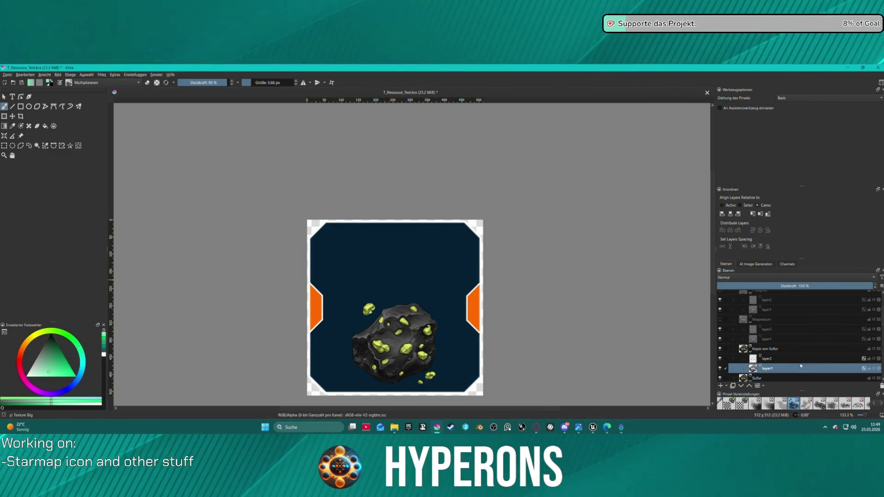
click(767, 349)
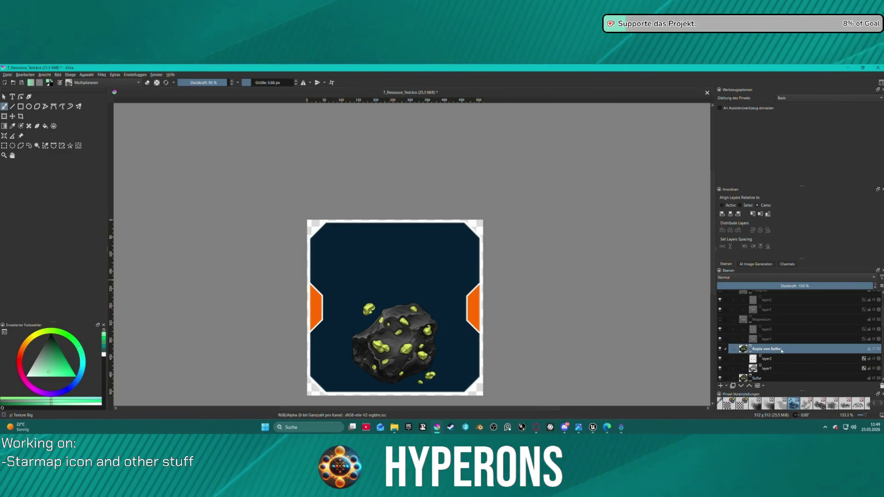
double_click(767, 349)
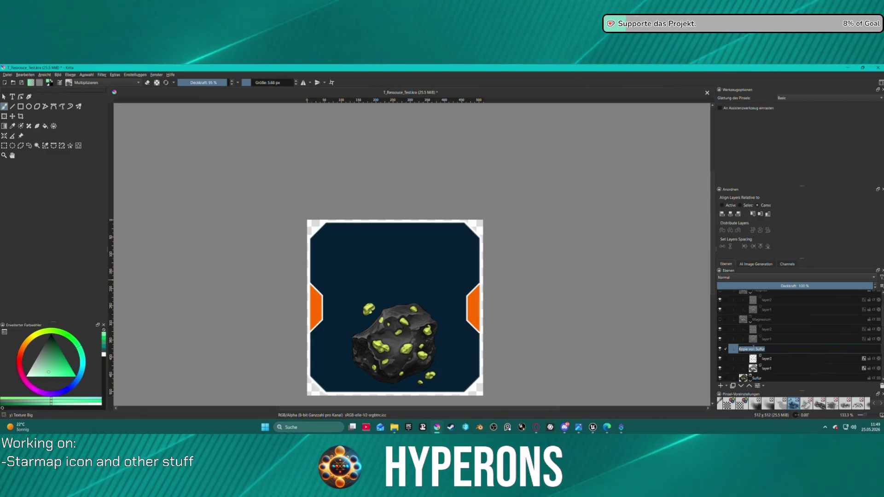
text(xoba)
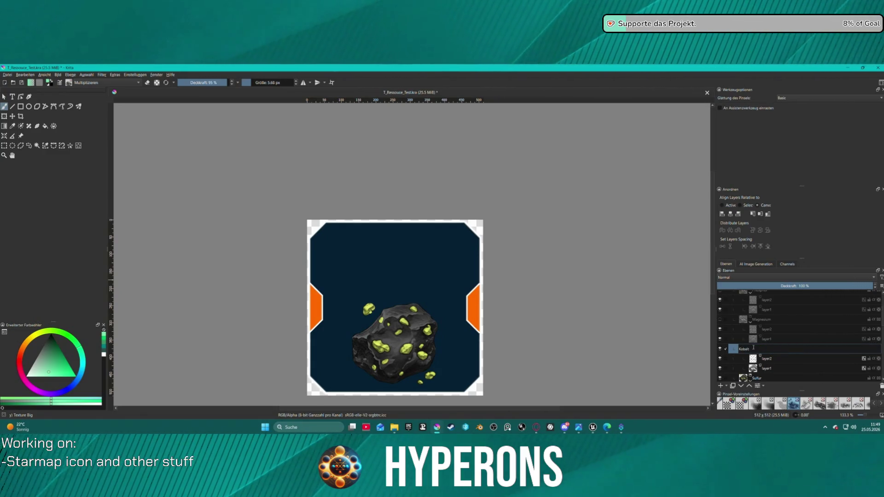
key(Return)
click(772, 362)
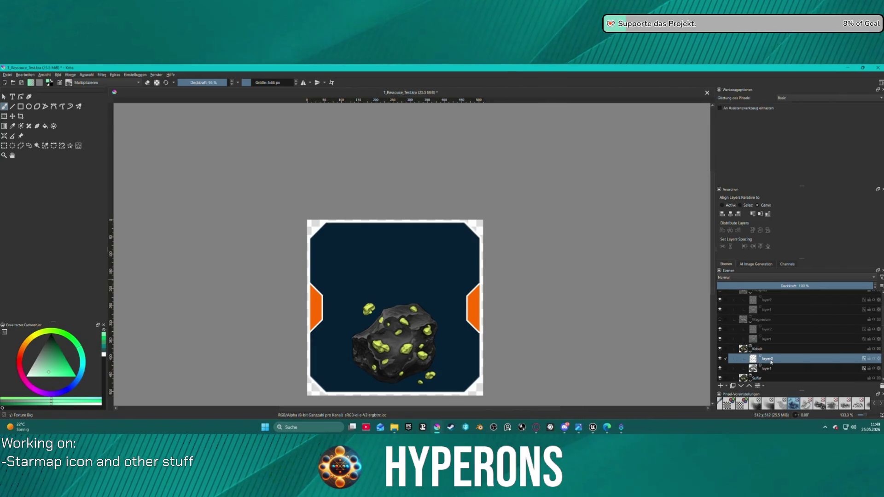
right_click(771, 362)
click(782, 206)
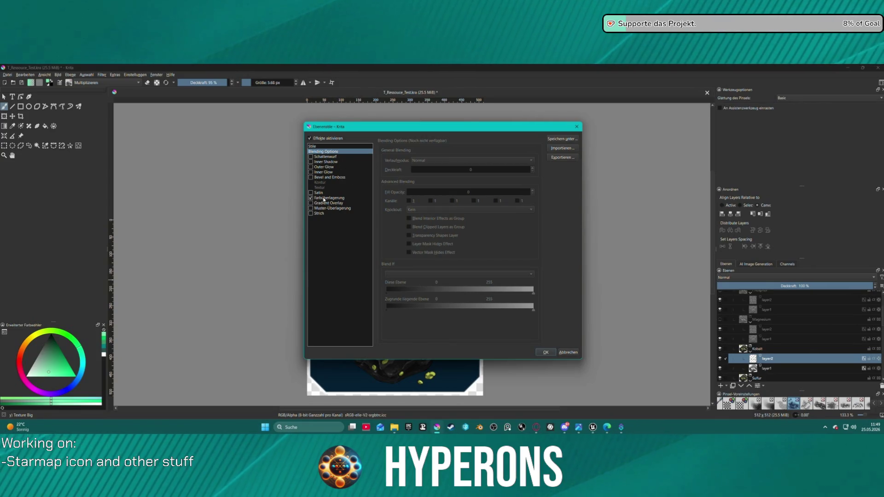
- Set the crystal layer's colour overlay colour to Cobalt blue
click(324, 199)
click(528, 161)
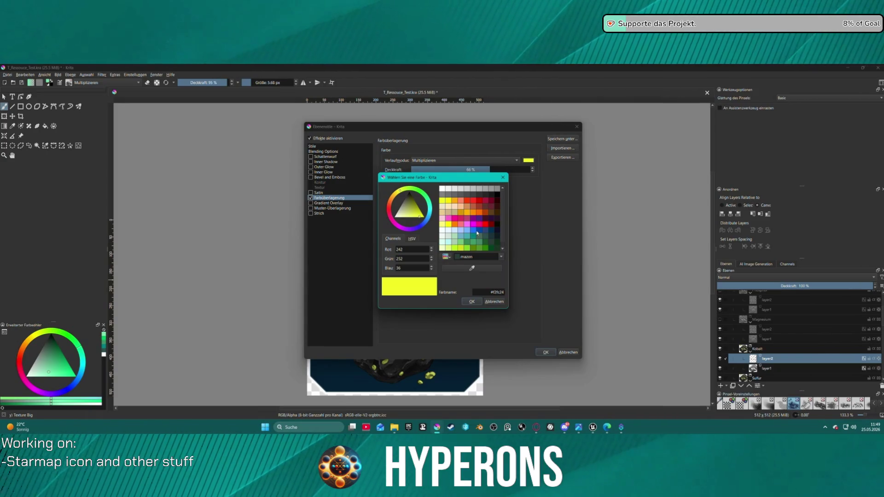
click(479, 229)
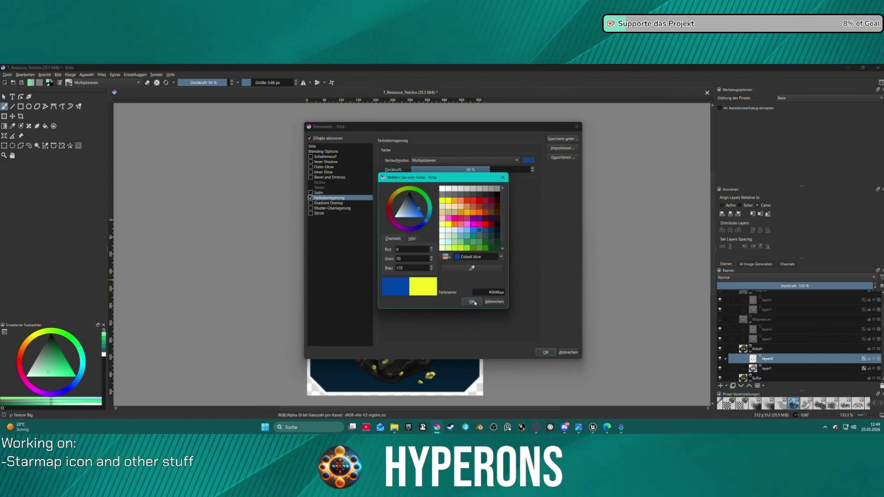
click(474, 302)
mouse_move(460, 127)
mouse_down()
mouse_move(99, 132)
mouse_move(152, 90)
mouse_move(198, 97)
mouse_up()
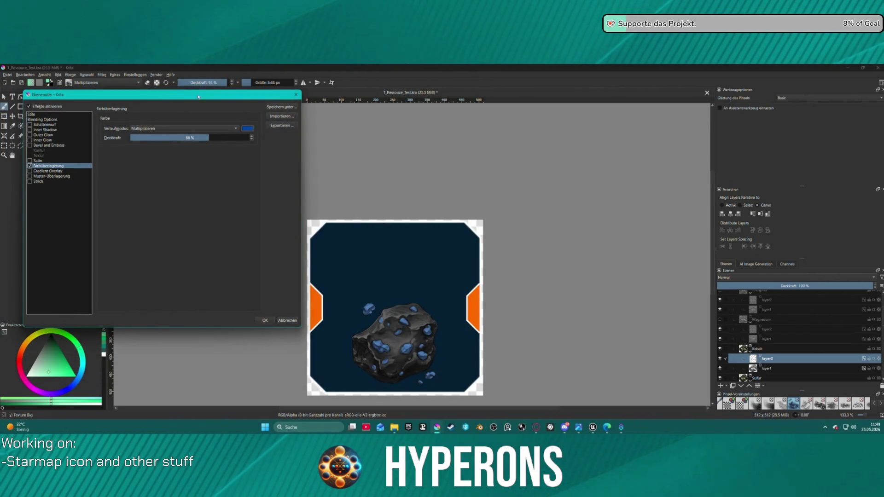
- Try Screen, Normal, Pin Light and Farbig abwedeln overlay blend modes at 81–100% opacity
click(232, 129)
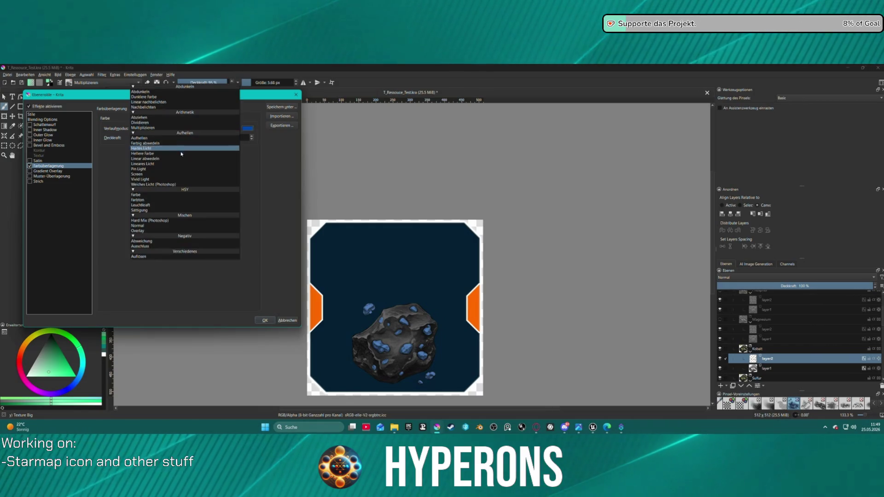
click(165, 175)
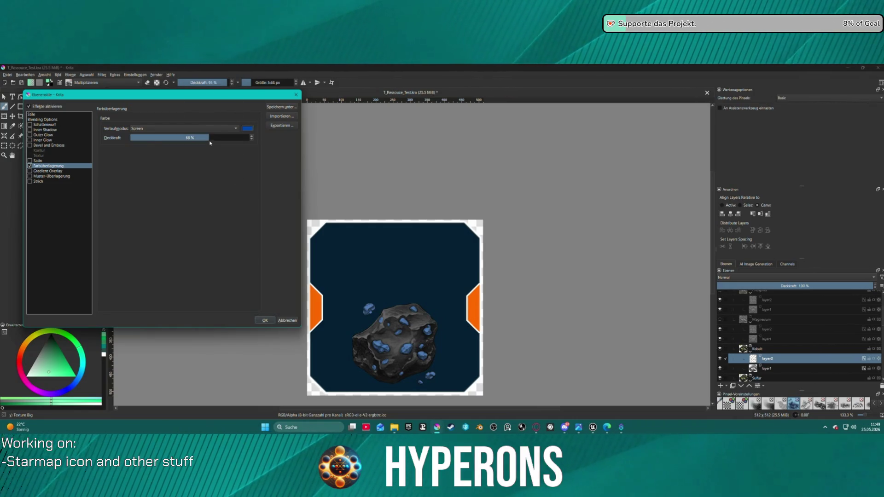
drag(207, 138, 230, 141)
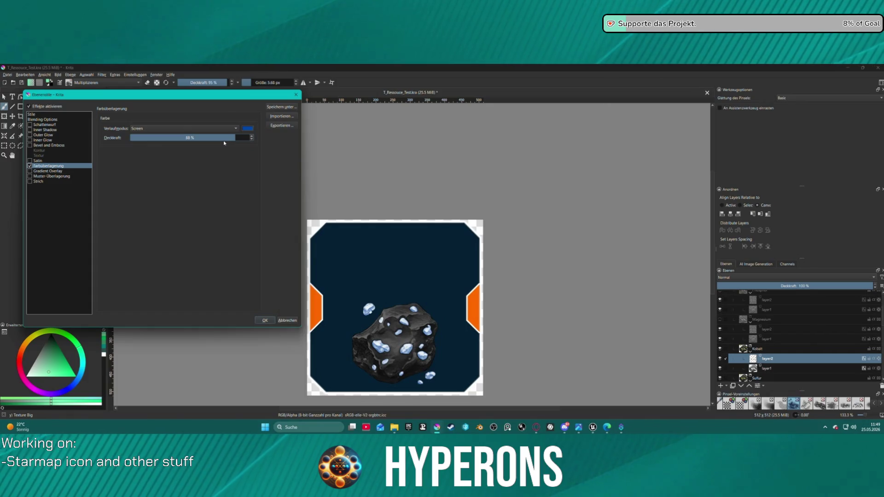
click(193, 129)
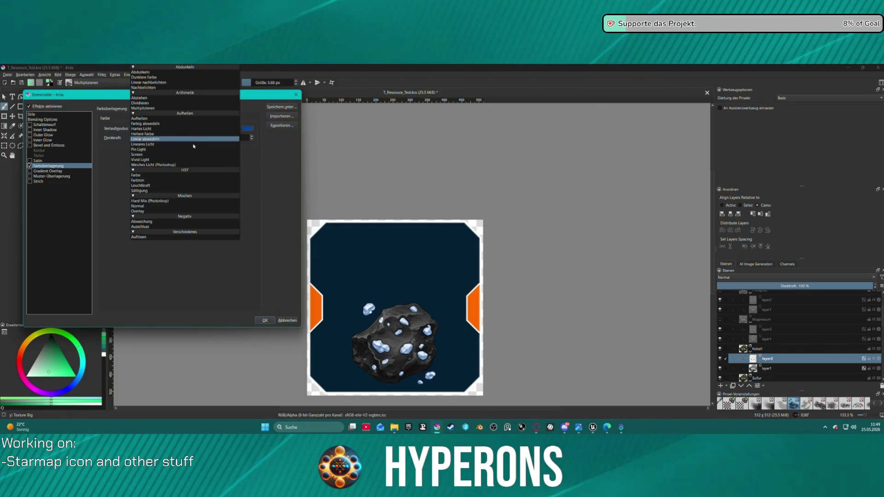
click(177, 206)
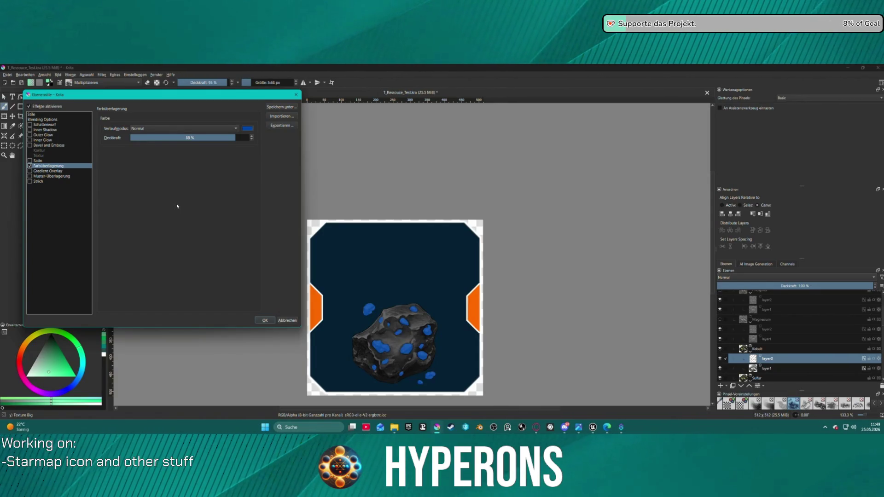
click(226, 138)
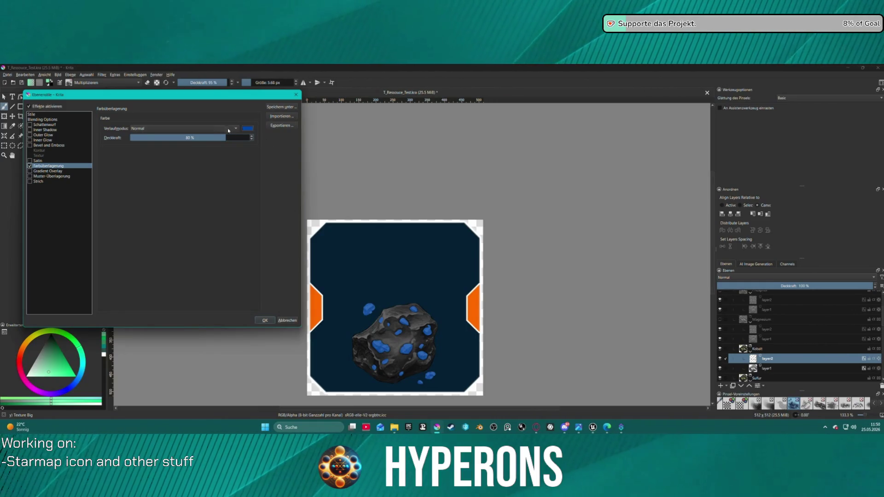
click(184, 129)
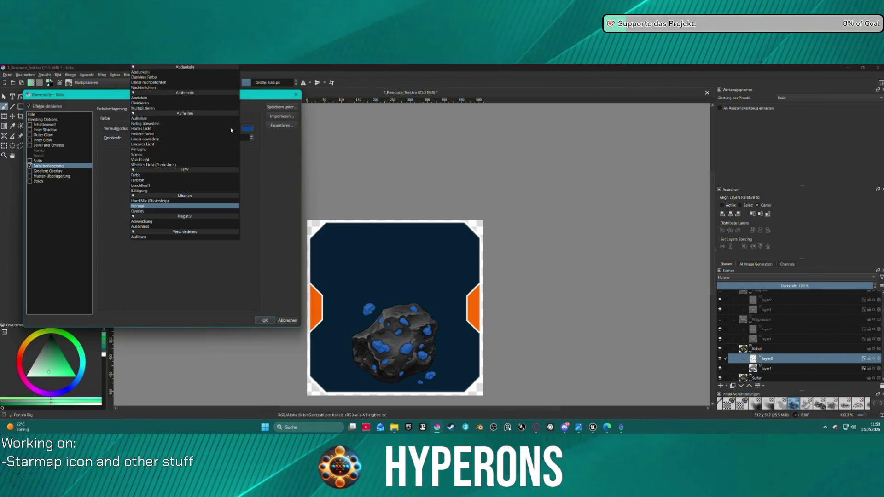
click(171, 151)
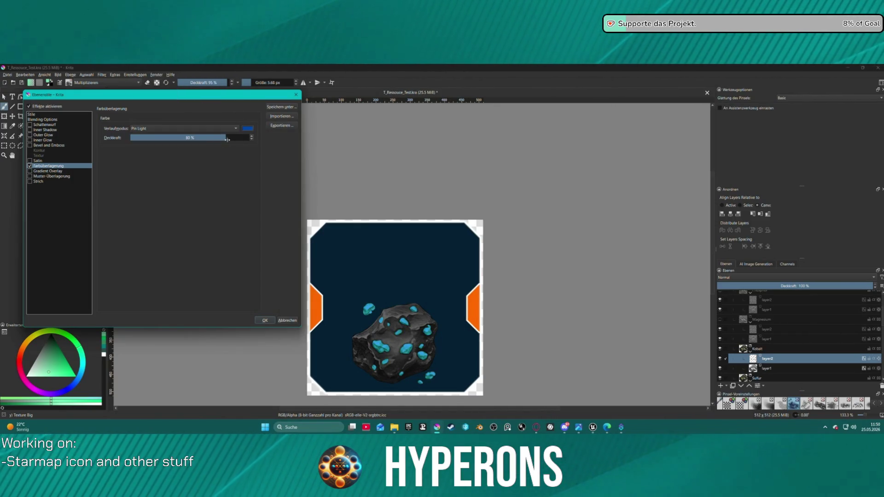
drag(227, 140, 236, 139)
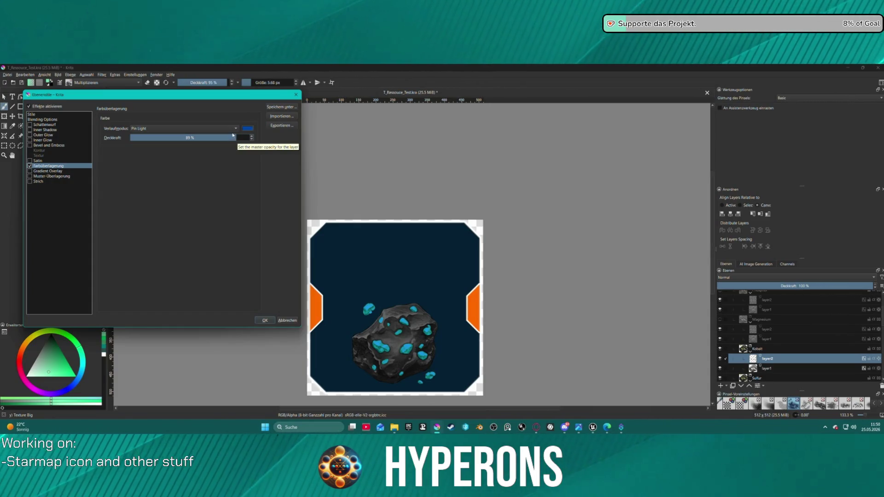
click(221, 128)
click(167, 124)
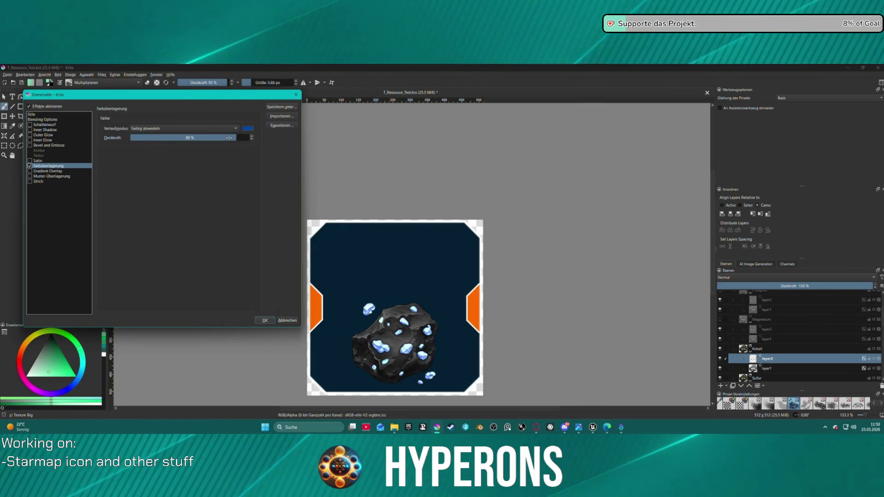
drag(228, 137, 247, 144)
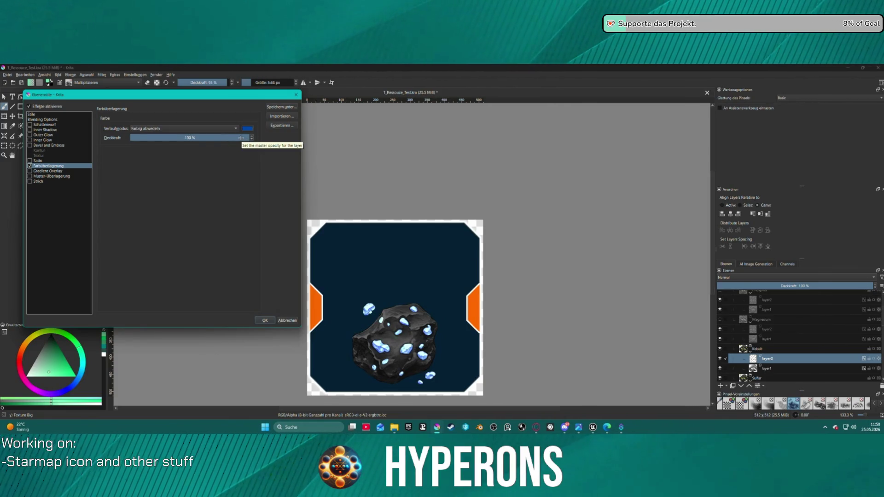
- Settle on Multiplizieren blending at about 93% opacity and apply the blue overlay
click(205, 129)
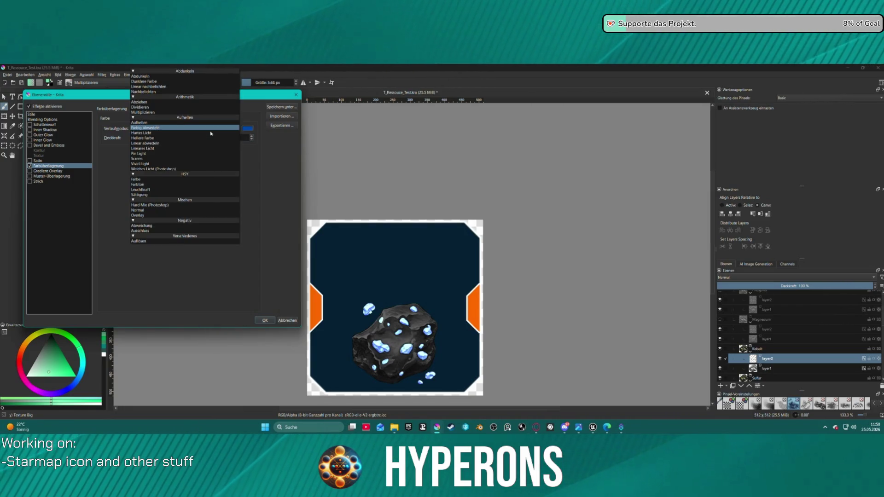
click(175, 111)
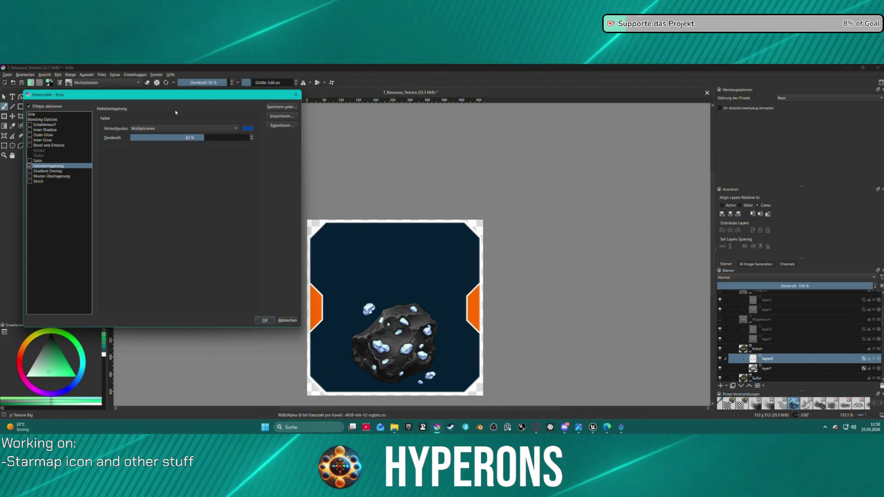
click(208, 138)
drag(208, 137, 256, 137)
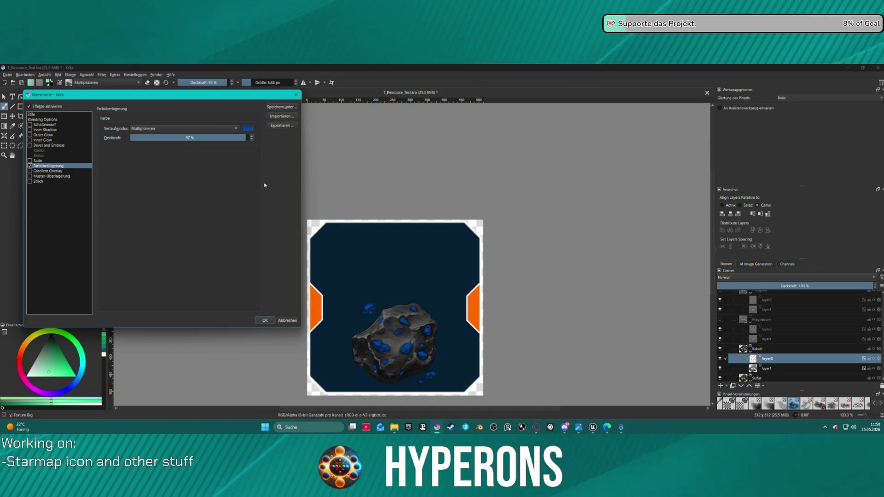
click(240, 137)
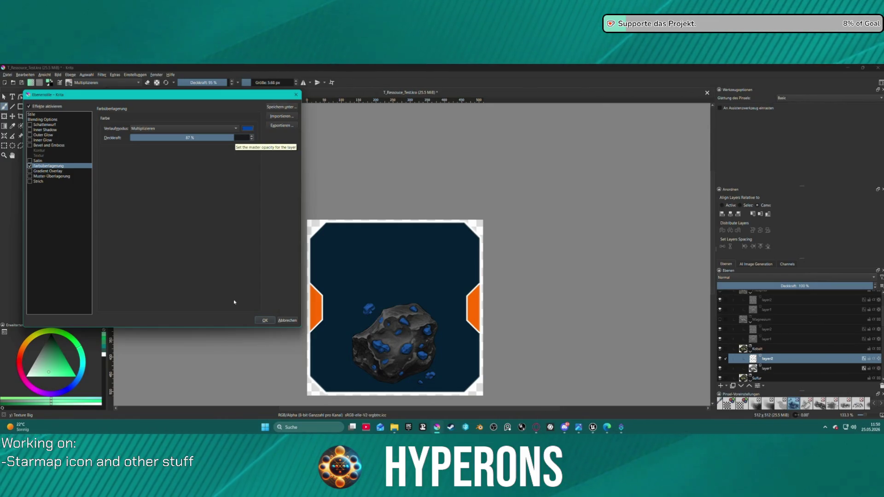
click(265, 320)
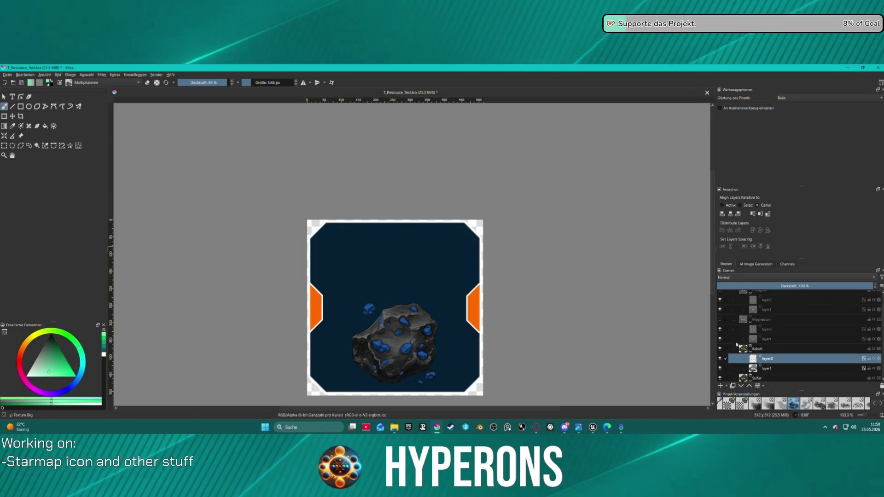
- Give layer1 a Grey 55% colour overlay in its layer style
right_click(758, 369)
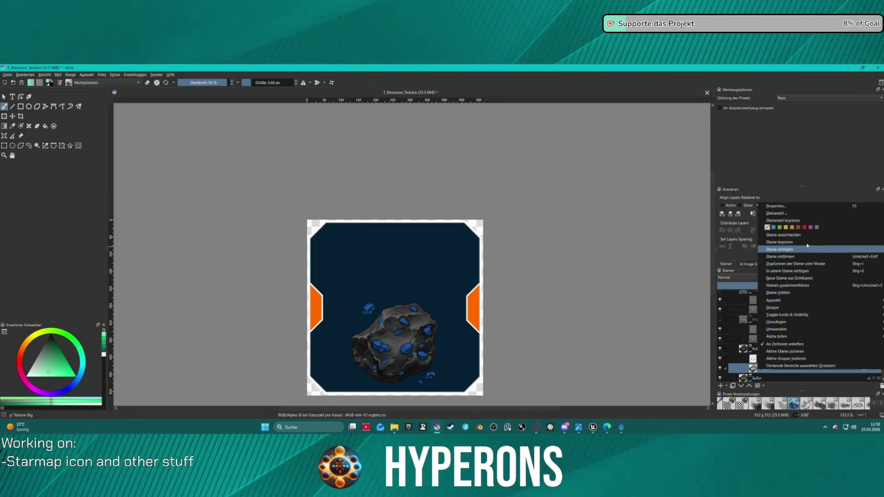
click(777, 213)
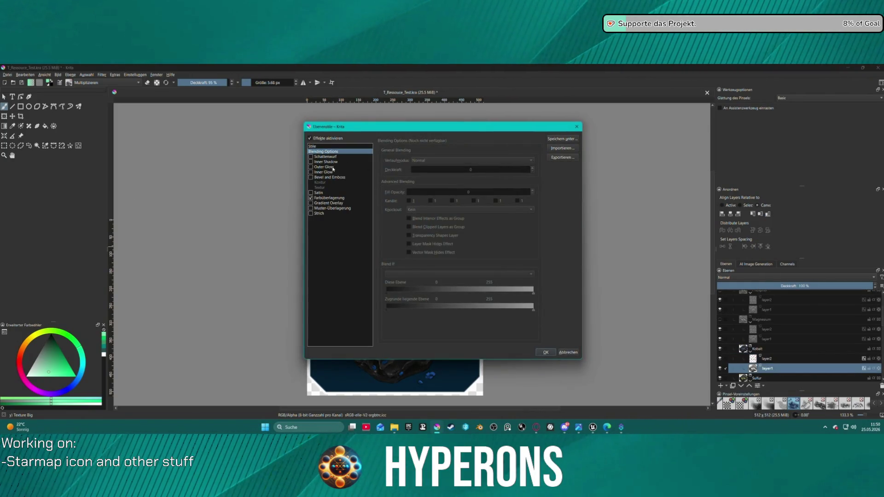
click(329, 198)
click(528, 160)
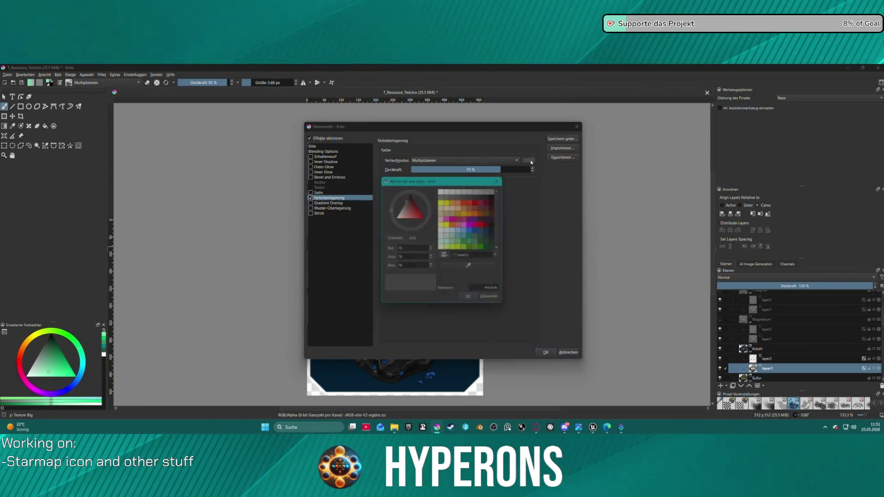
click(495, 189)
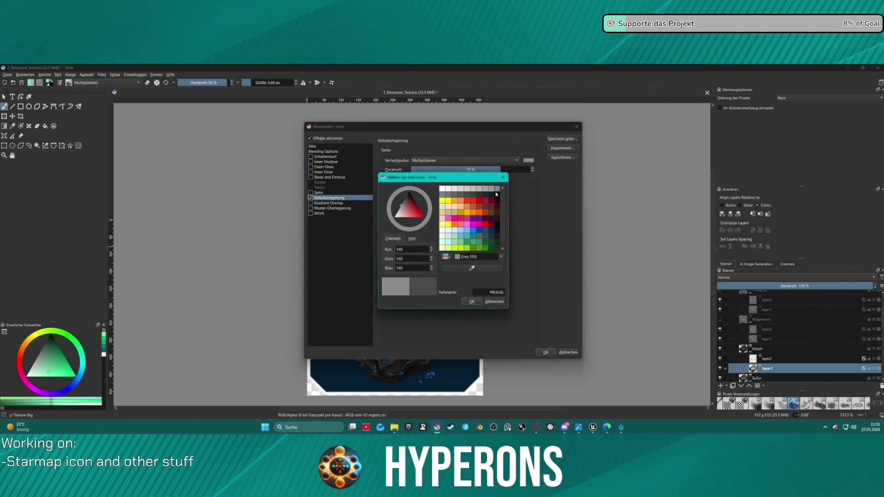
click(471, 301)
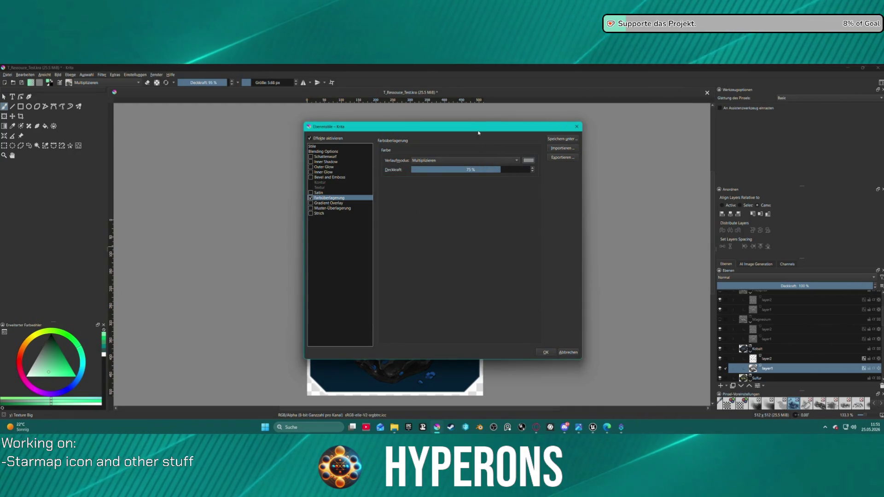
- Change the rock overlay colour to Grey 80% and apply the layer styles
drag(462, 131, 171, 108)
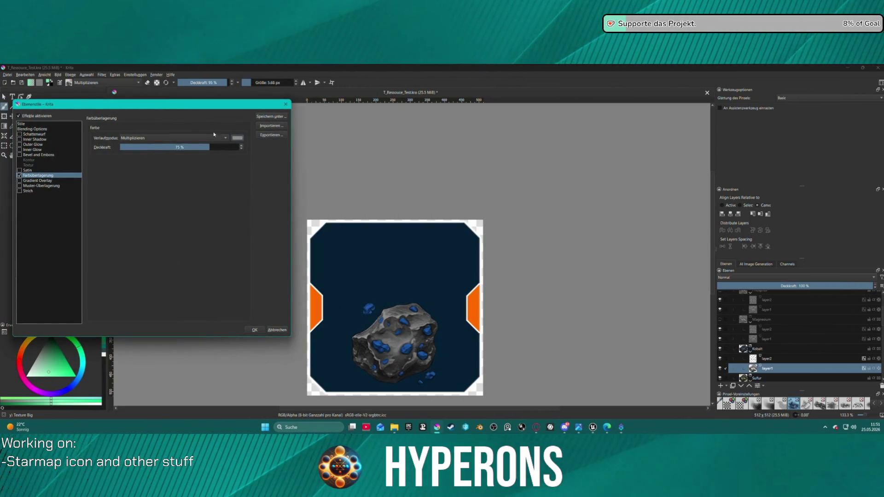
click(237, 138)
click(194, 166)
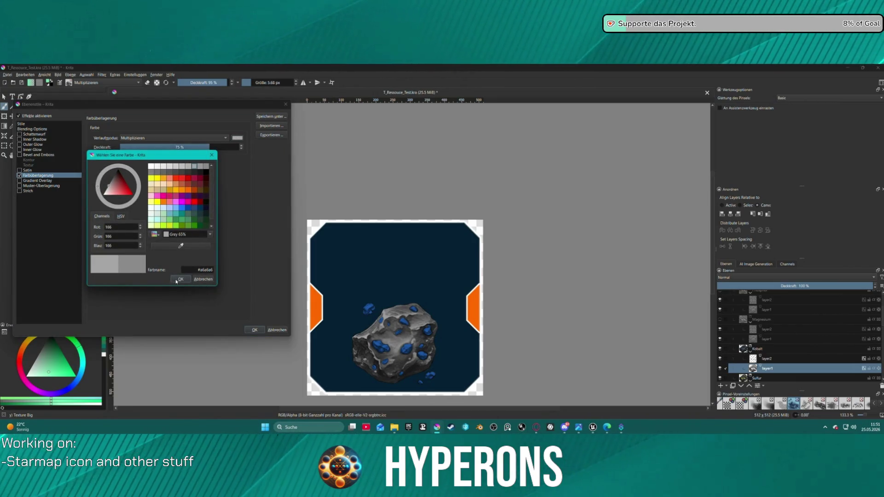
click(177, 166)
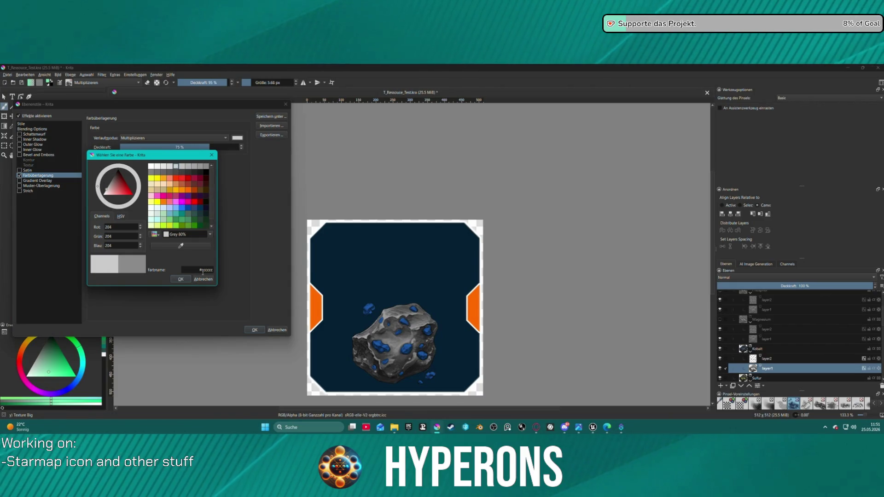
click(180, 279)
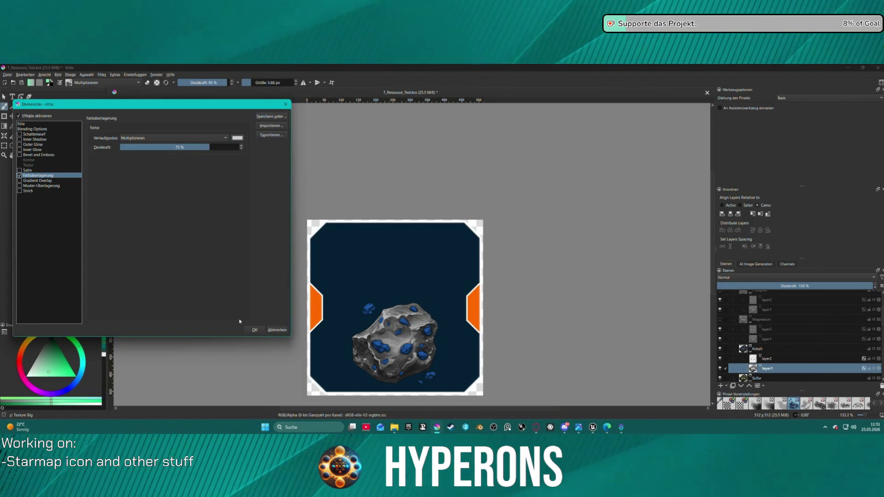
click(255, 330)
click(775, 359)
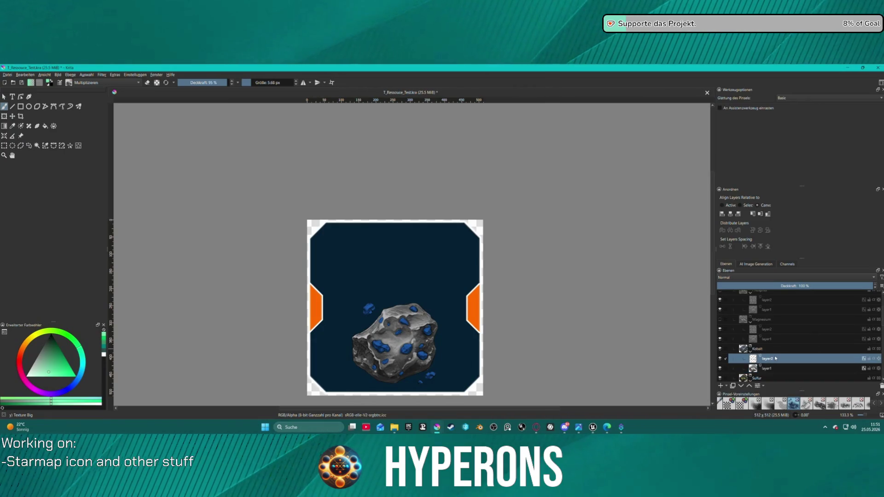
- Add a Bevel and Emboss effect to layer2's layer style
double_click(776, 360)
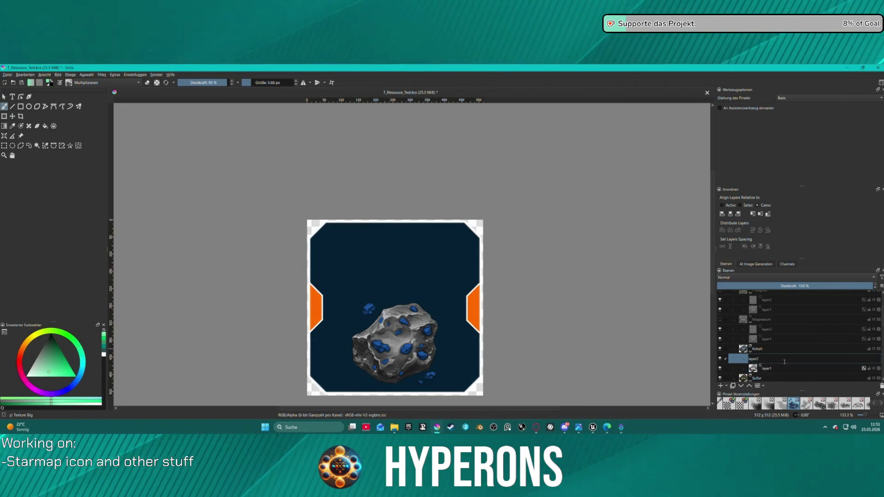
right_click(784, 362)
click(767, 202)
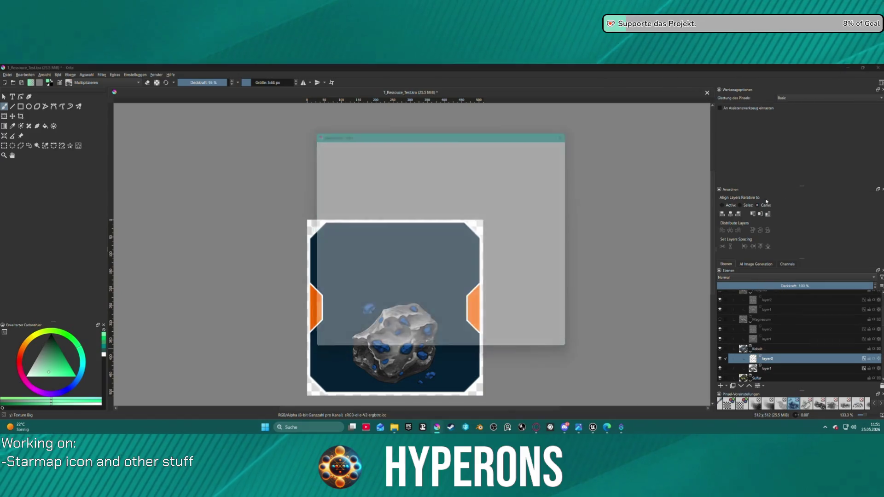
drag(442, 138, 145, 138)
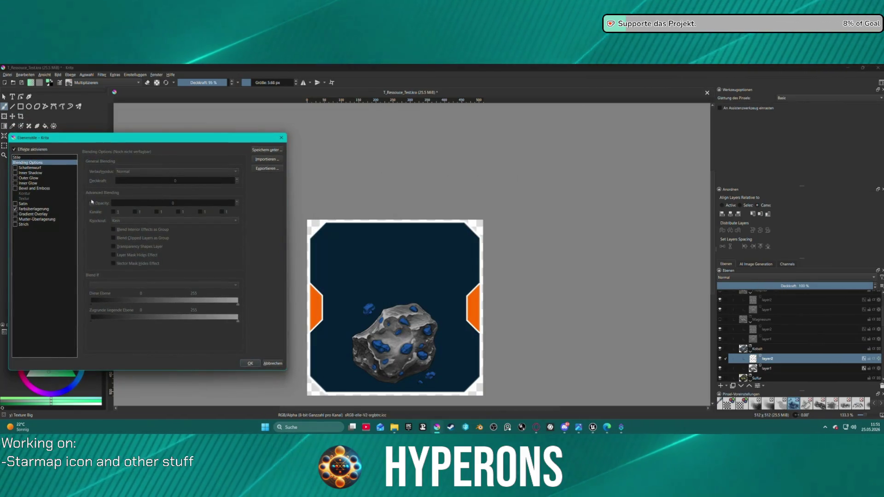
click(19, 189)
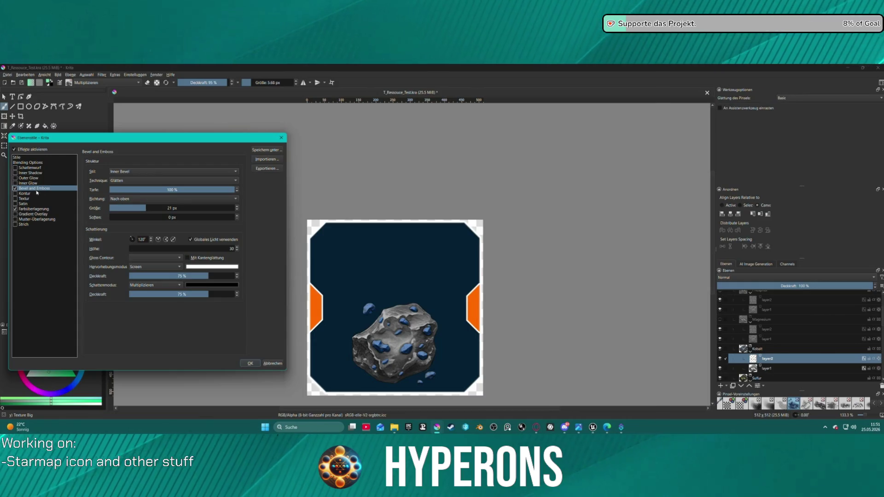
- Set the bevel size to about 82 px, highlight opacity 87% and shadow opacity 43%
click(149, 211)
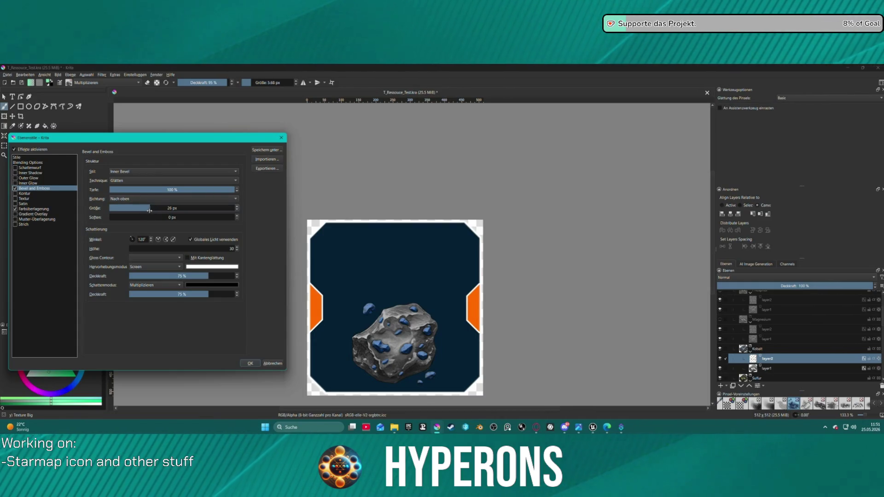
drag(143, 210, 137, 208)
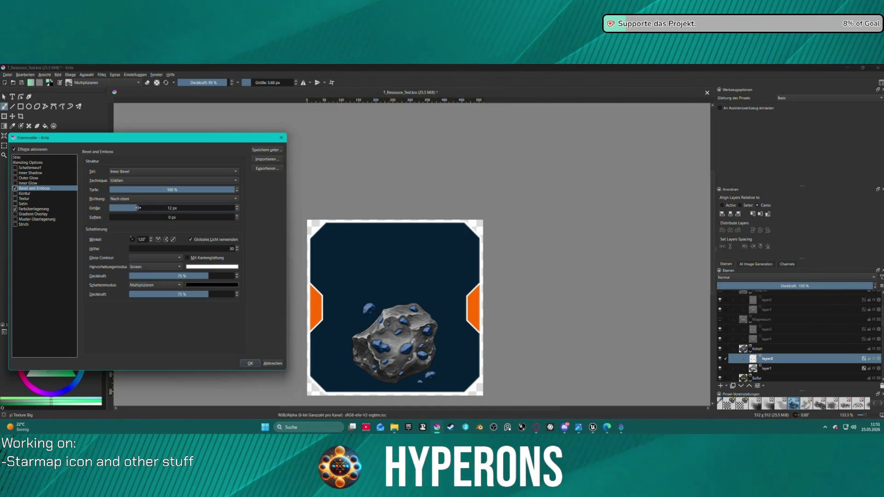
drag(138, 208, 198, 206)
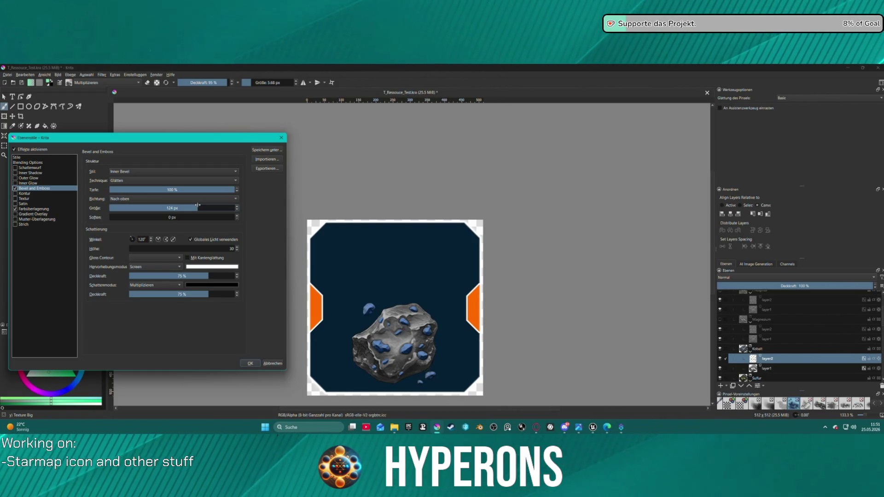
drag(192, 205, 180, 206)
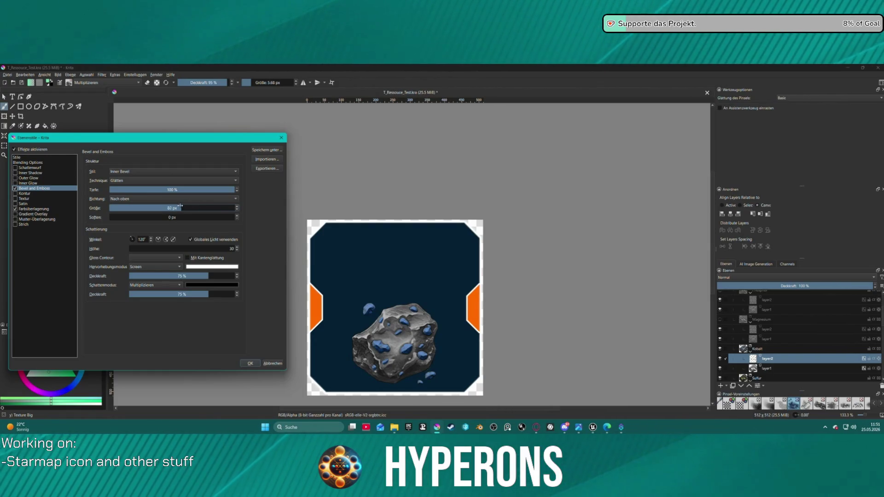
drag(199, 278, 221, 276)
drag(187, 295, 174, 295)
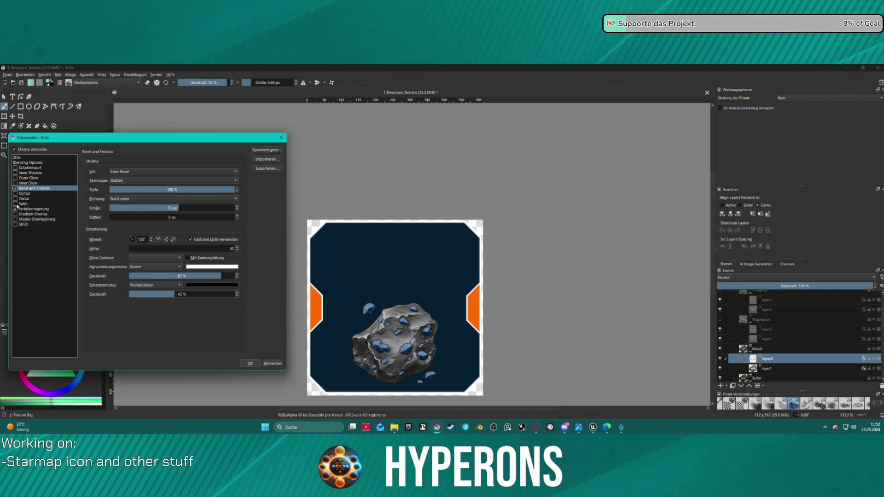
click(15, 199)
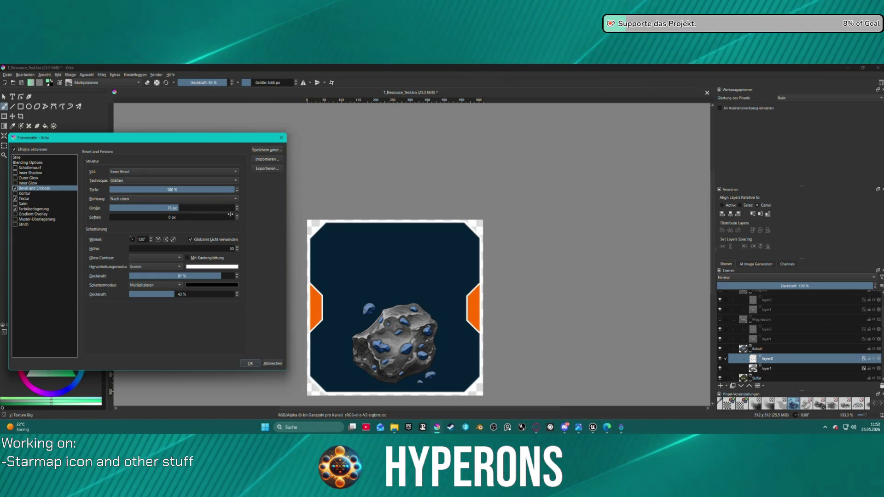
- Try bump-relief, paper grain and chainmail textures, then pick the bark pattern
click(24, 199)
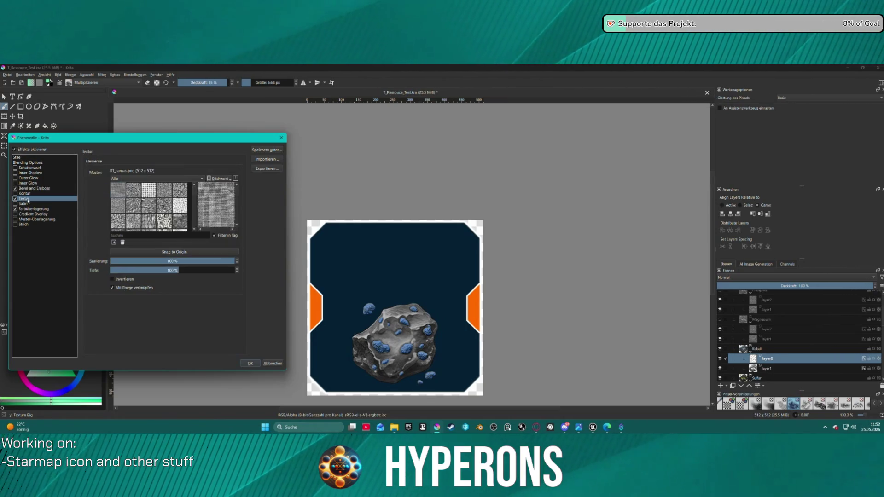
click(148, 206)
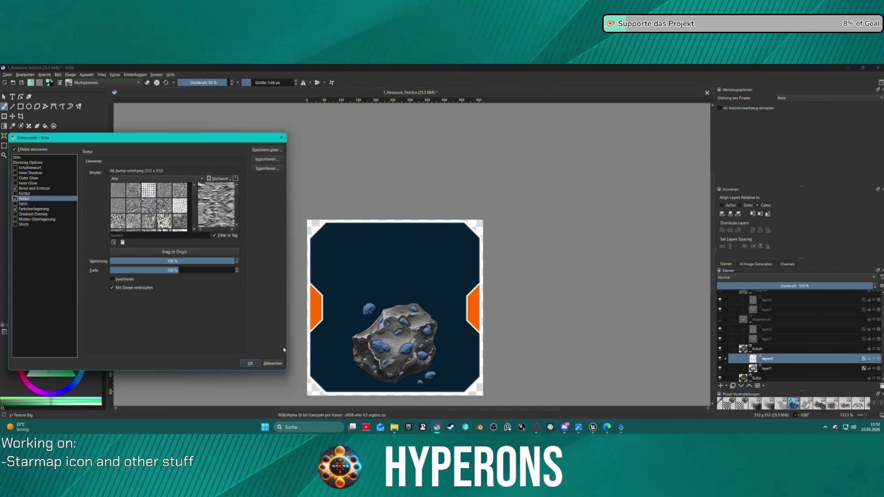
click(179, 195)
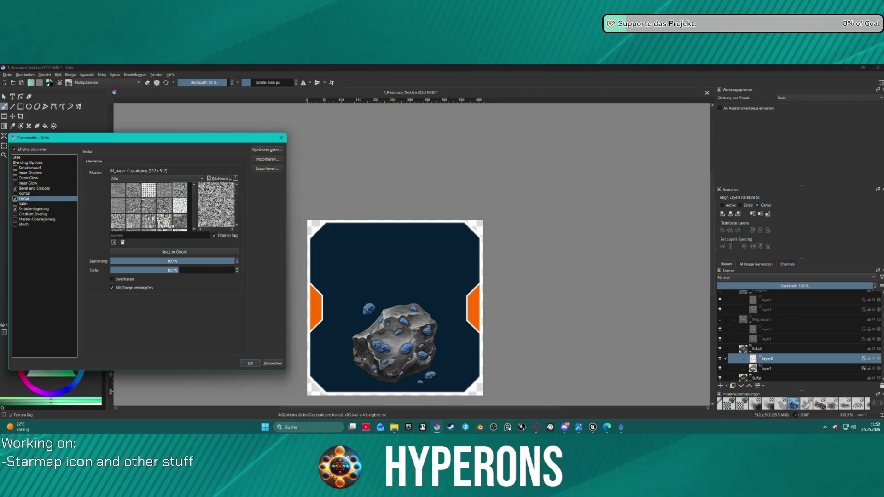
scroll(173, 227, down, 3)
click(166, 223)
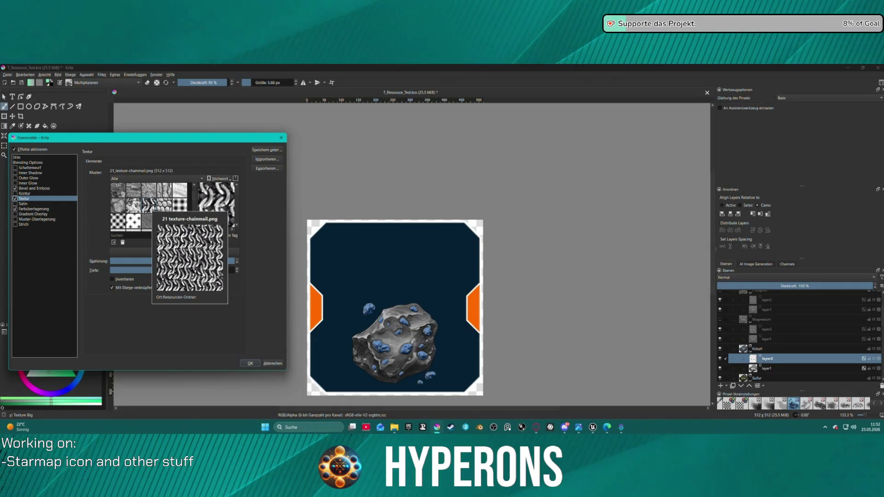
click(163, 189)
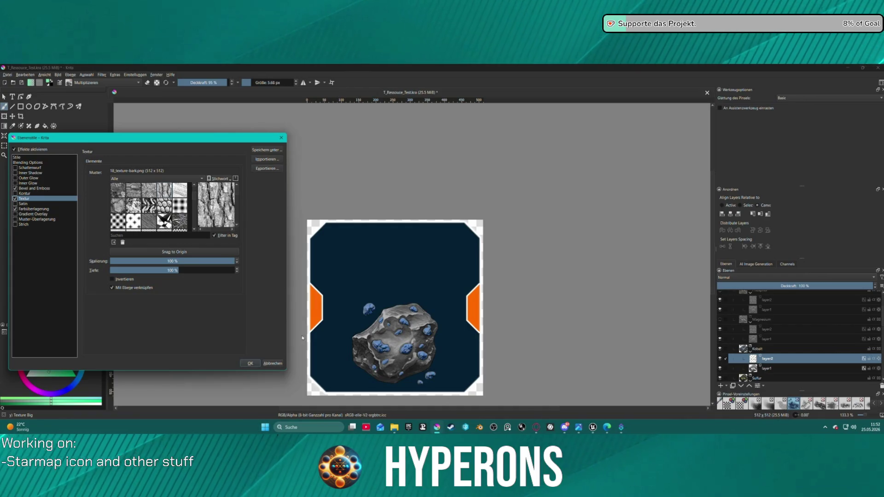
scroll(154, 207, down, 3)
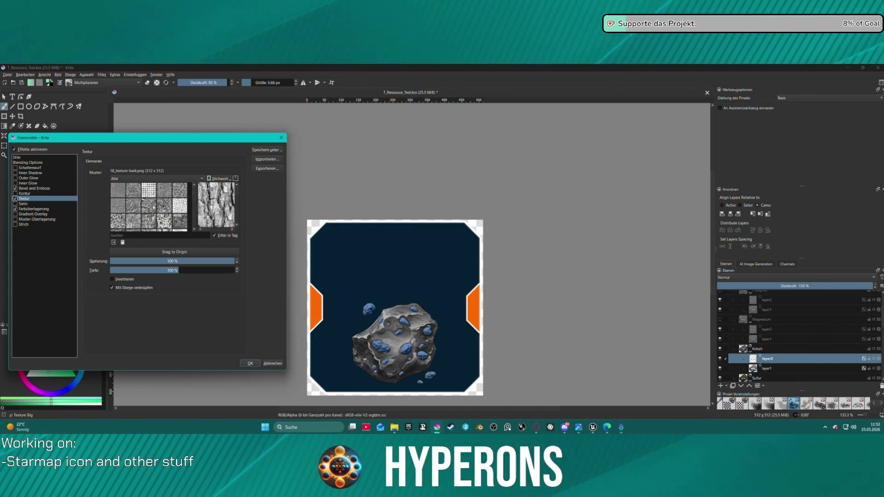
scroll(161, 210, down, 6)
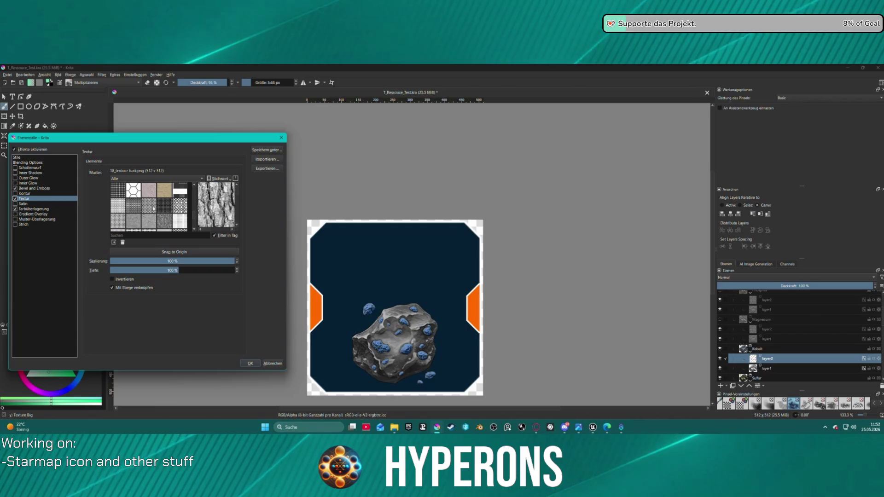
scroll(161, 208, up, 5)
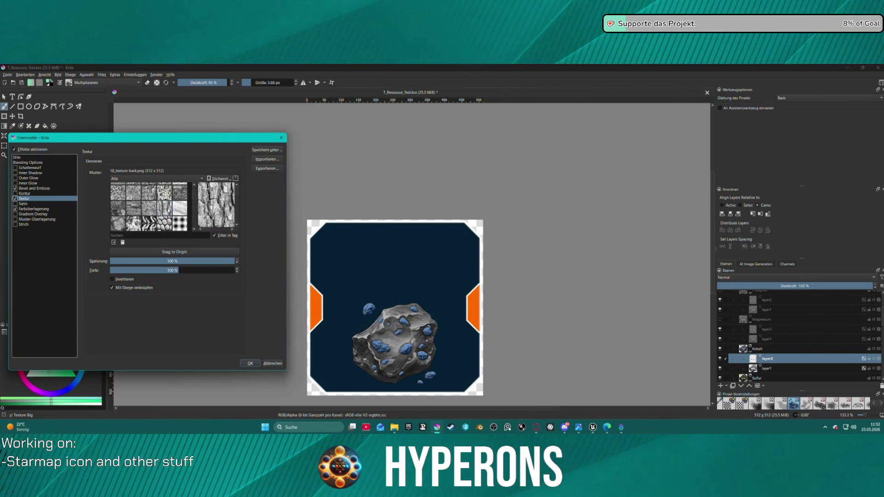
- Scale the texture down to about 12% and return to the bark pattern
click(150, 209)
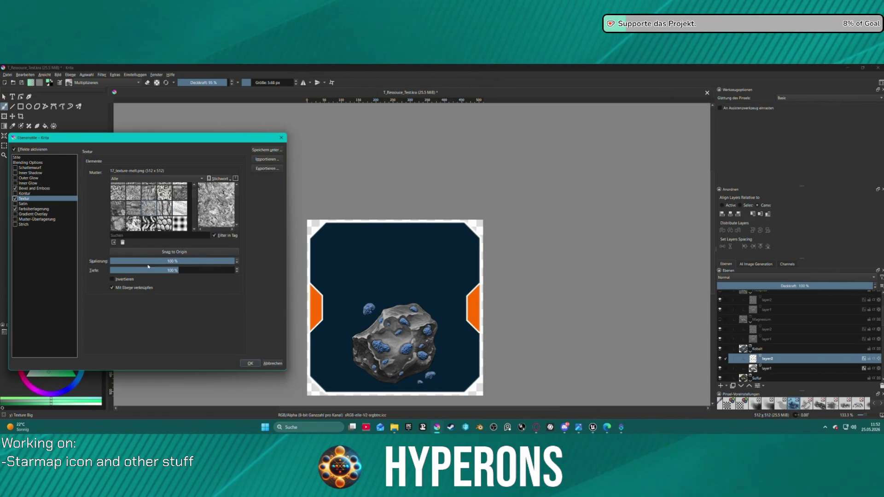
click(198, 260)
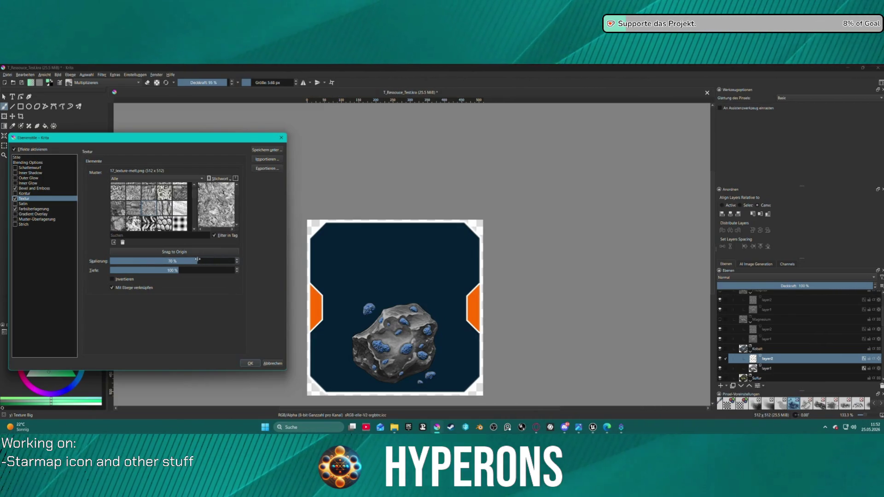
drag(198, 260, 149, 260)
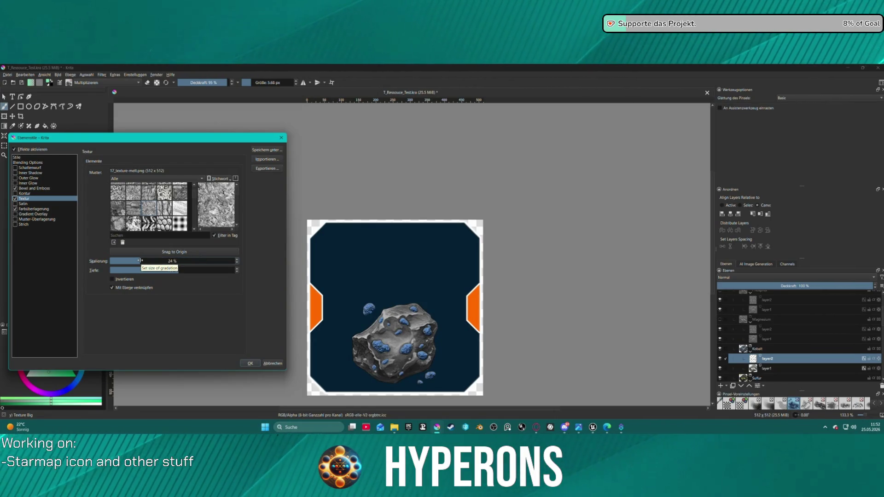
drag(141, 261, 125, 260)
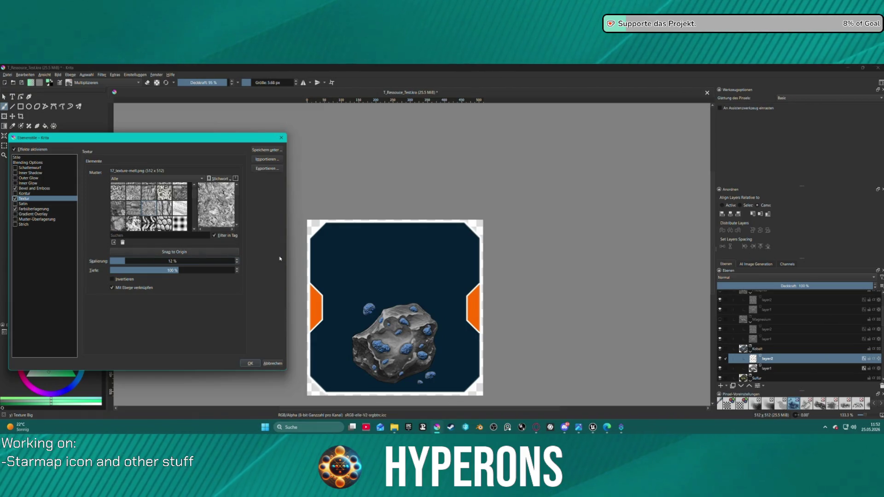
key(Right)
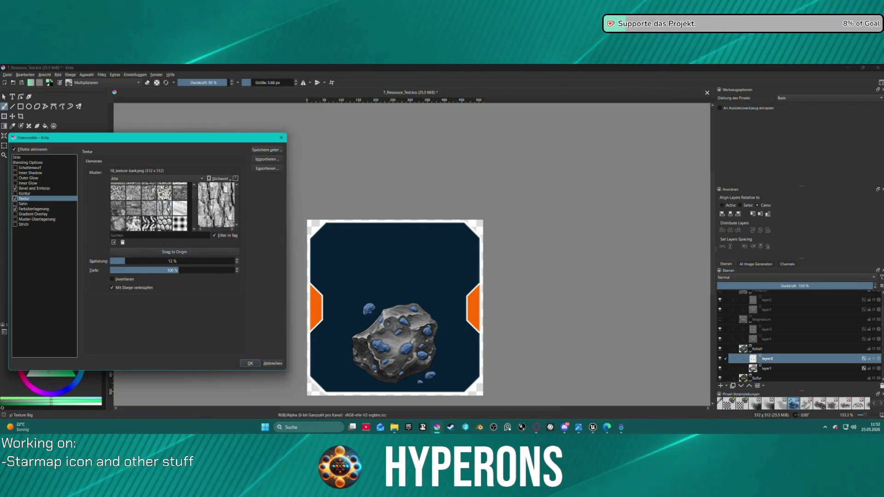
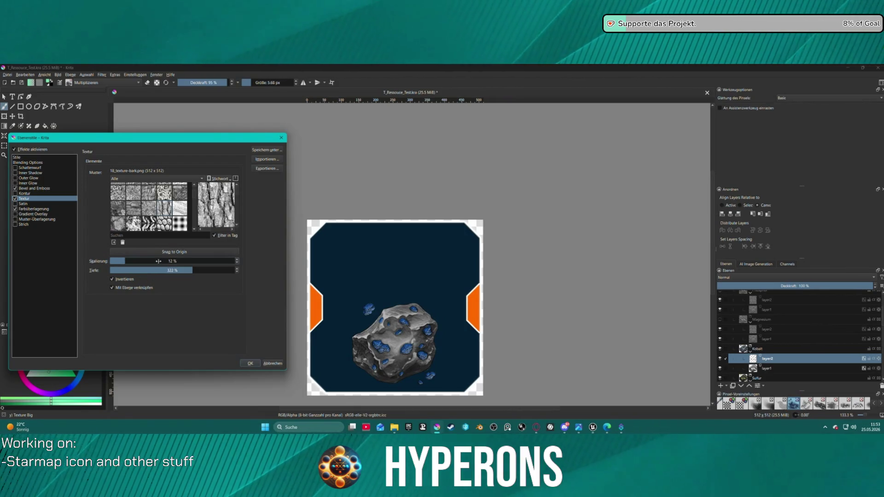
- Raise the asteroid texture scale from 12 % to 89 %, snap it to origin, and apply
click(183, 261)
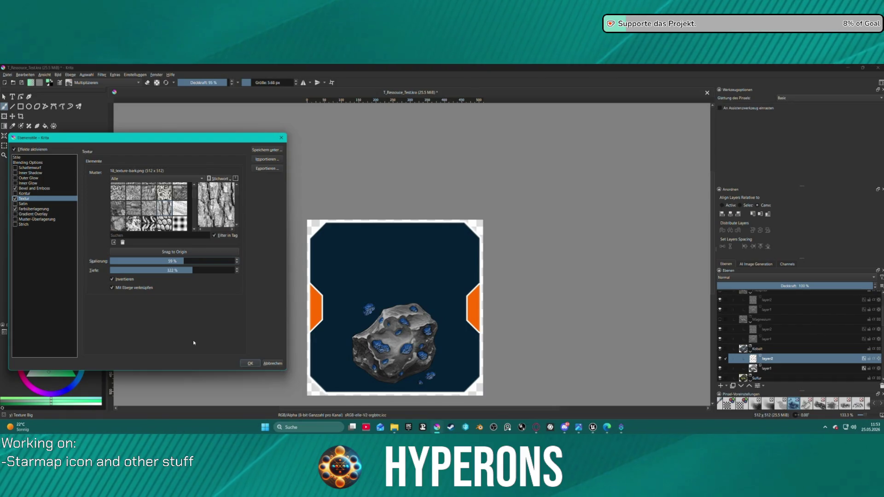
click(221, 261)
click(206, 253)
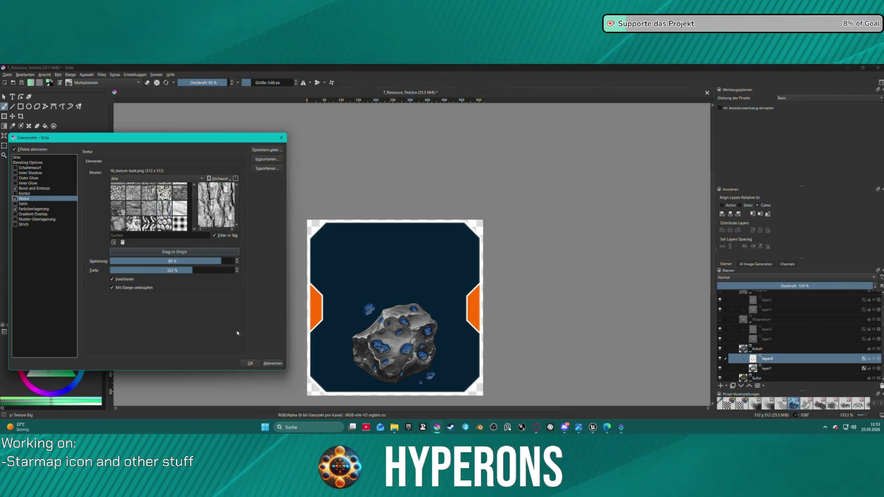
click(250, 363)
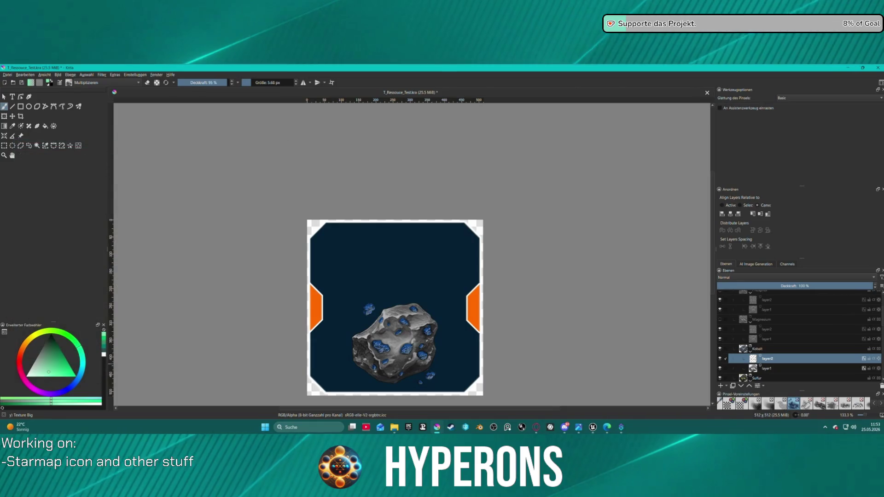
- Open the Kobalt group's layer style and enable Outer Glow
scroll(304, 210, down, 3)
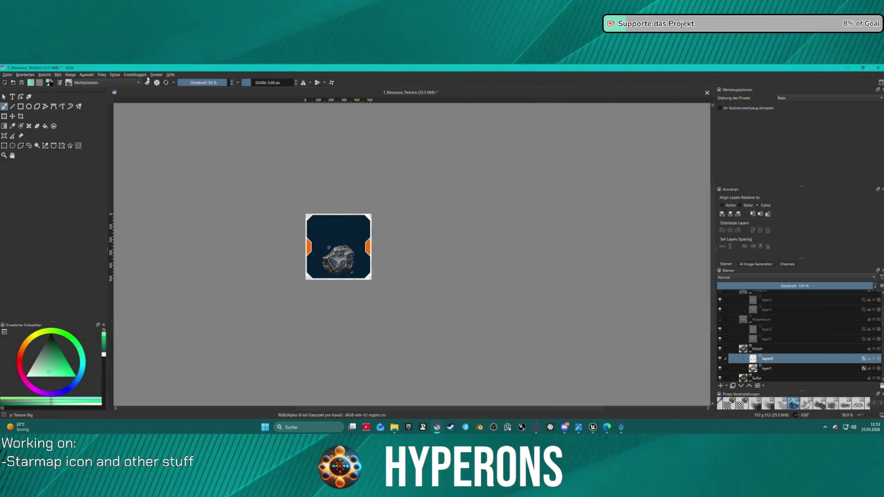
scroll(276, 184, up, 2)
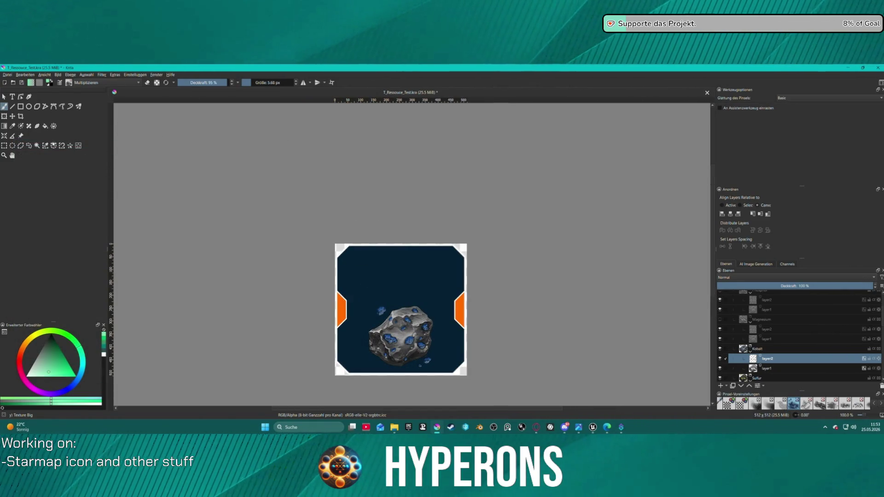
click(768, 349)
right_click(765, 352)
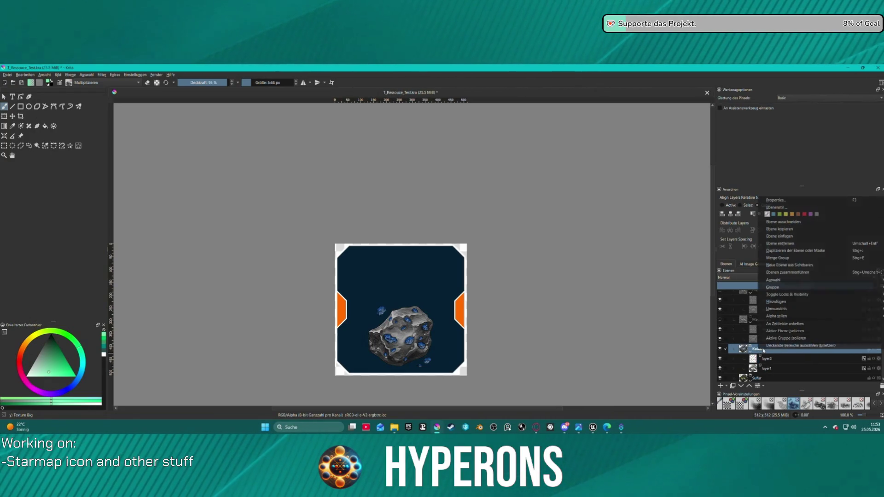
click(783, 210)
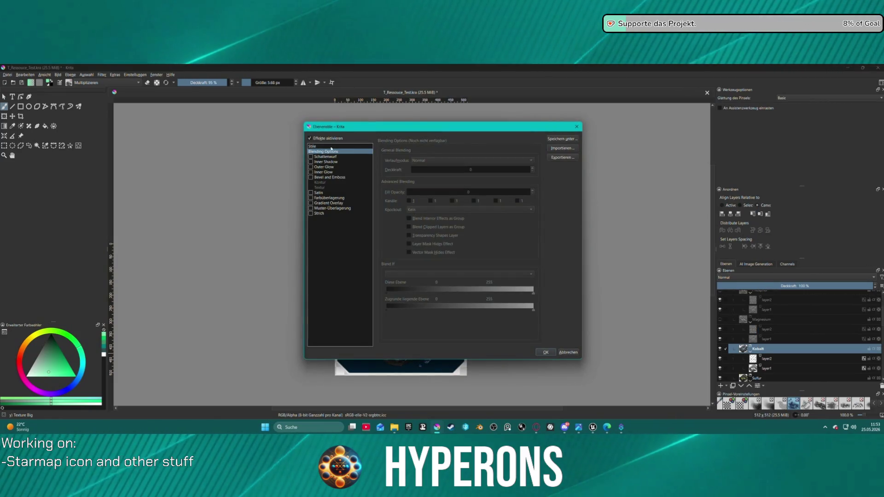
click(311, 167)
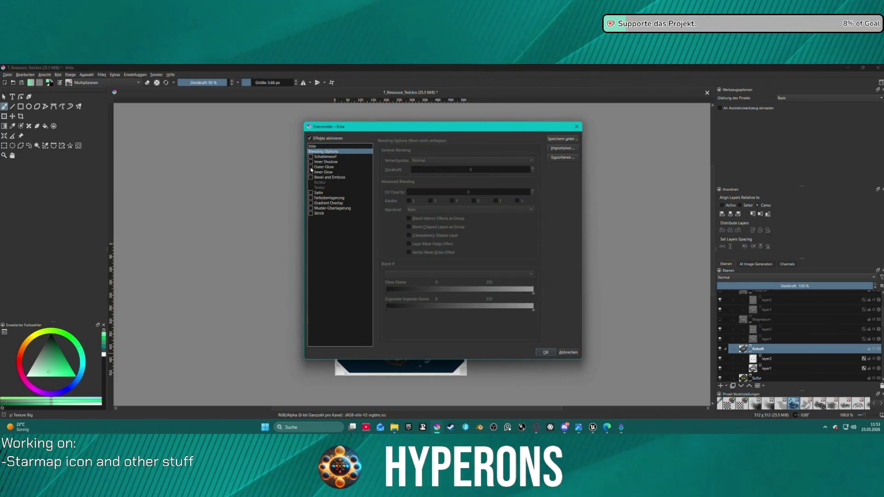
mouse_move(445, 130)
mouse_down()
mouse_move(209, 127)
mouse_move(195, 118)
mouse_up()
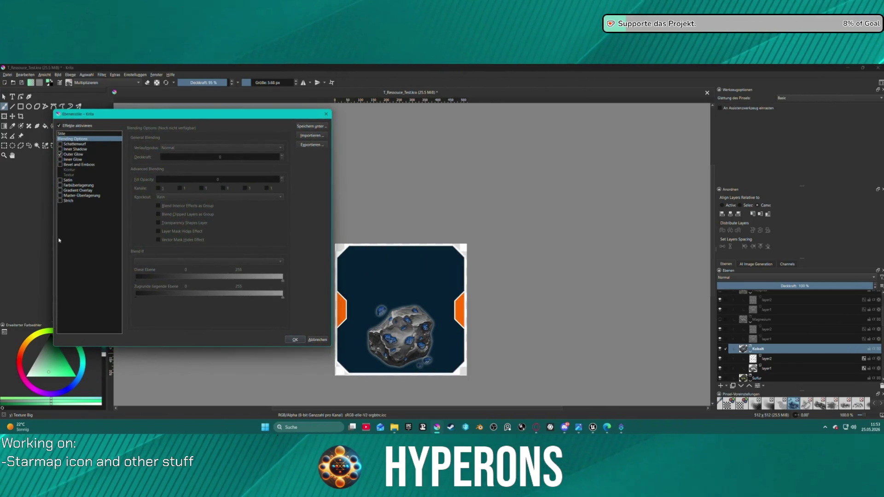
- Turn on a 1 px outline stroke around the Kobalt group
click(64, 201)
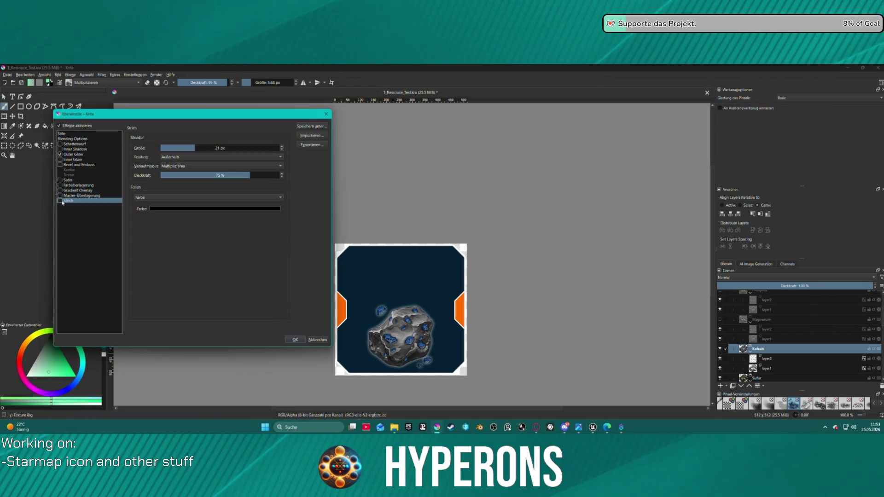
click(60, 201)
click(168, 150)
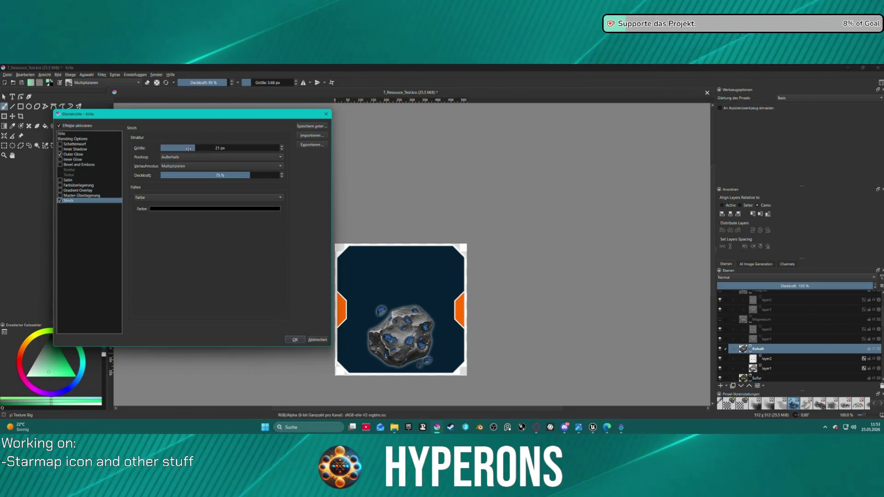
drag(168, 149, 165, 150)
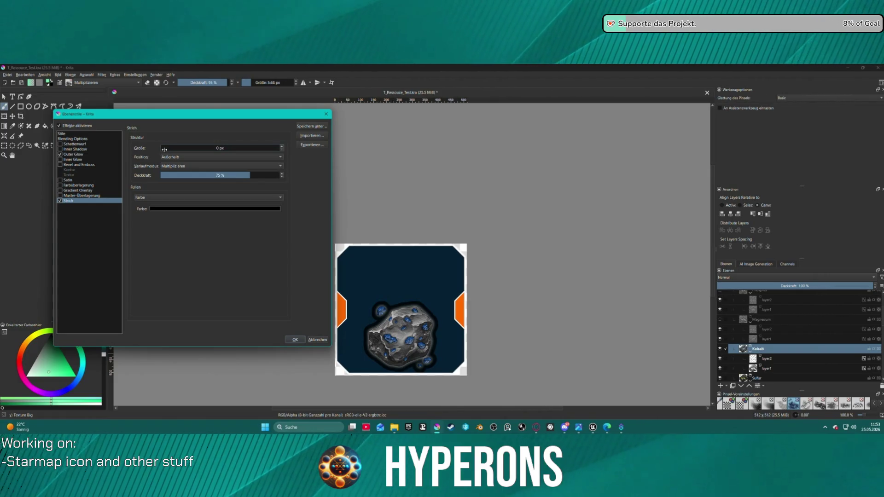
click(167, 149)
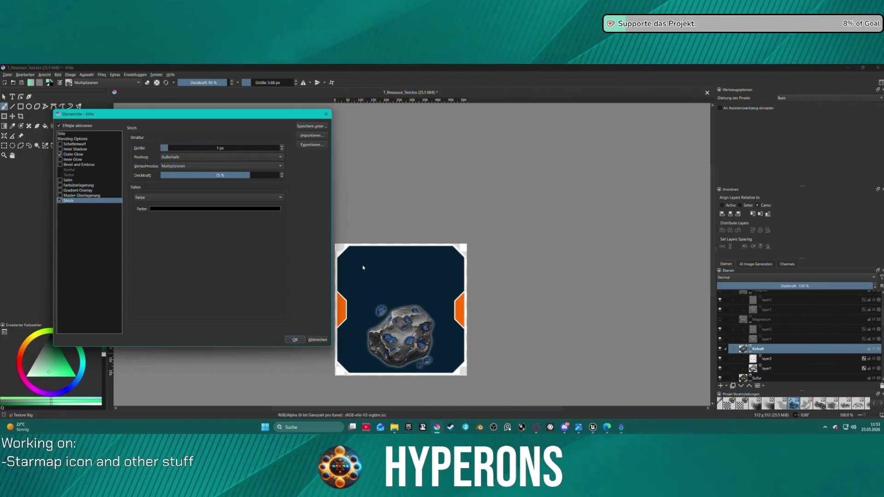
- Make the outline cold white at 23 % opacity and apply the style
click(210, 209)
click(191, 218)
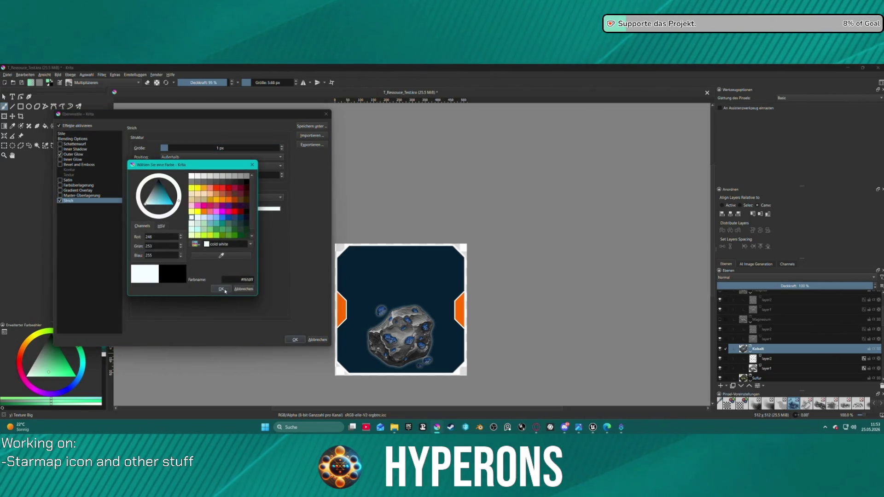
click(221, 289)
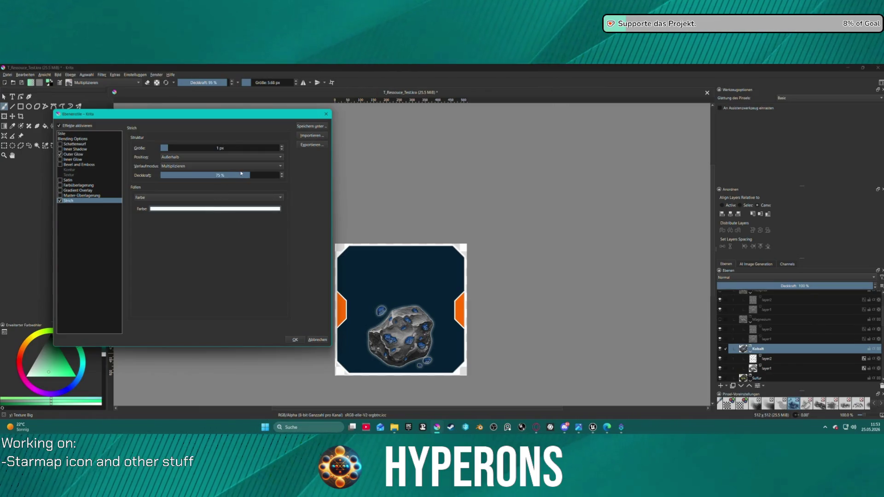
click(189, 174)
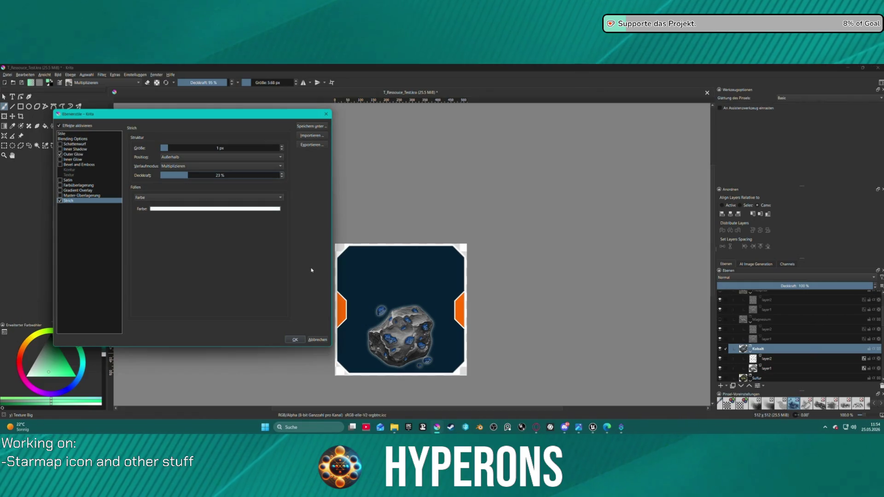
click(295, 340)
scroll(435, 262, down, 3)
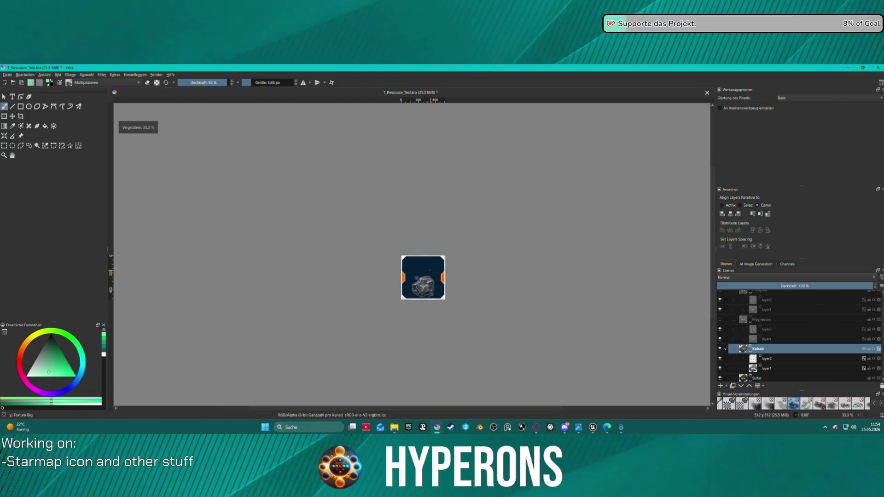
- Export the card as T_Resource_Ore_Kobalt.png, accepting the default PNG options
key(alt+d)
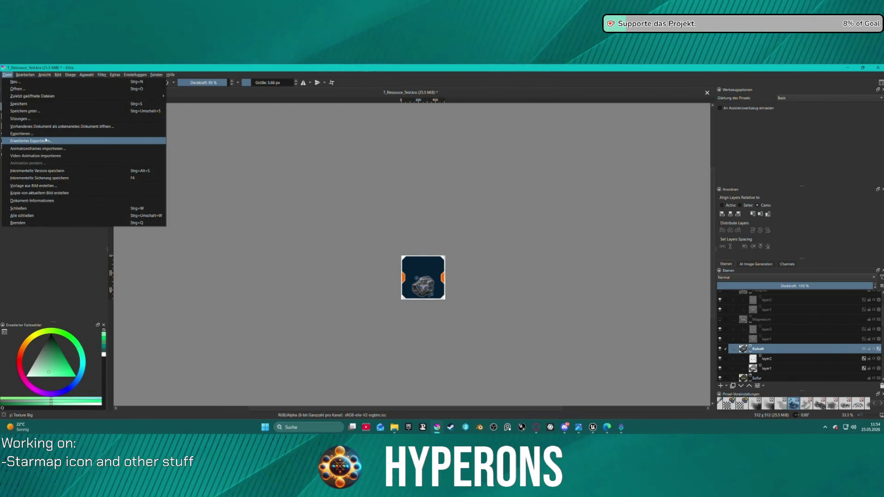
key(Escape)
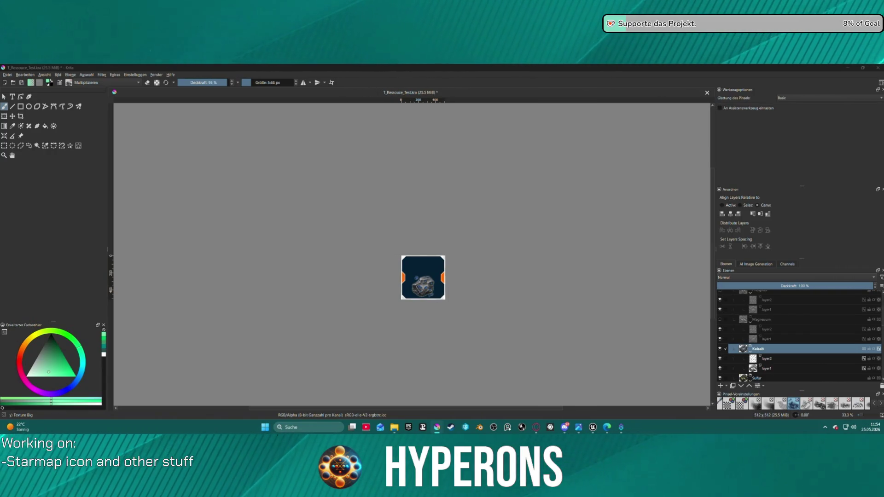
key(ctrl+shift+e)
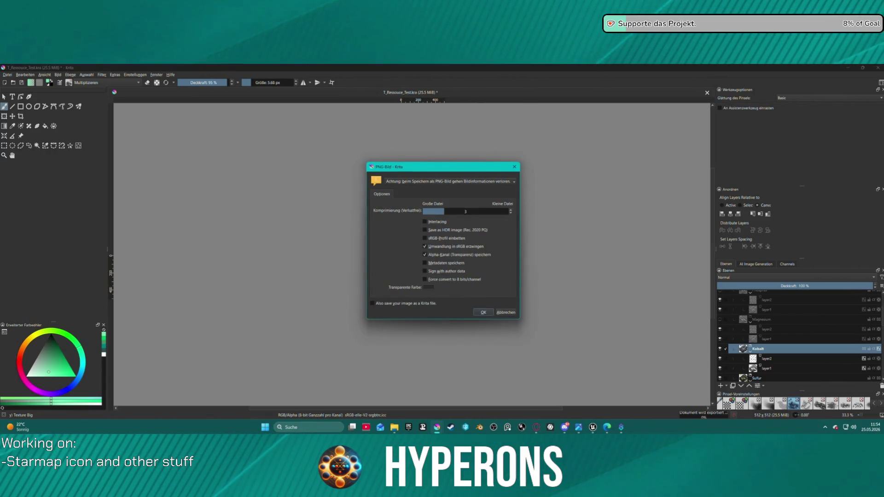
key(Return)
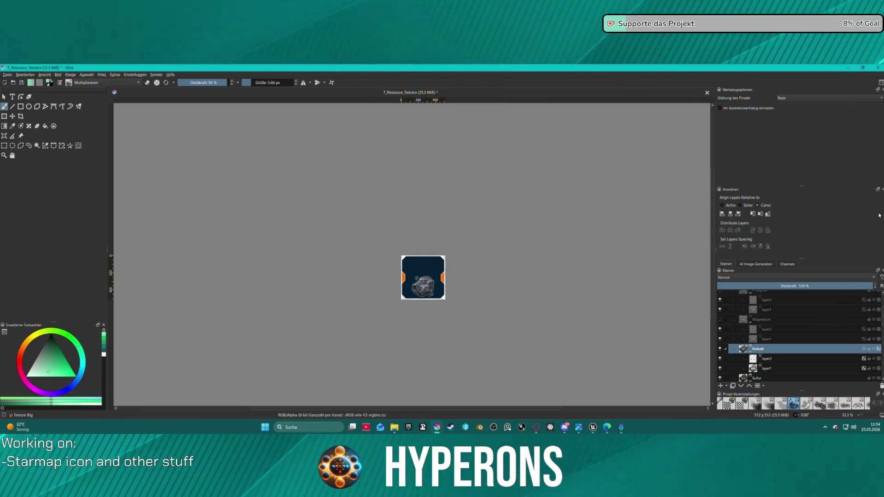
click(800, 359)
- Open layer2's Layer Style dialog at the Colour Overlay page
right_click(800, 359)
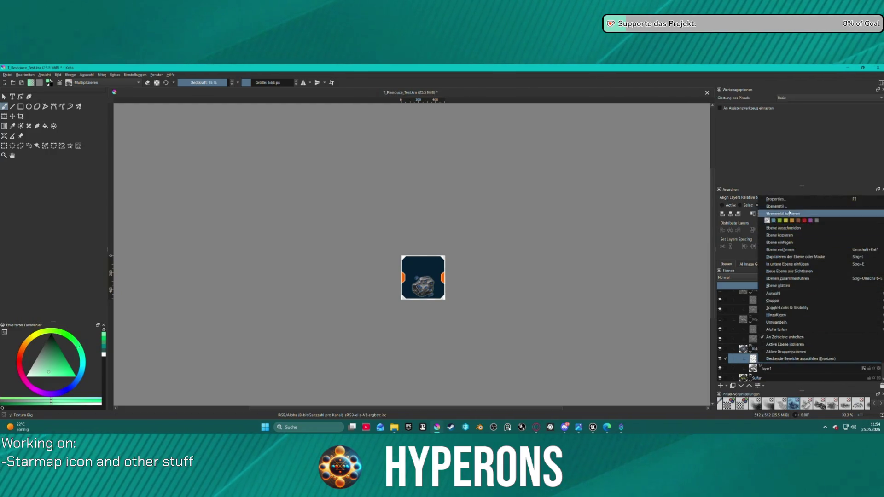
click(786, 213)
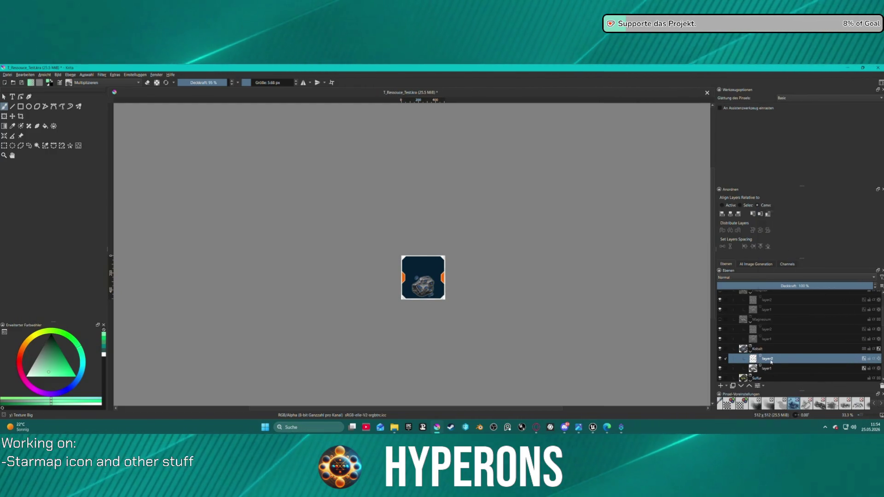
right_click(783, 360)
click(778, 197)
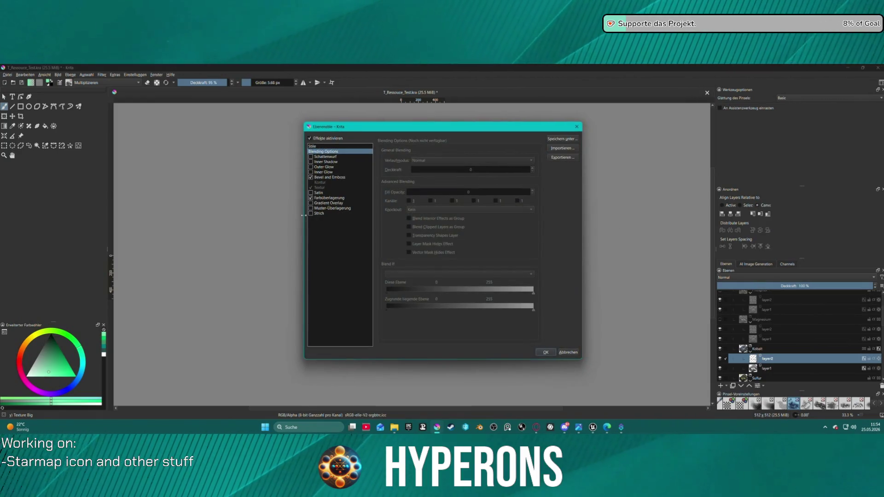
click(331, 198)
mouse_move(523, 125)
mouse_down()
mouse_move(436, 135)
mouse_move(252, 130)
mouse_up()
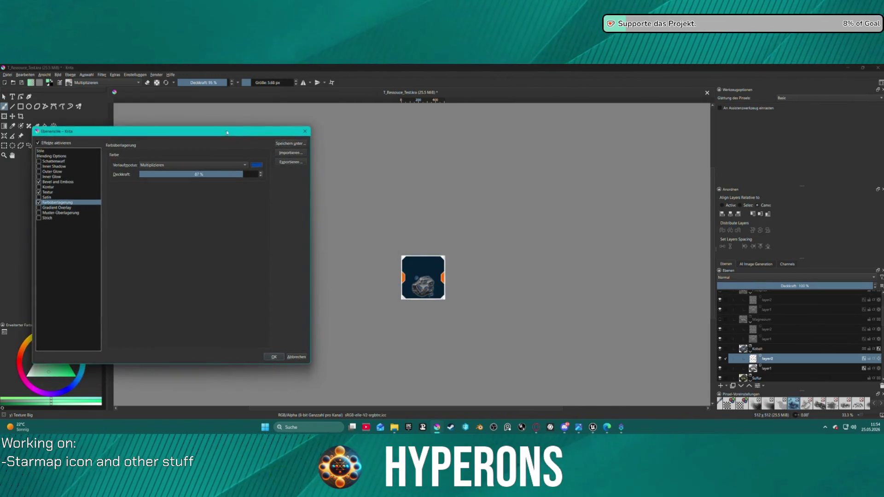
- Set the overlay colour to brighter blue #2d84ff at 100 % opacity and apply
click(257, 165)
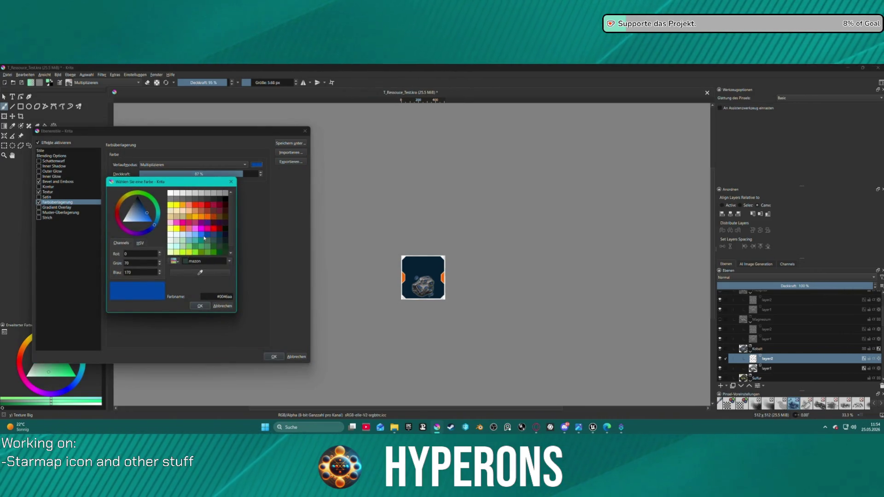
drag(138, 217, 145, 229)
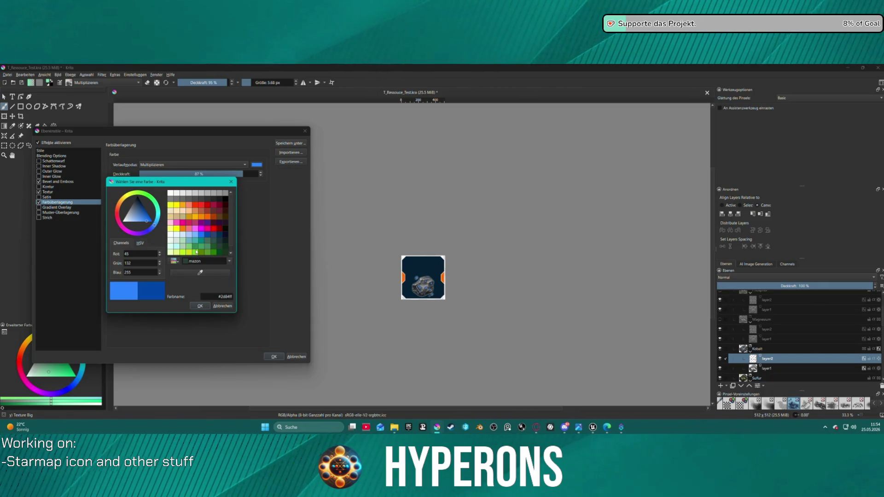
click(200, 306)
drag(257, 174, 362, 219)
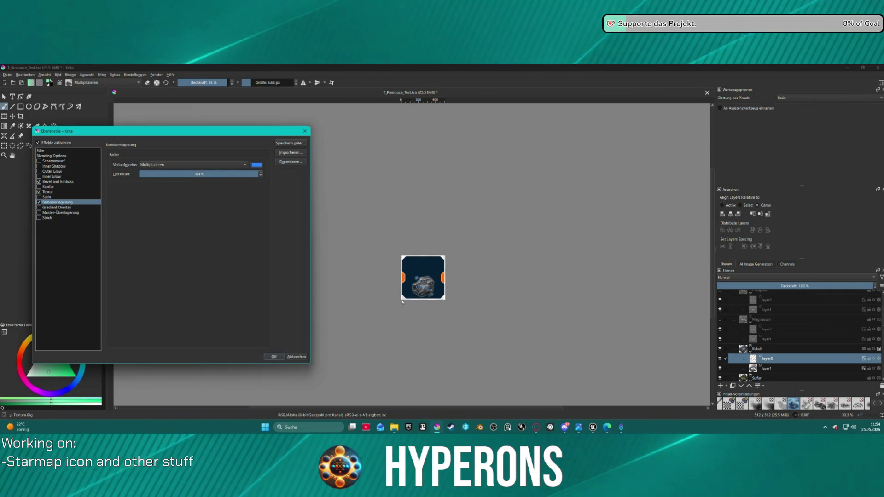
click(274, 357)
scroll(427, 308, up, 2)
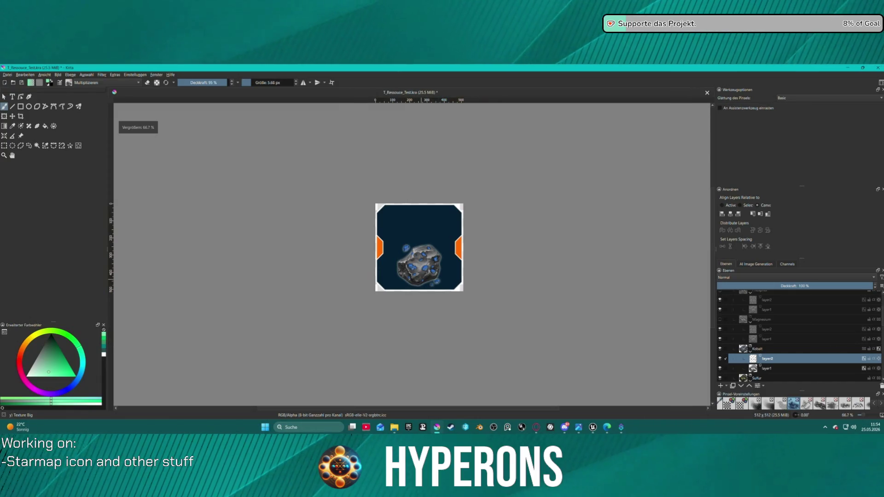
- Open the Kobalt asteroid layer's style dialog at the Inner Glow settings
right_click(766, 357)
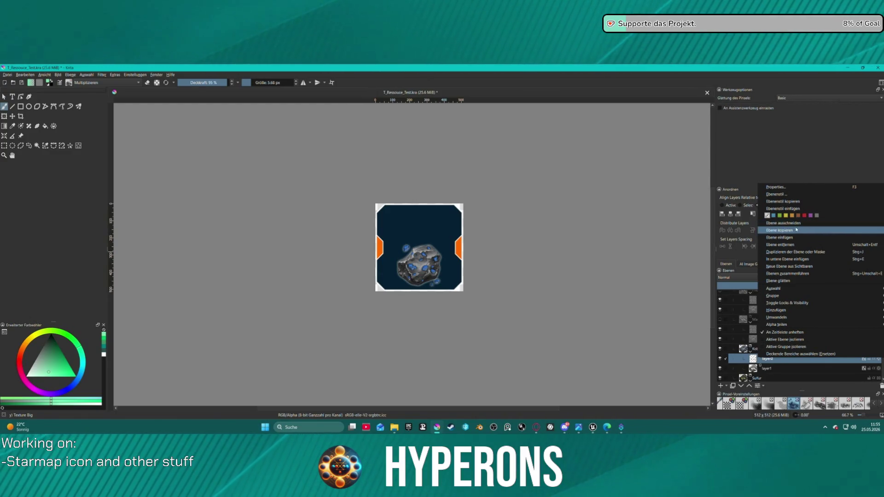
click(778, 194)
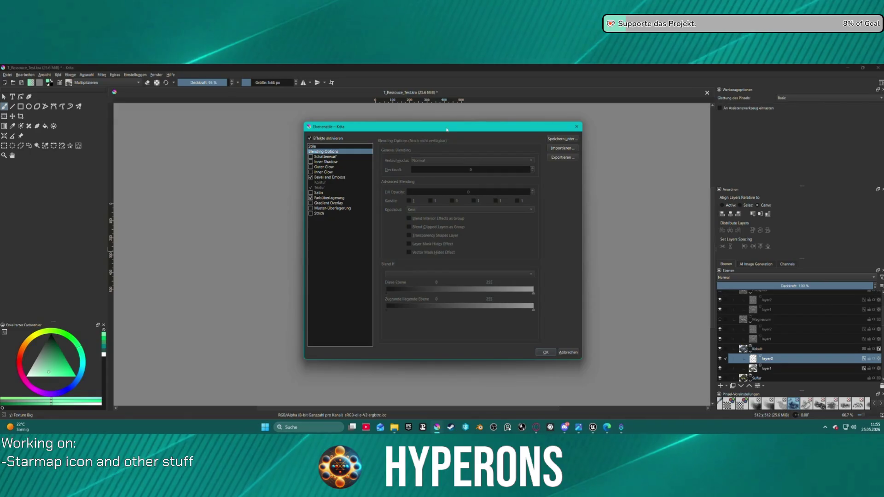
mouse_move(447, 130)
mouse_down()
mouse_move(72, 131)
mouse_move(108, 132)
mouse_up()
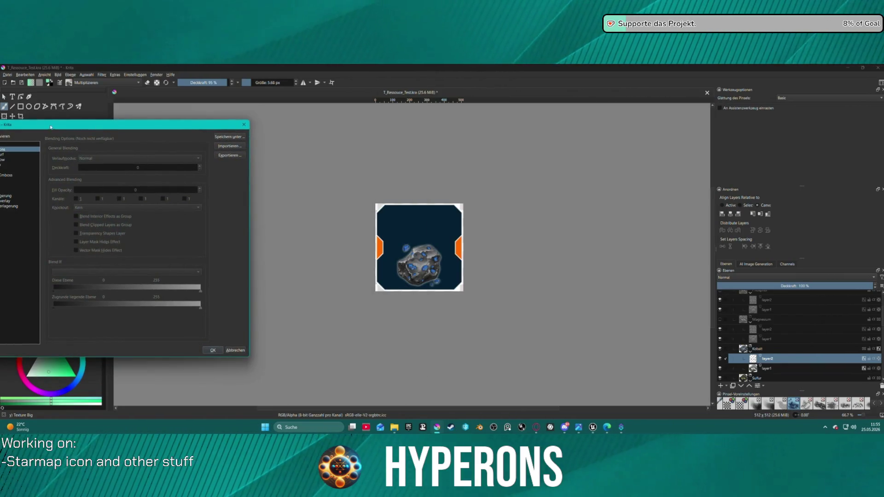
drag(9, 125, 61, 124)
click(61, 201)
click(57, 195)
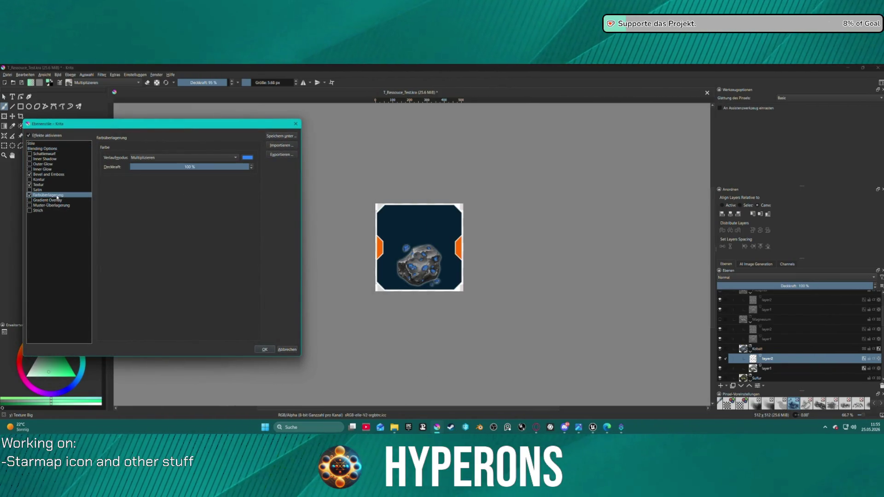
click(42, 169)
- Make the inner glow Primary Blue, 78 px, 89 % opacity, with anti-aliasing
click(195, 184)
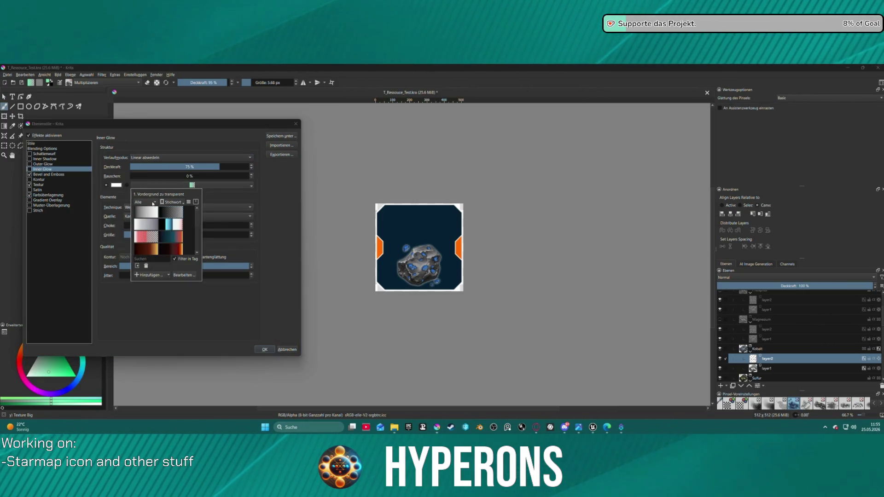
click(116, 185)
click(116, 185)
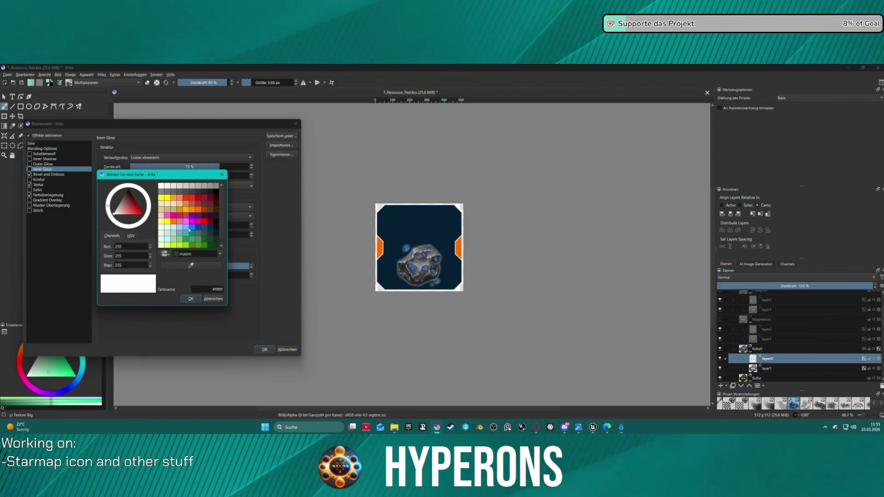
click(167, 239)
click(197, 230)
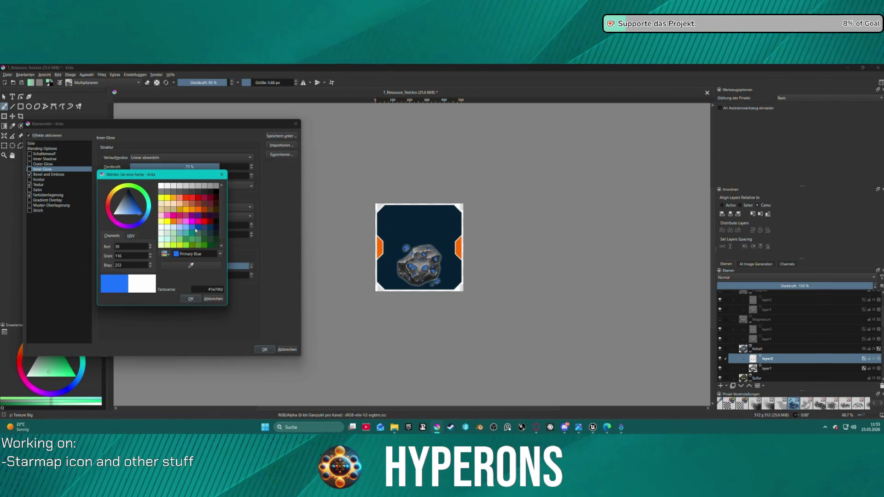
click(190, 299)
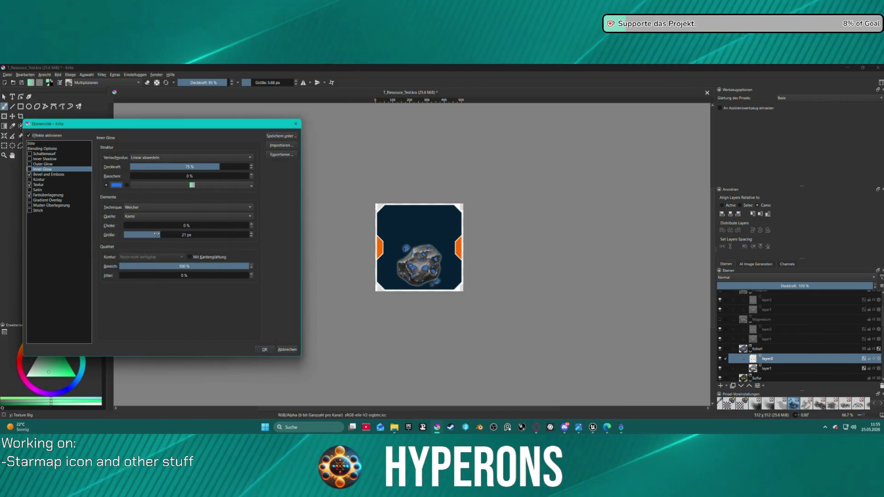
drag(157, 234, 194, 235)
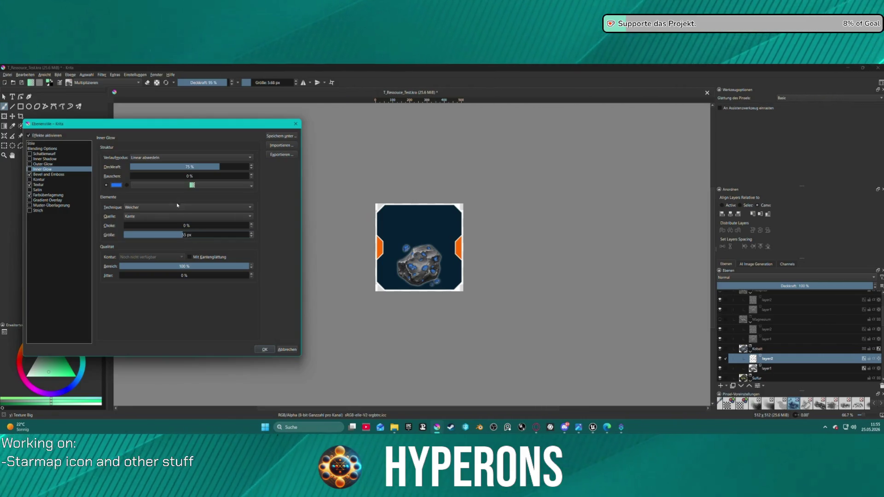
drag(205, 167, 236, 167)
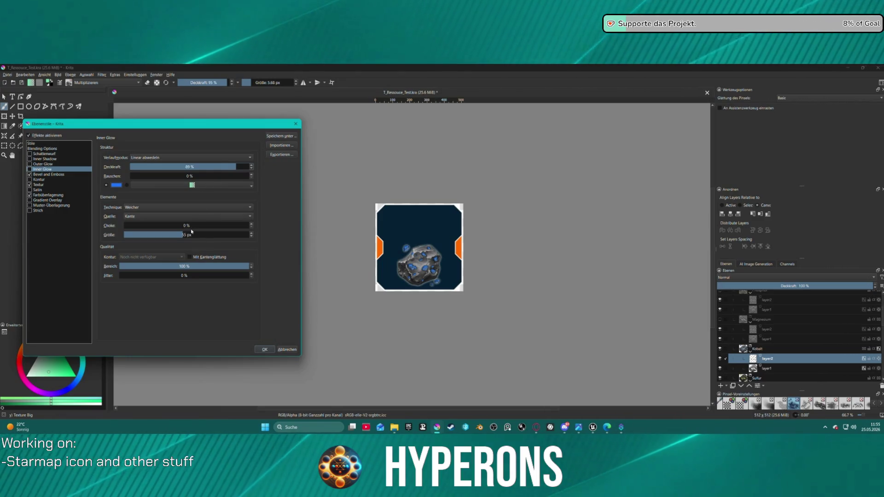
click(195, 257)
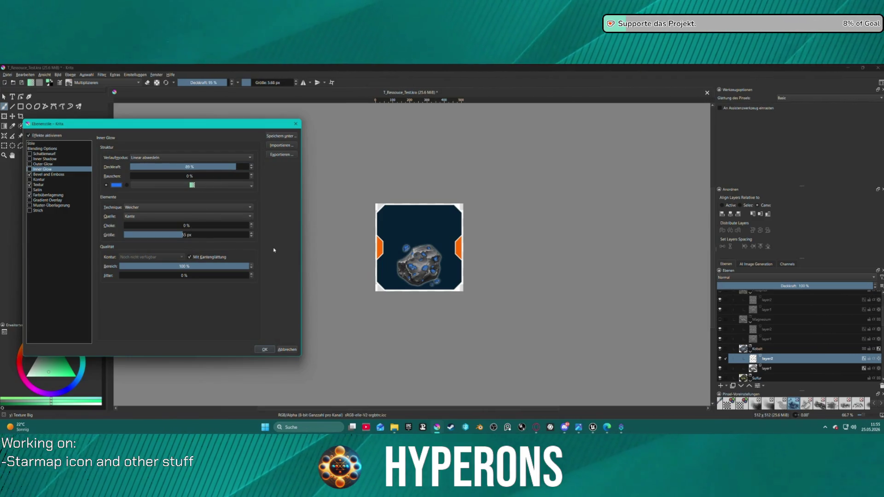
- Set the colour overlay blend mode to Normal after trying Screen and Overlay
click(42, 175)
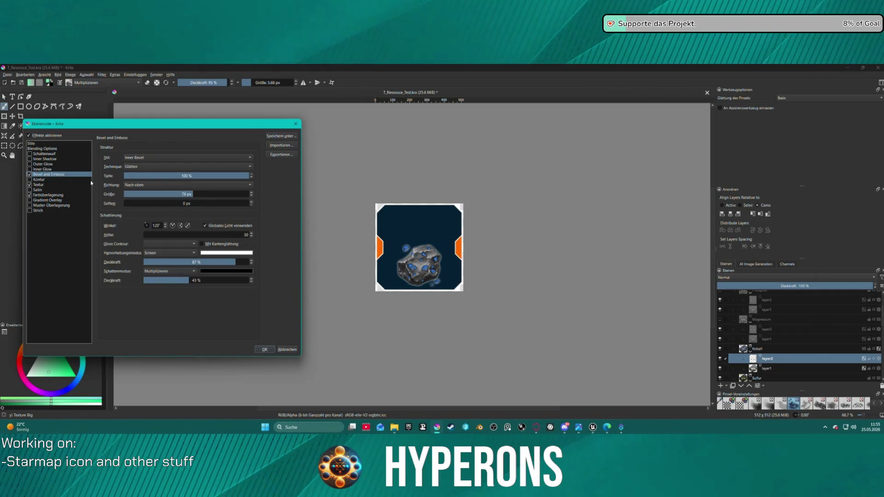
click(48, 195)
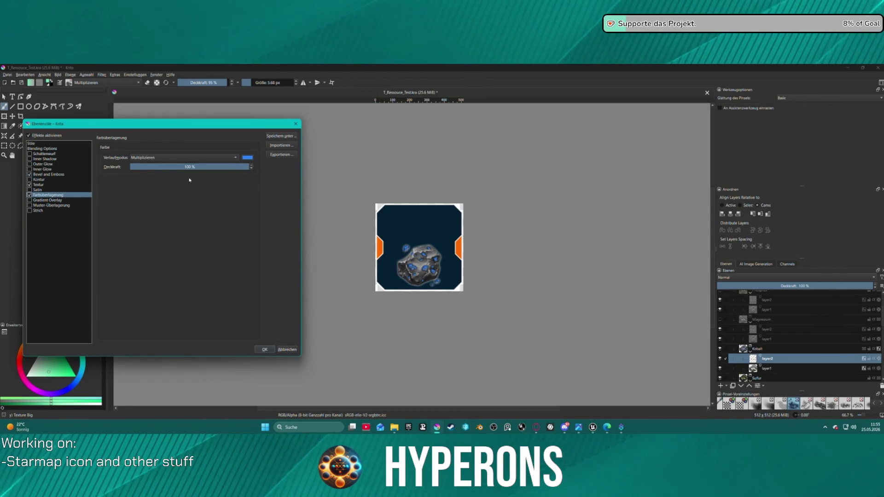
click(226, 158)
click(161, 203)
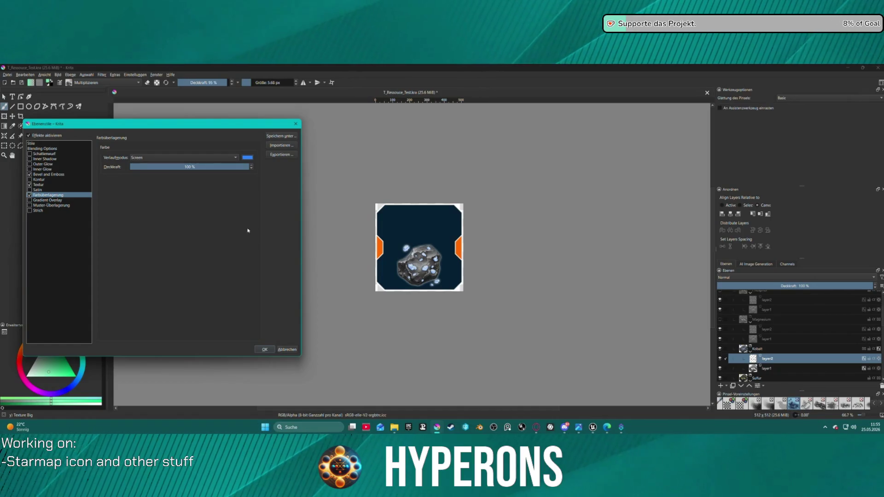
click(228, 160)
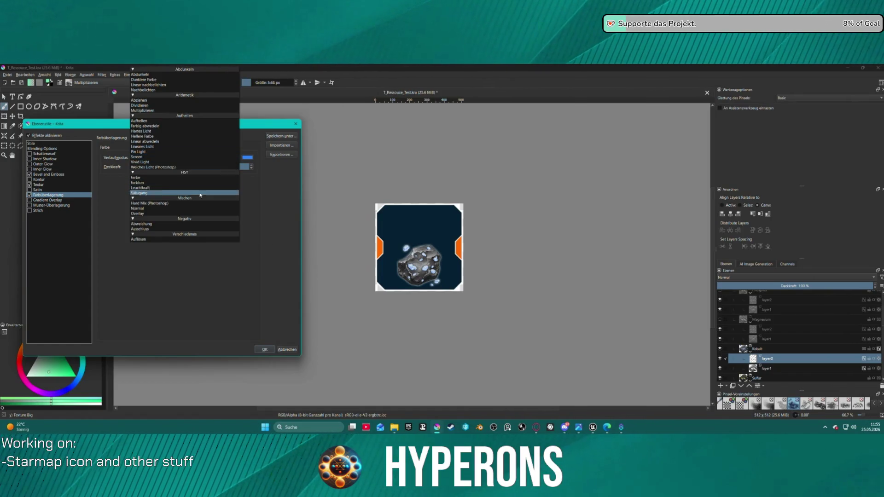
click(177, 212)
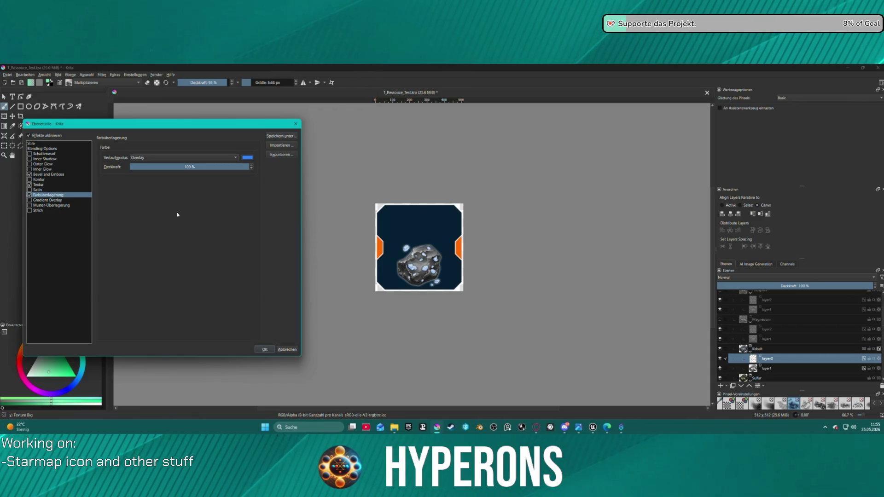
click(164, 160)
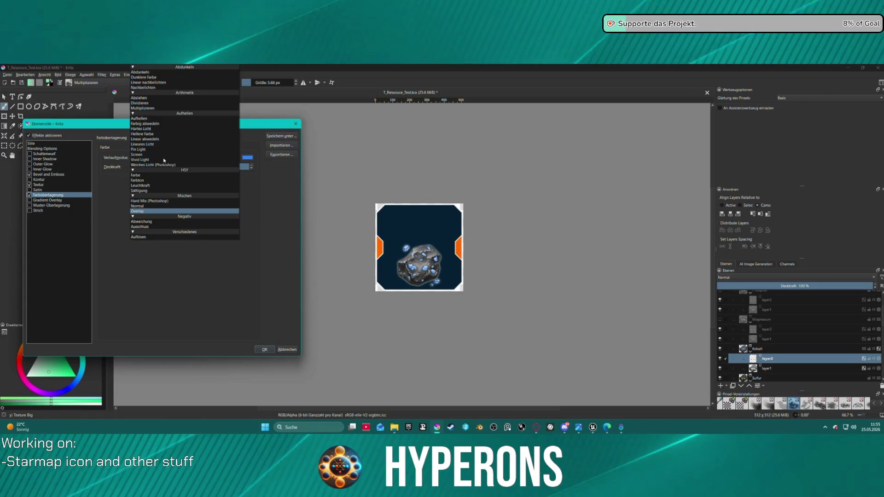
click(154, 207)
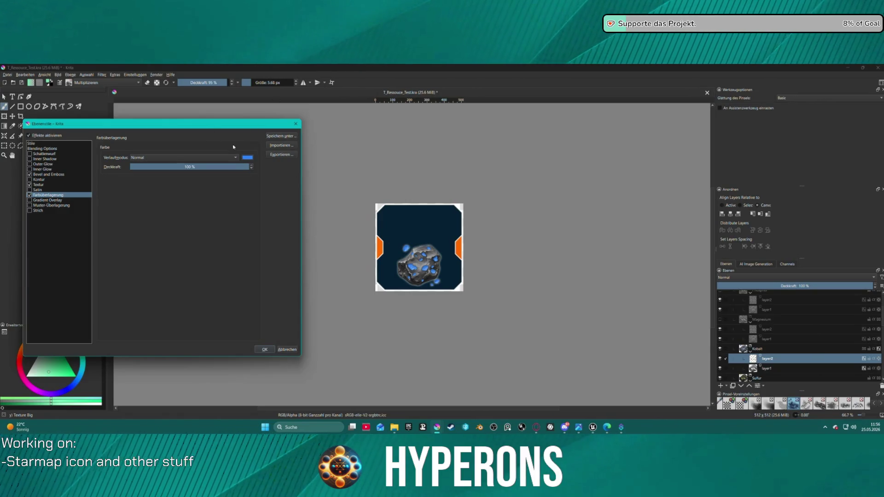
- Change the overlay colour to dark indigo blue (RGB 47, 48, 156) and apply
click(247, 159)
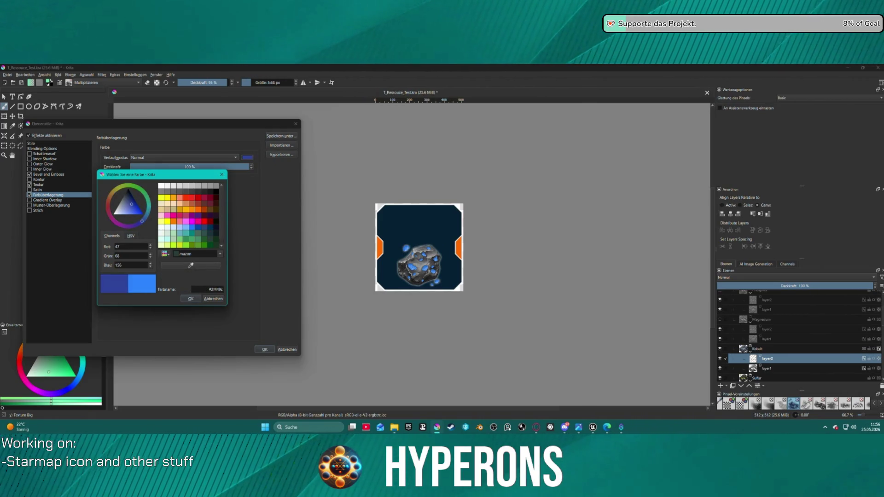
click(191, 300)
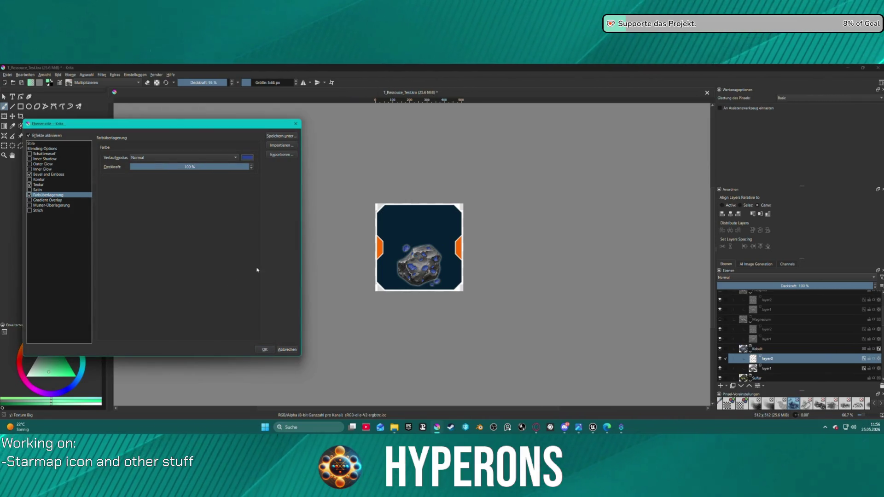
click(264, 349)
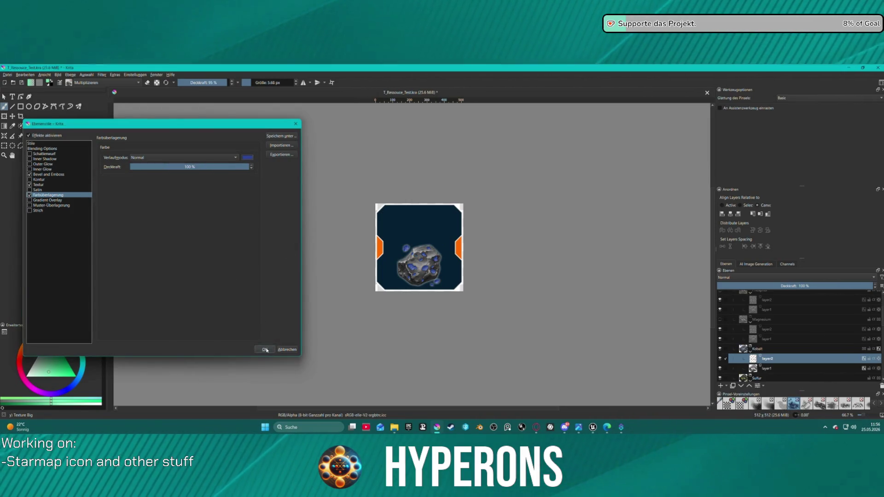
scroll(396, 266, down, 2)
- Zoom in and out on the icon, then reopen layer2's Layer Style dialog beside it
scroll(407, 256, up, 2)
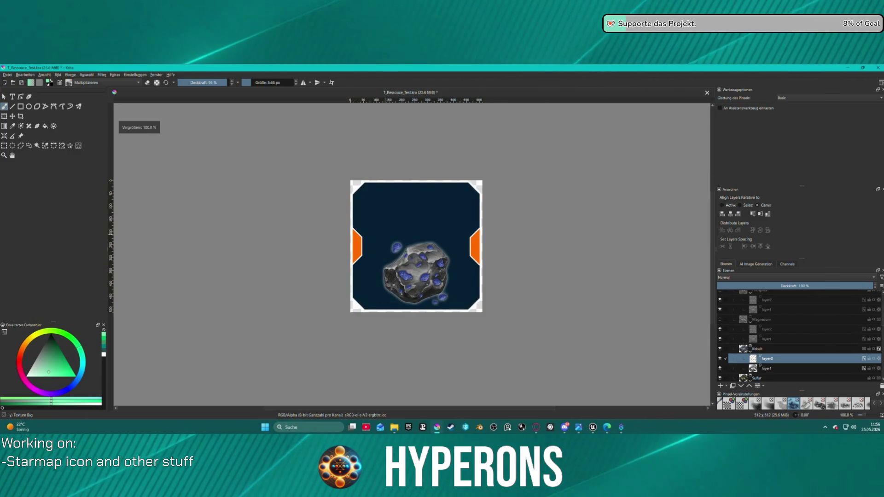
scroll(407, 257, down, 3)
scroll(403, 258, up, 5)
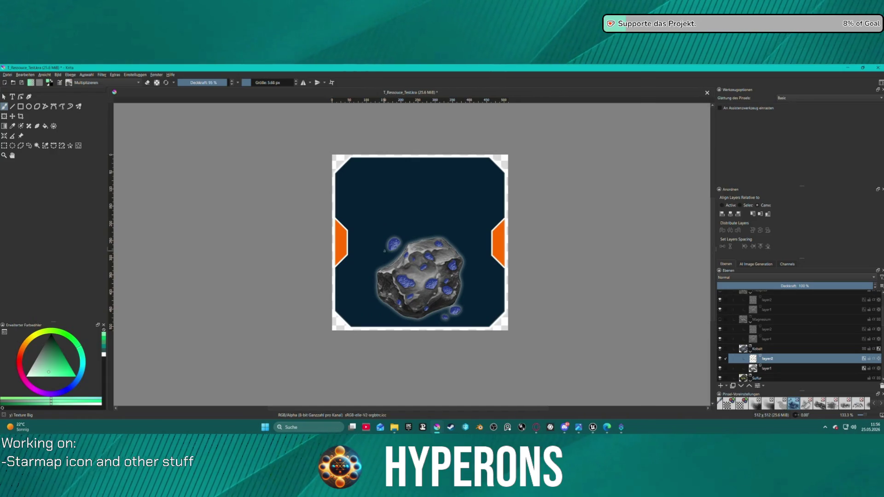
scroll(391, 236, down, 2)
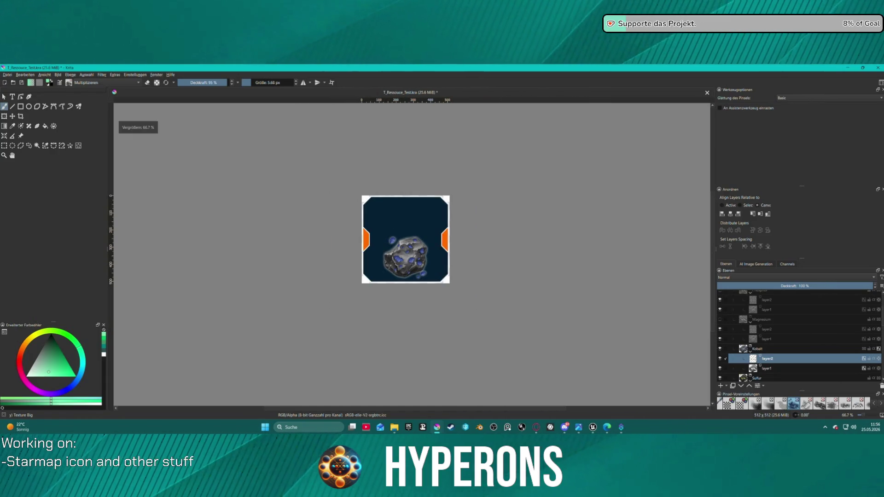
right_click(766, 353)
click(777, 197)
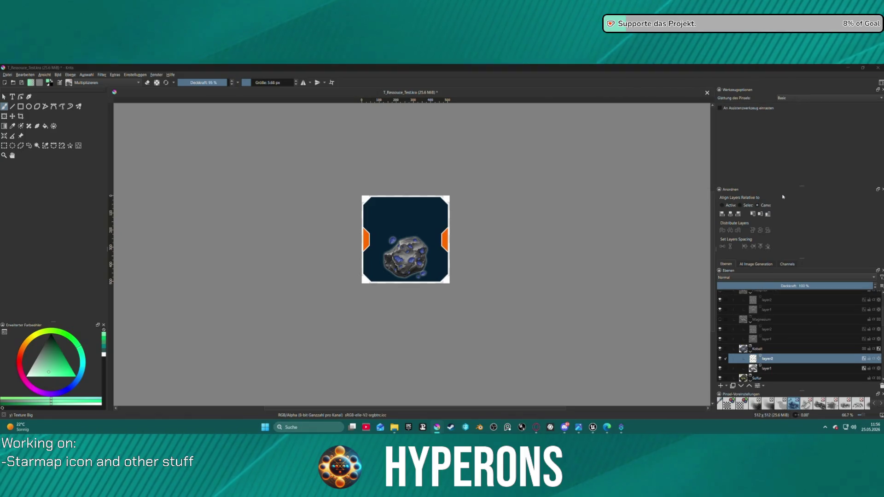
drag(331, 126, 111, 136)
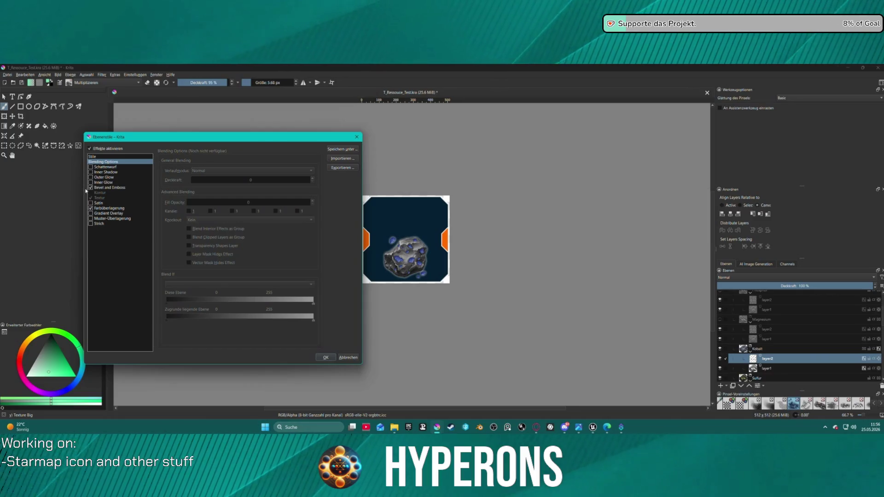
- Switch the colour overlay blend mode to Vivid Light
click(109, 208)
click(265, 171)
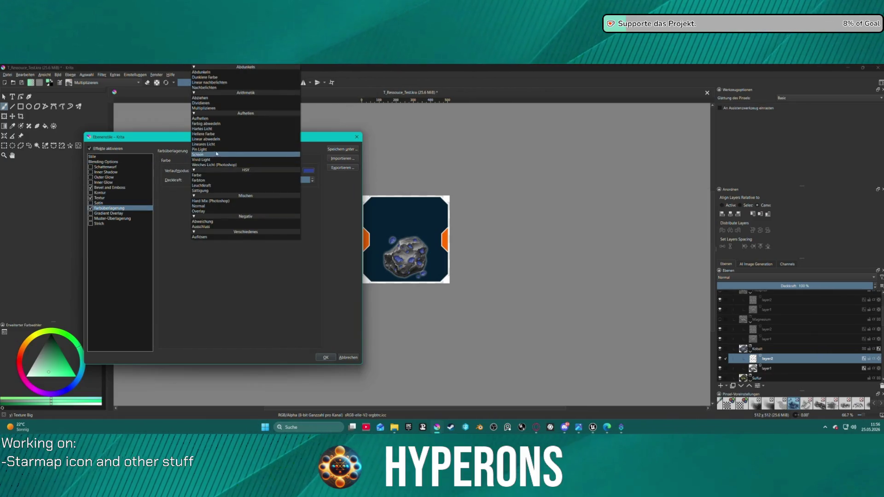
click(271, 108)
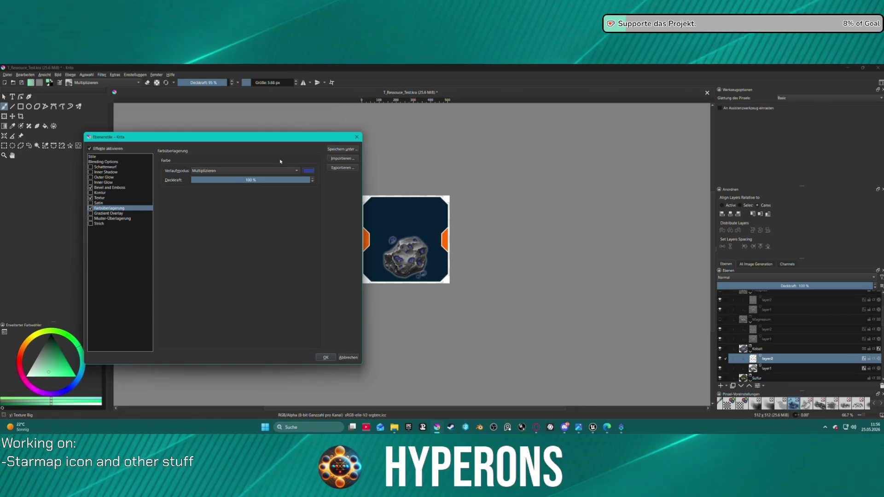
click(308, 171)
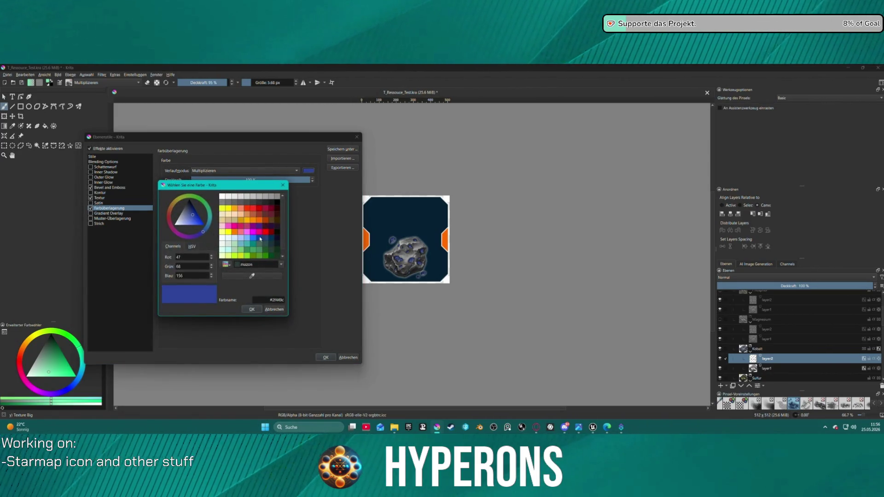
click(275, 310)
click(244, 171)
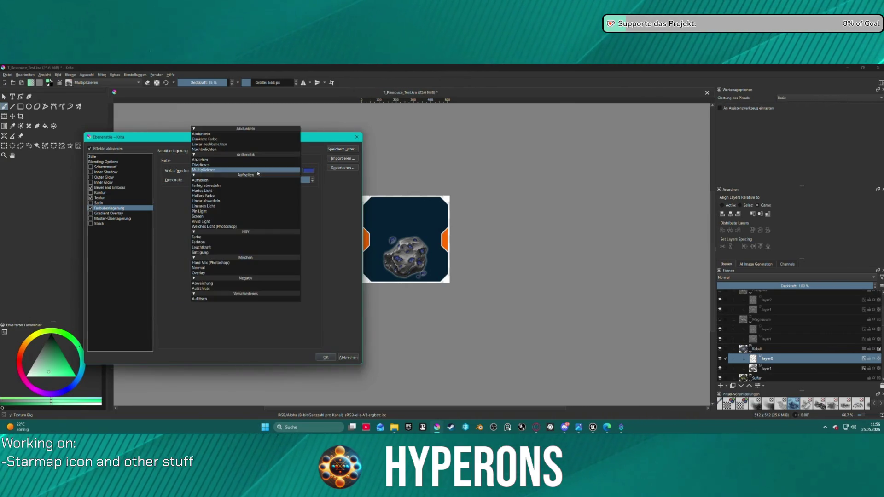
click(224, 201)
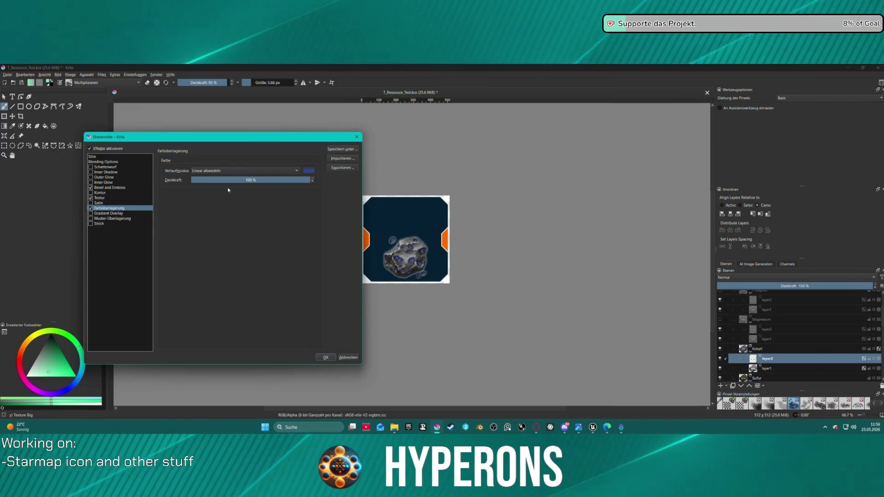
click(231, 171)
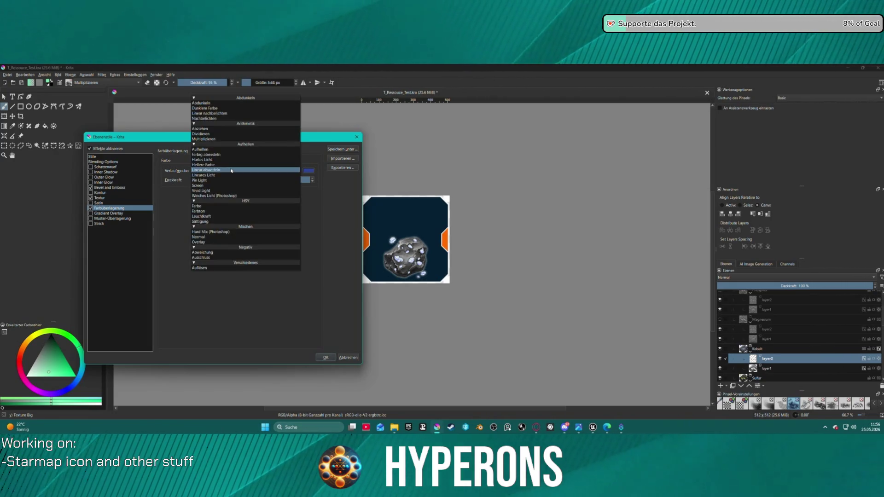
click(259, 169)
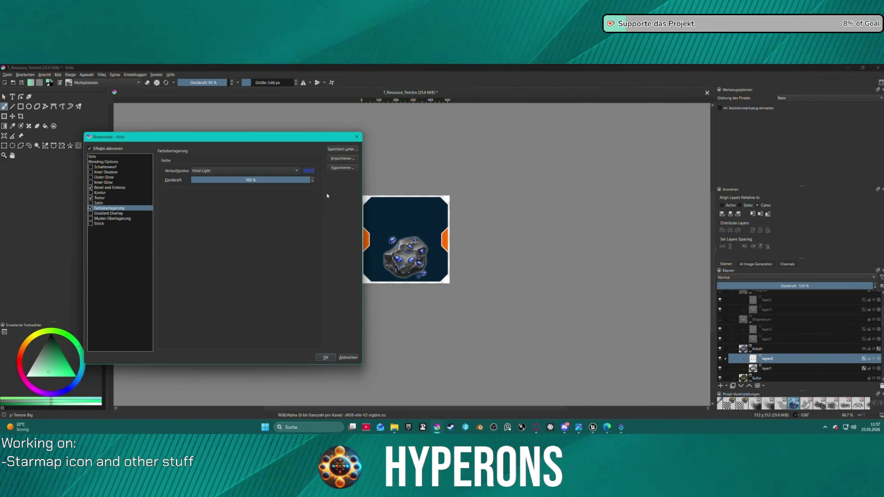
- Lower the colour overlay opacity to 73 % and apply the style
drag(305, 180, 301, 182)
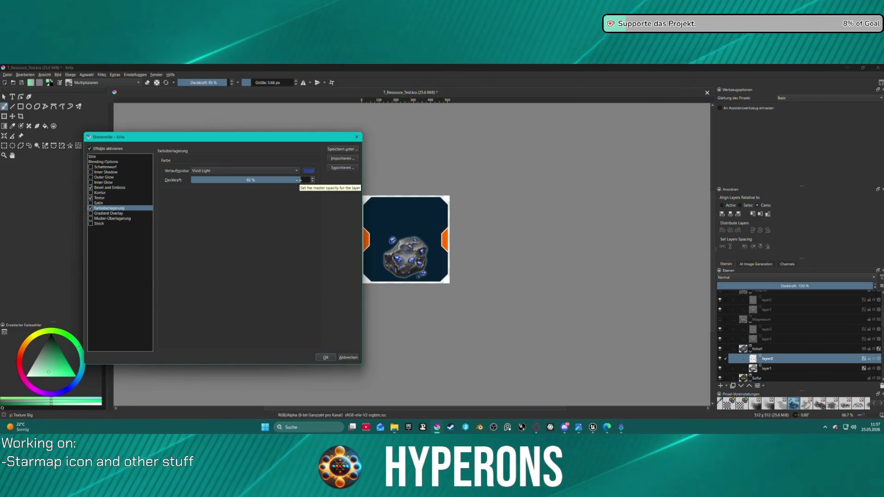
drag(299, 179, 278, 181)
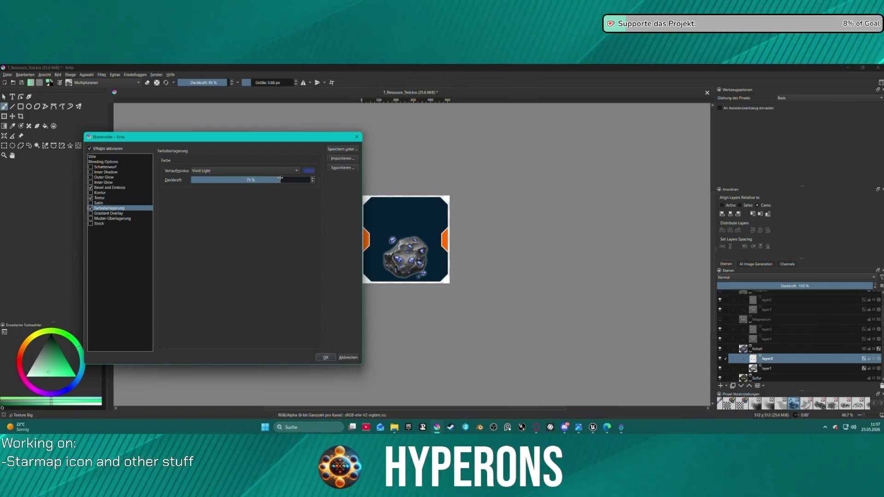
click(325, 357)
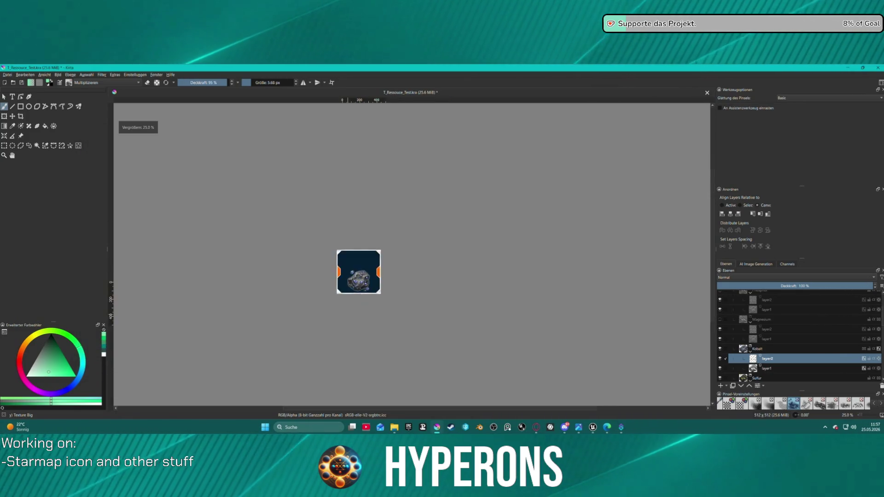
- Re-export the card to T_Resource_Ore_Kobalt.png with the default PNG options
scroll(345, 305, down, 2)
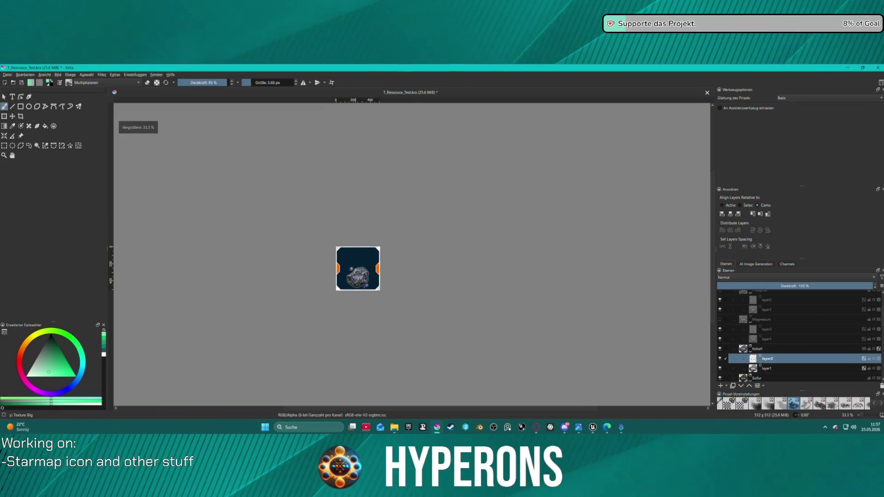
scroll(275, 315, up, 2)
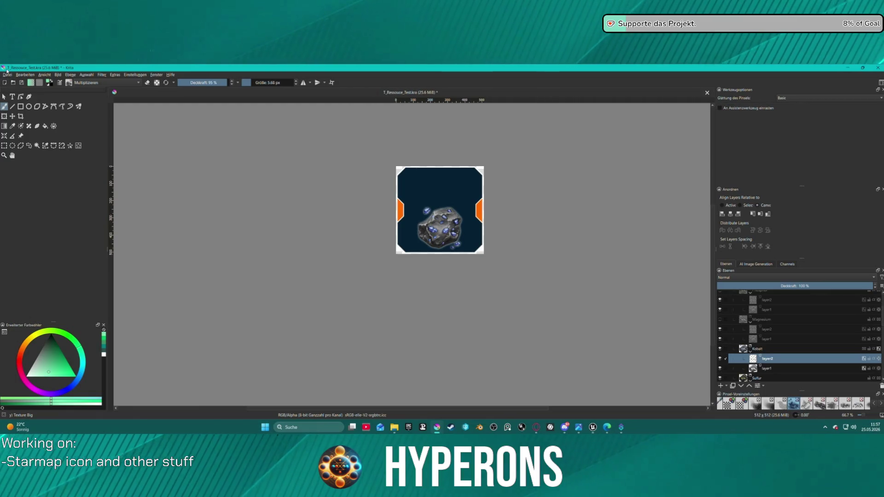
click(9, 75)
click(45, 133)
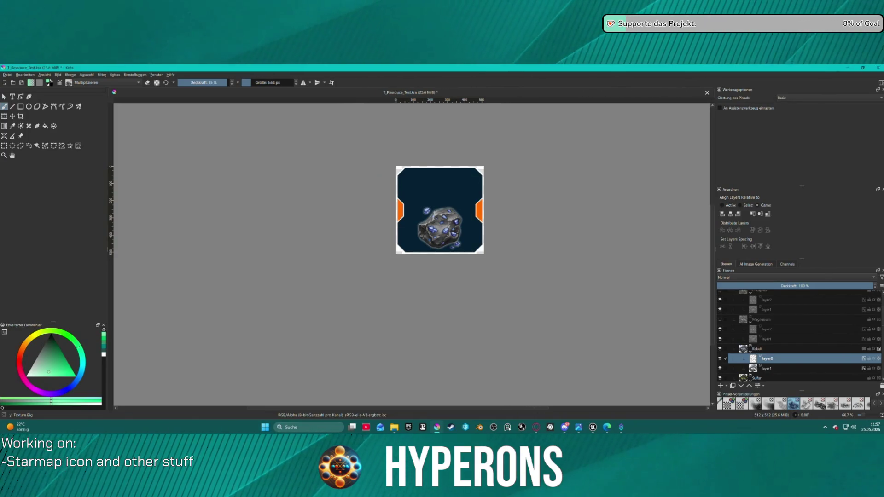
key(Return)
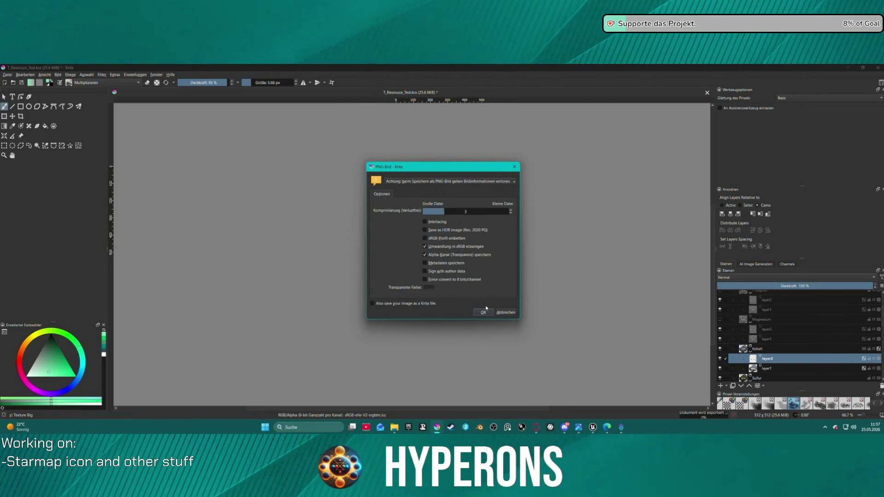
click(484, 312)
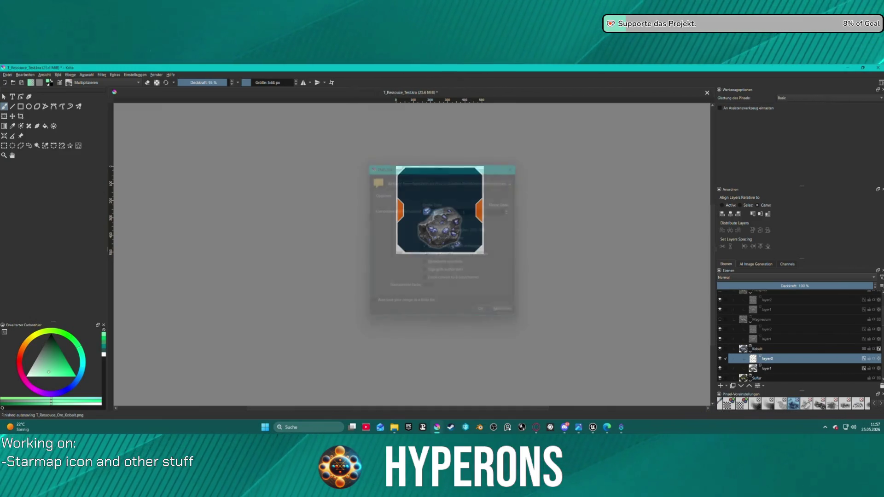
scroll(737, 312, up, 3)
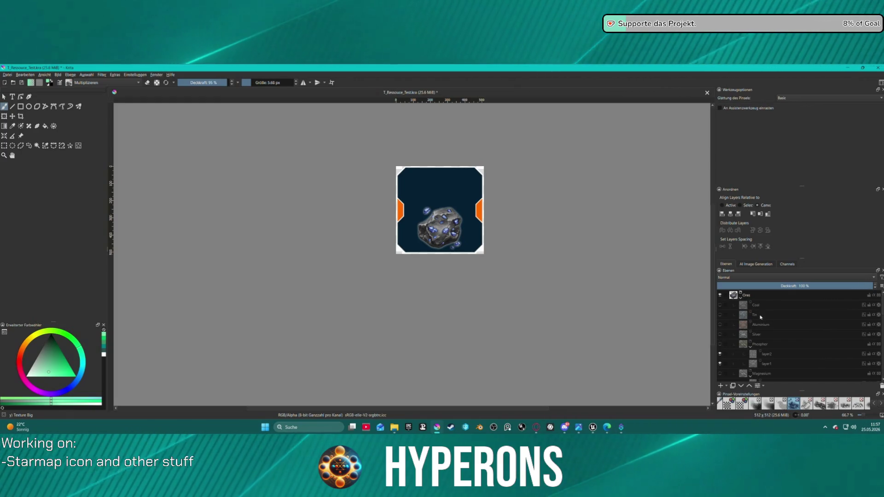
- Briefly preview the Tin and Silver ores on the card, then hide them again
click(721, 314)
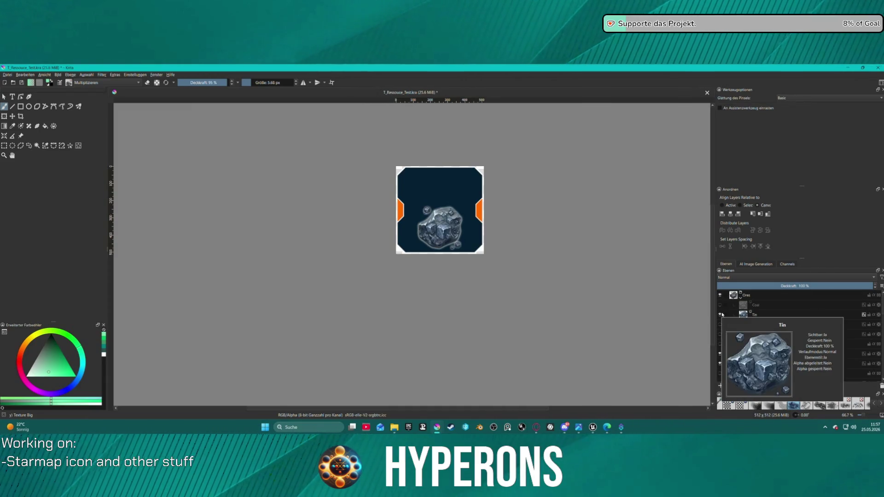
click(720, 314)
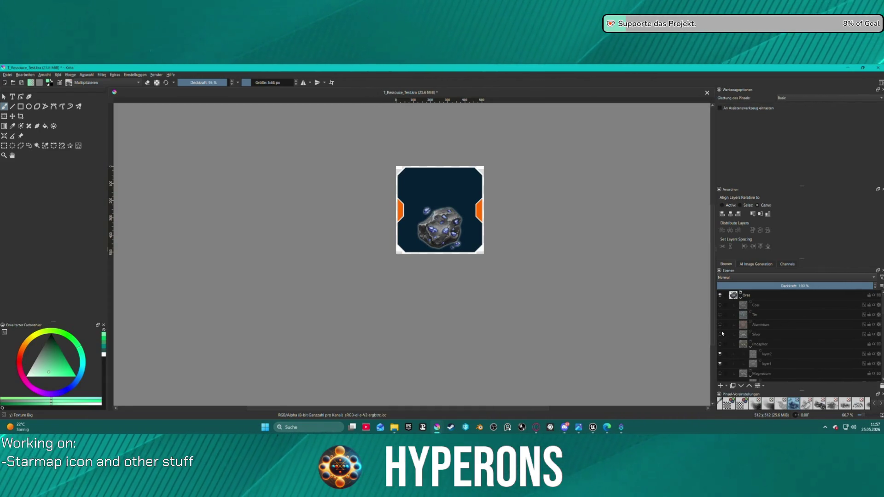
click(720, 334)
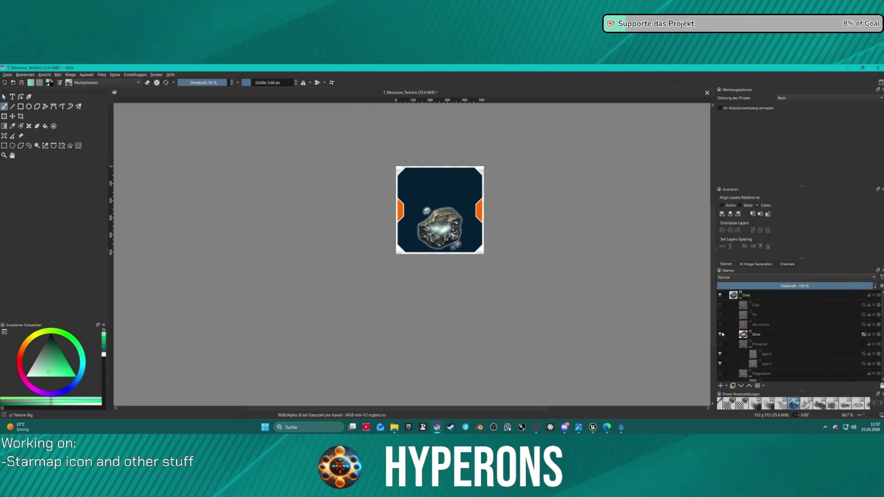
click(720, 334)
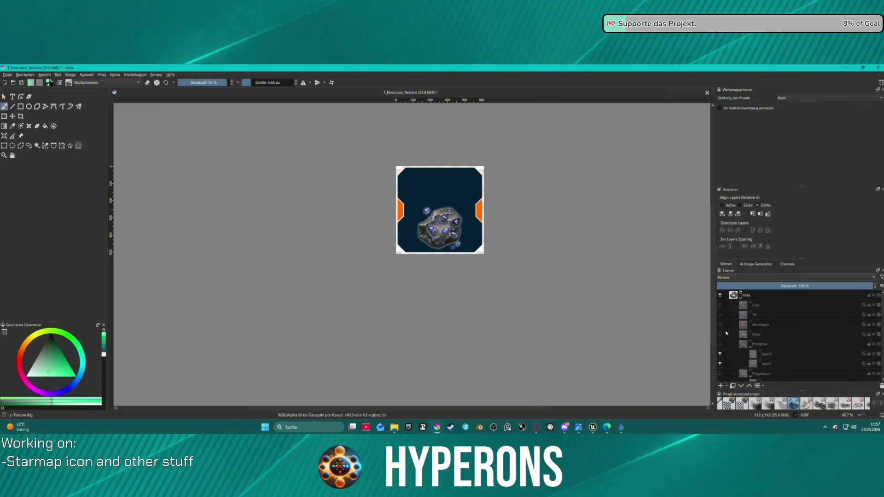
- Duplicate the Sulfur ore group with Ctrl+J
scroll(756, 330, down, 1)
scroll(755, 330, down, 2)
click(756, 331)
scroll(766, 349, down, 5)
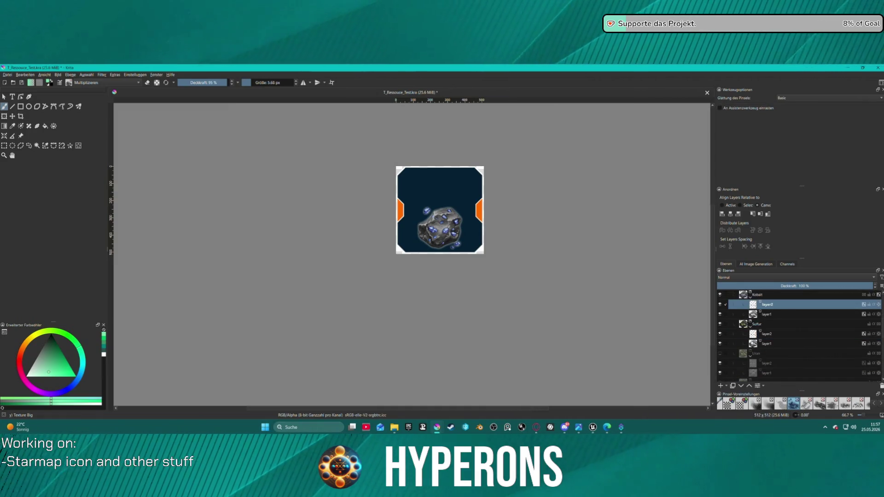
scroll(775, 343, up, 5)
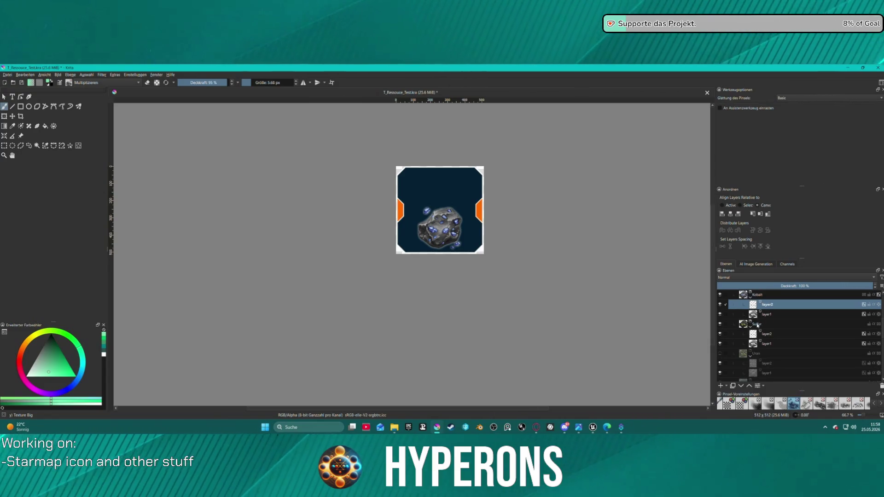
click(759, 325)
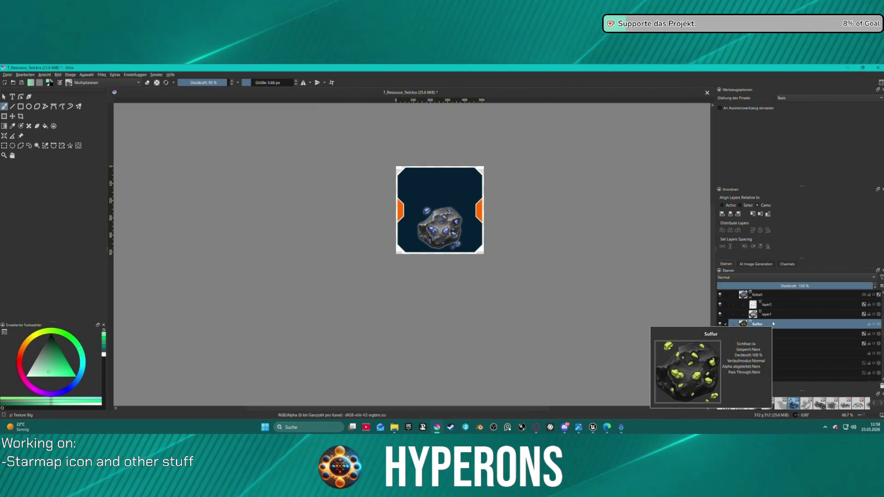
key(ctrl+j)
- Rename the duplicated Sulfur group to 'Nickel'
double_click(785, 324)
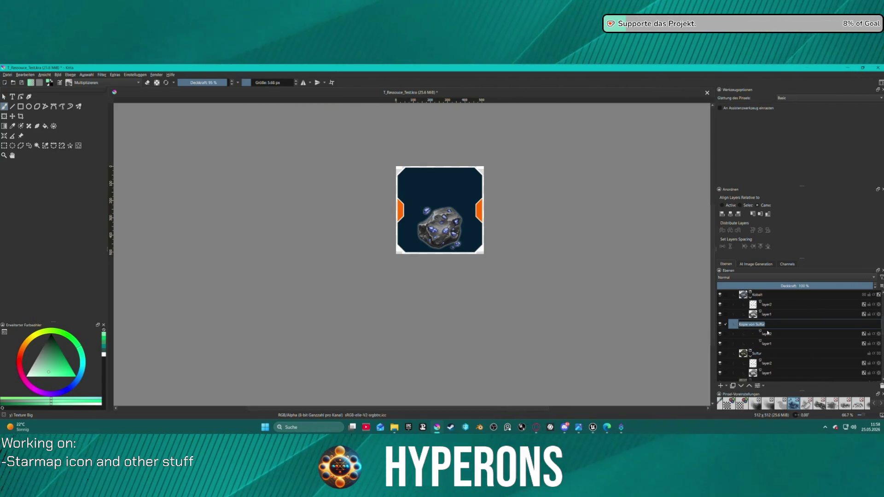
text(Nickel)
key(Return)
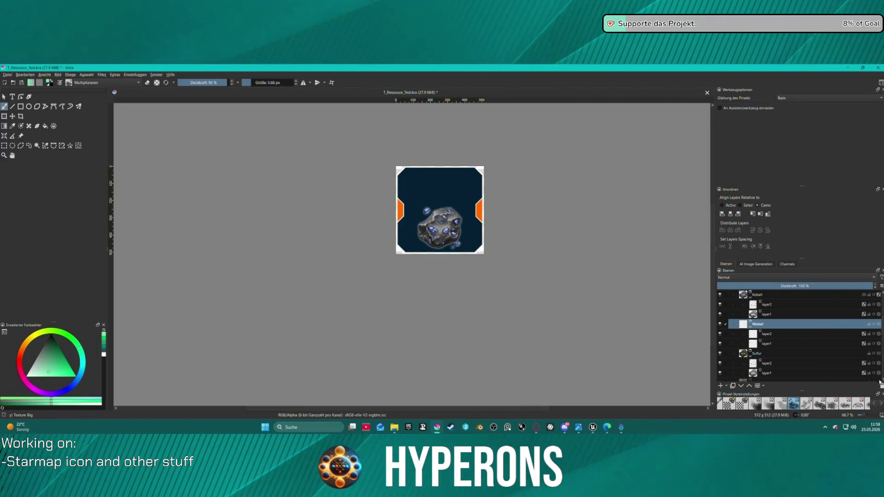
- Duplicate the Iron ore layer to serve as the Nickel rock
scroll(775, 332, down, 5)
scroll(775, 332, down, 3)
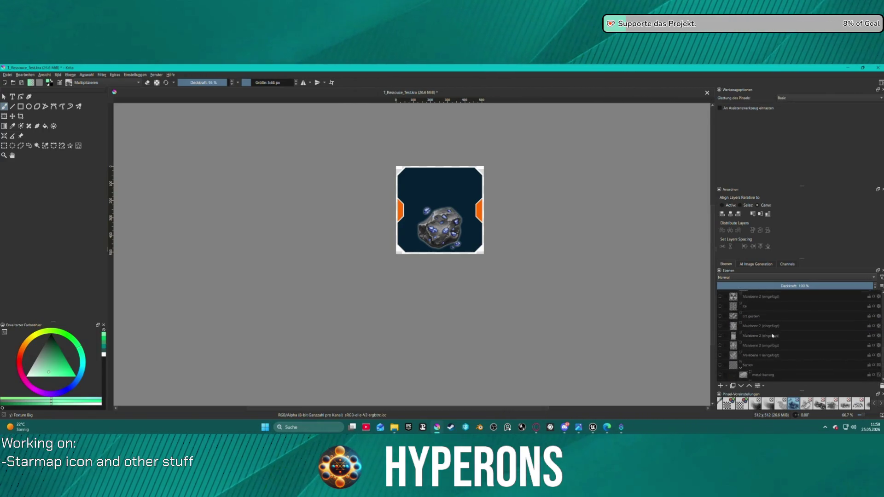
click(764, 341)
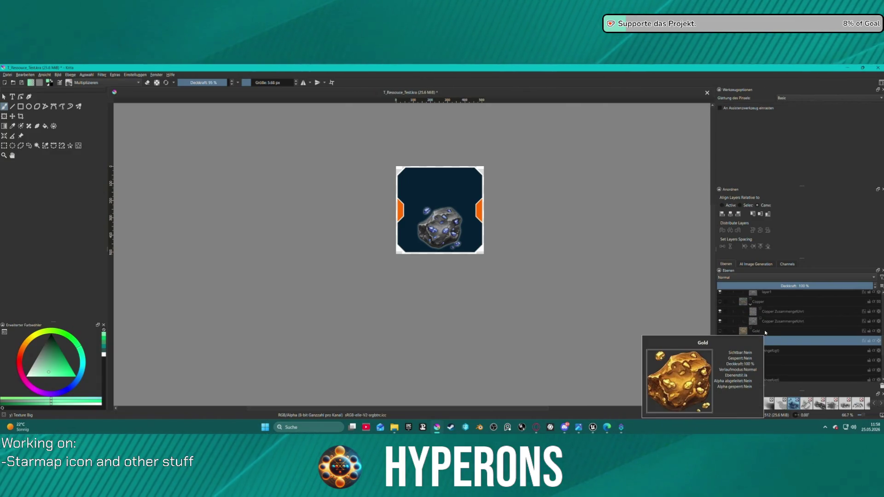
key(ctrl+j)
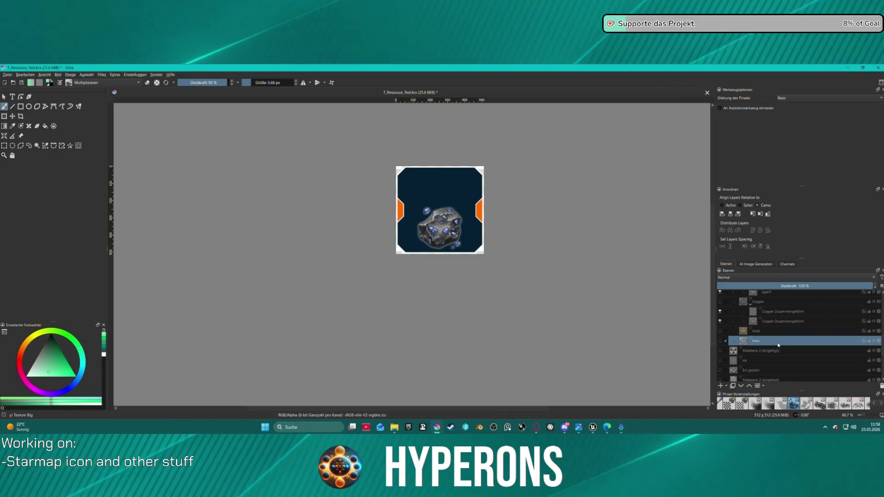
double_click(768, 341)
- Hide the Kobalt ore and zoom in on the card
scroll(746, 331, up, 5)
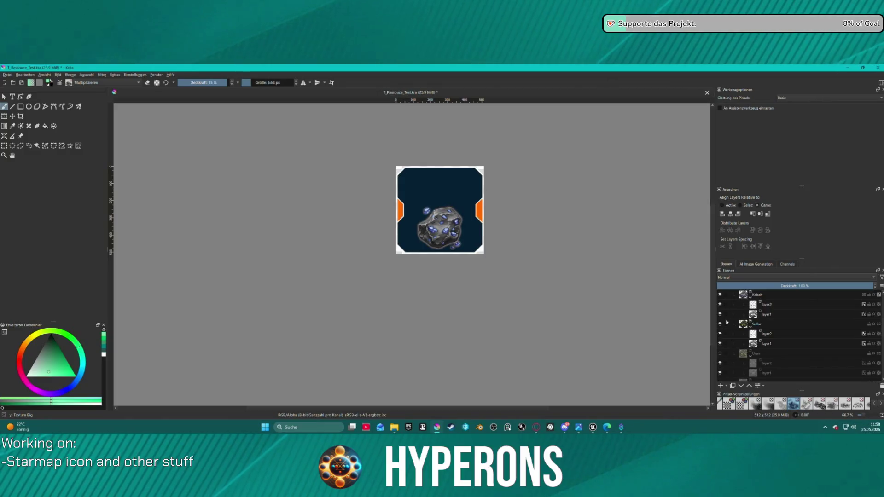
click(720, 295)
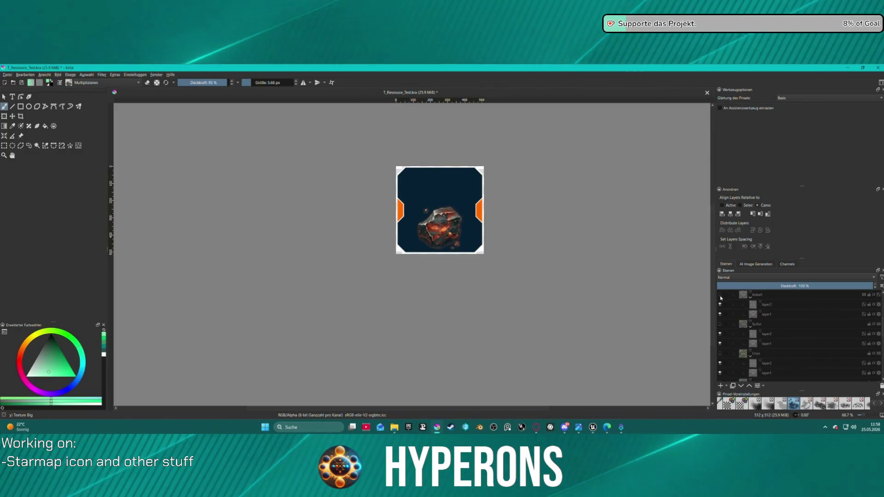
scroll(748, 320, up, 1)
key(plus)
key(plus)
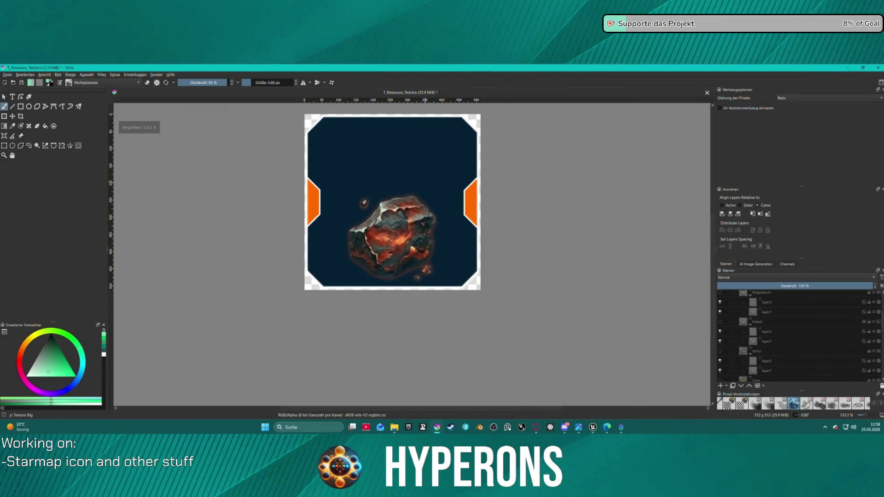
scroll(824, 352, down, 5)
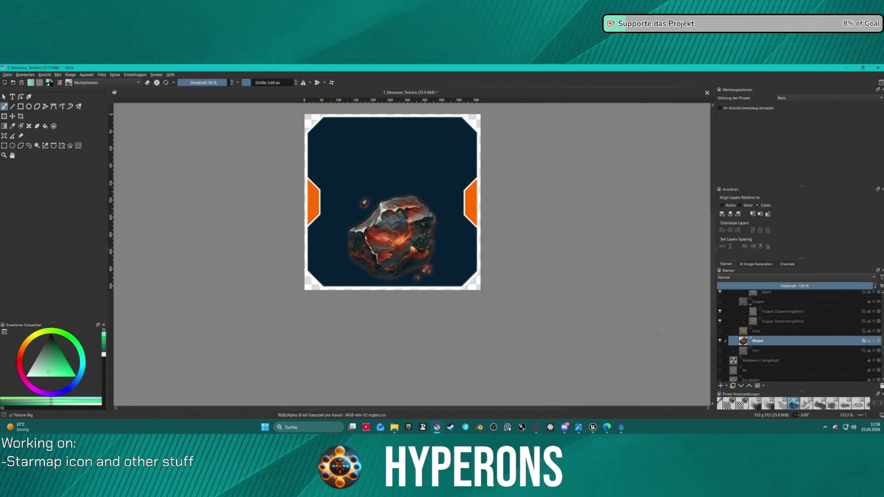
- Set the outer glow colour in the Nickel layer's style to light grey
right_click(761, 346)
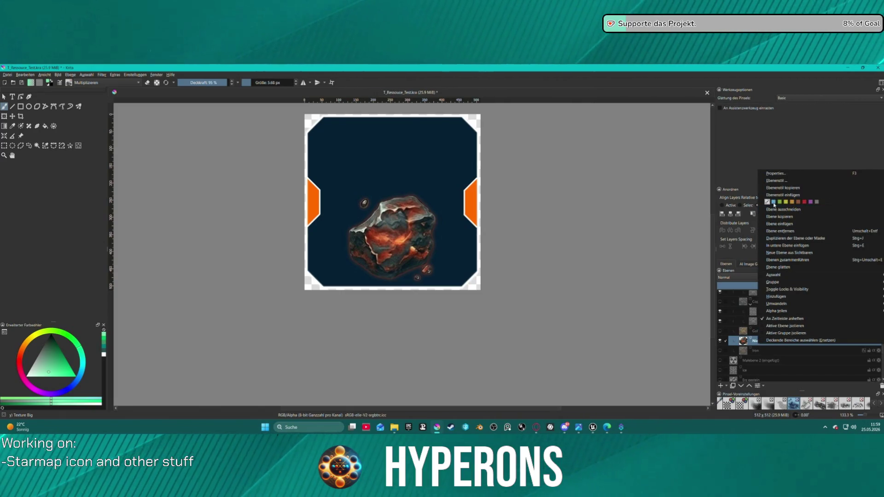
click(779, 181)
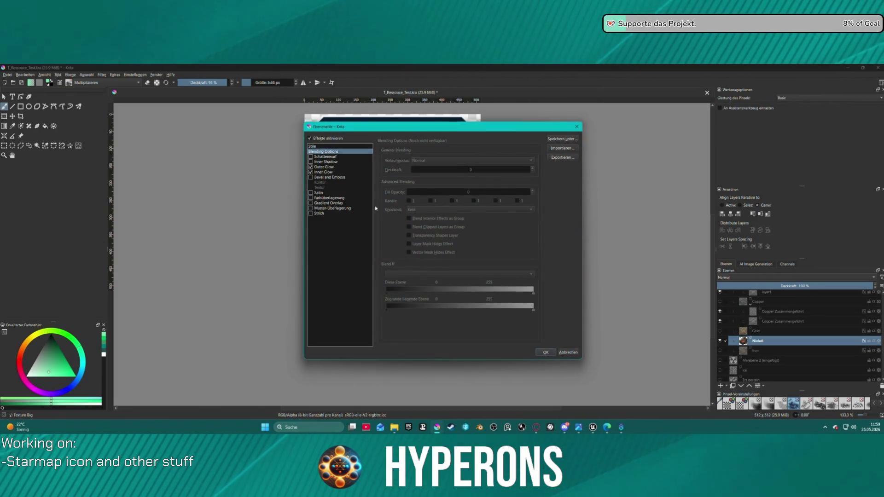
drag(402, 128, 124, 121)
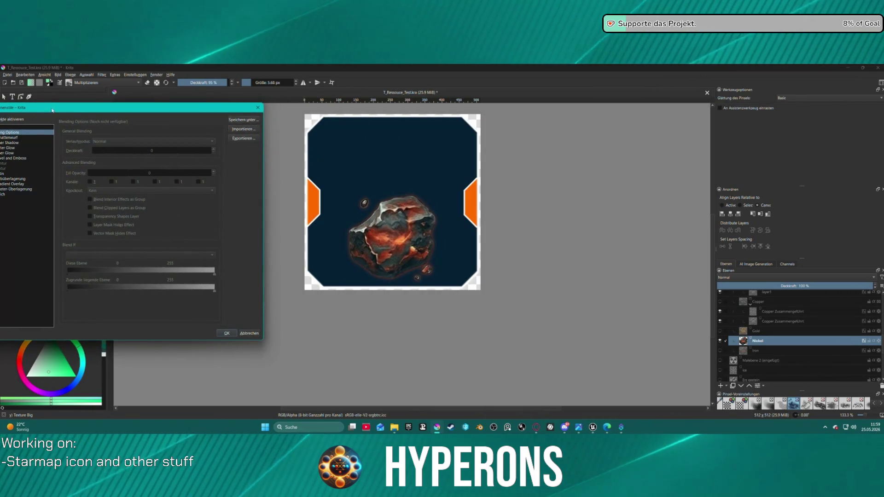
click(50, 160)
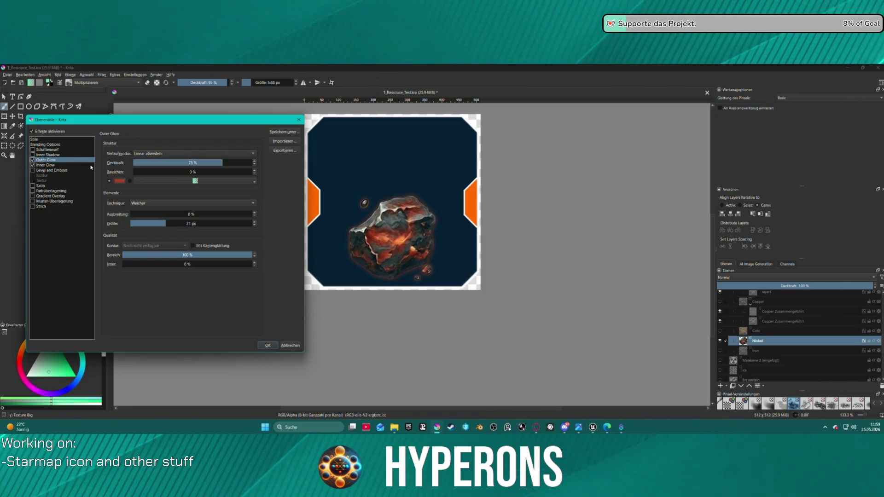
click(119, 181)
click(186, 182)
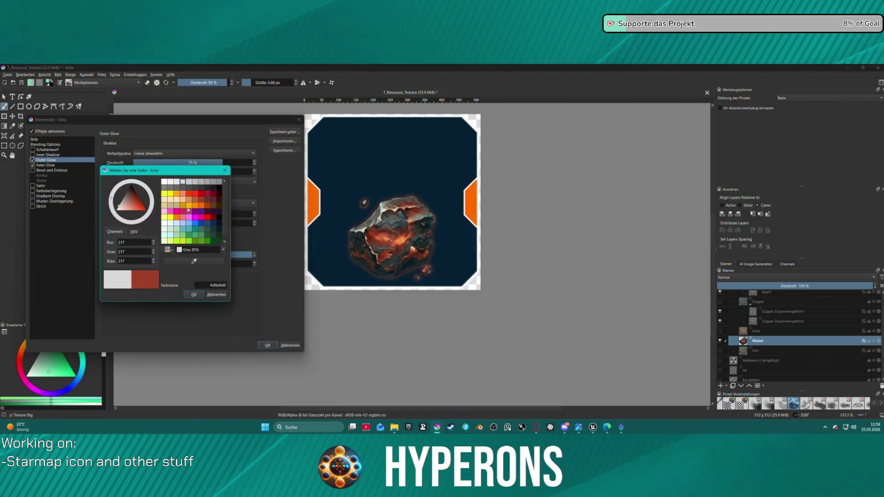
click(199, 296)
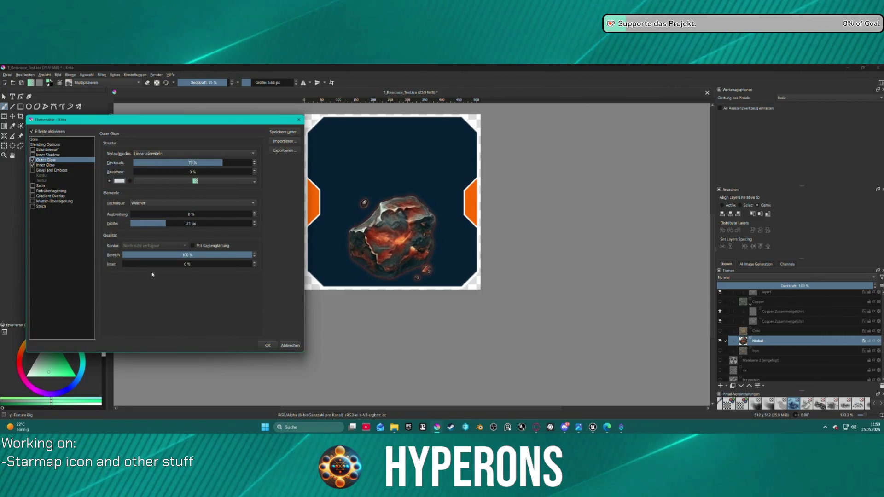
- Switch on the Multiply colour overlay at 75% and apply the layer style
click(41, 165)
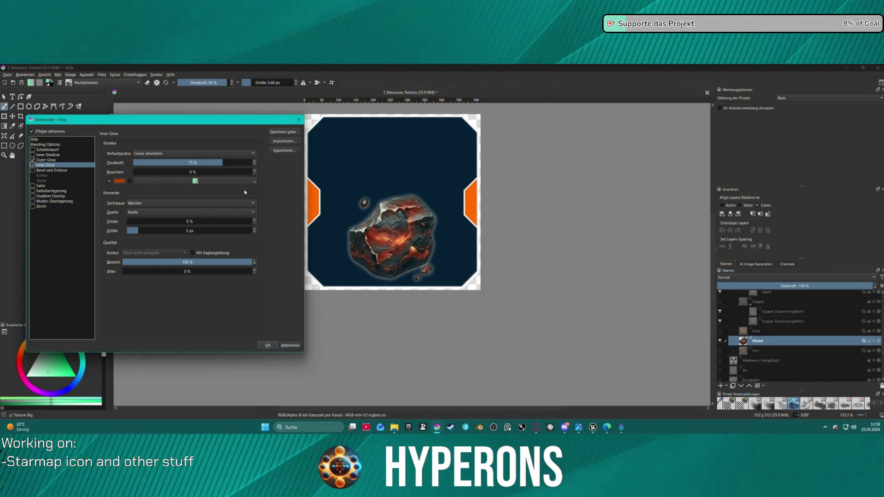
click(47, 171)
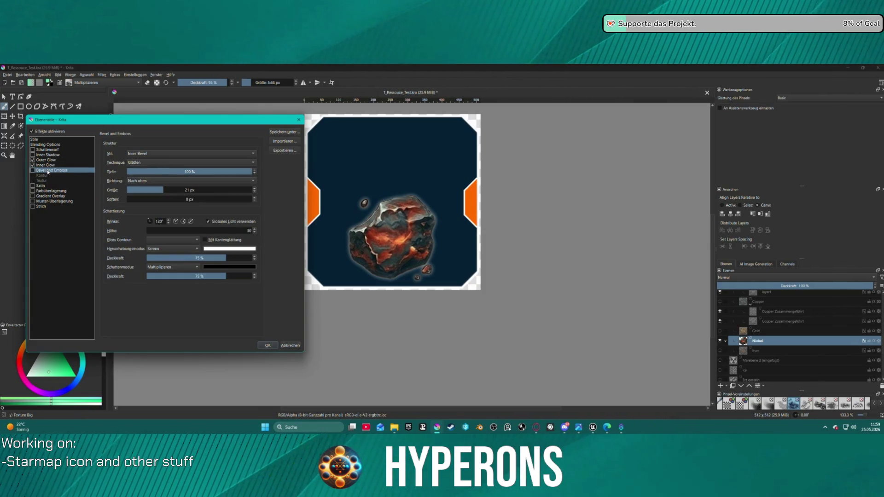
click(51, 193)
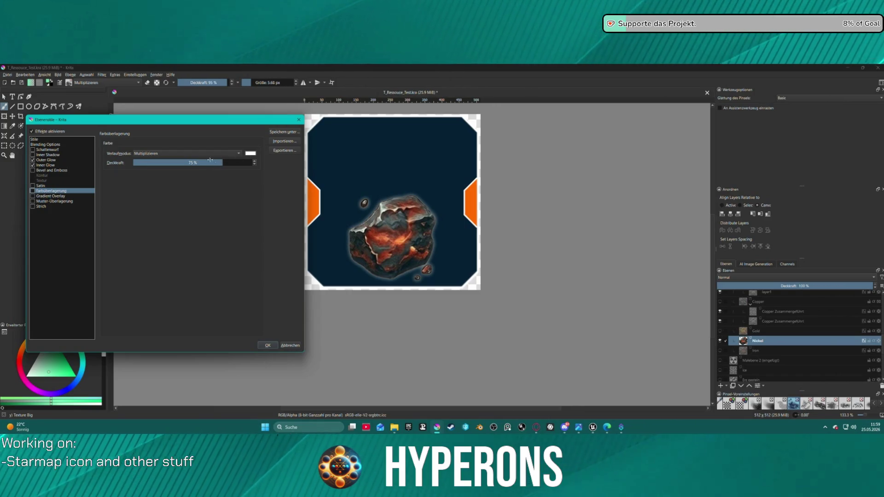
click(32, 191)
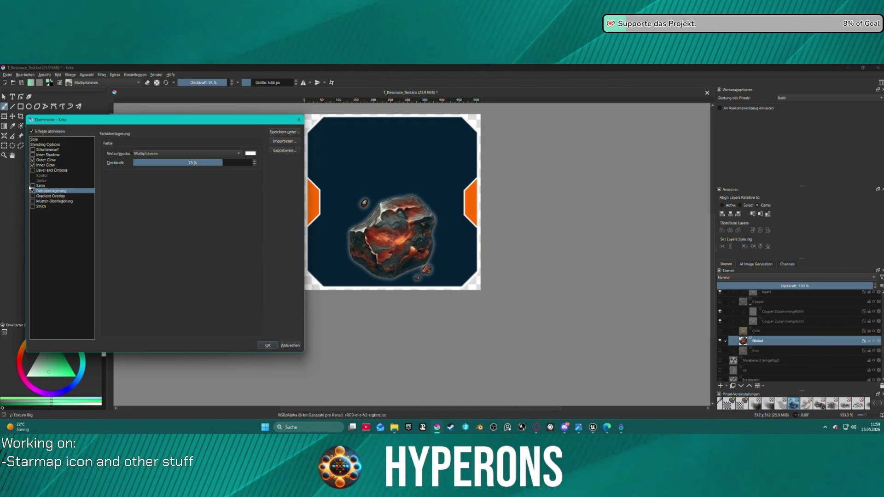
click(267, 346)
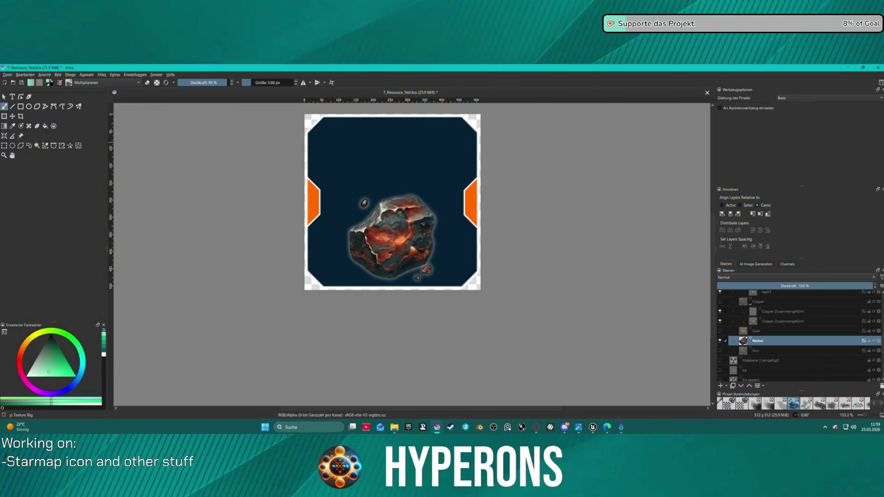
click(106, 75)
- Desaturate the Nickel layer with a filter so the asteroid turns grey, then browse the Settings and Window menus
click(131, 169)
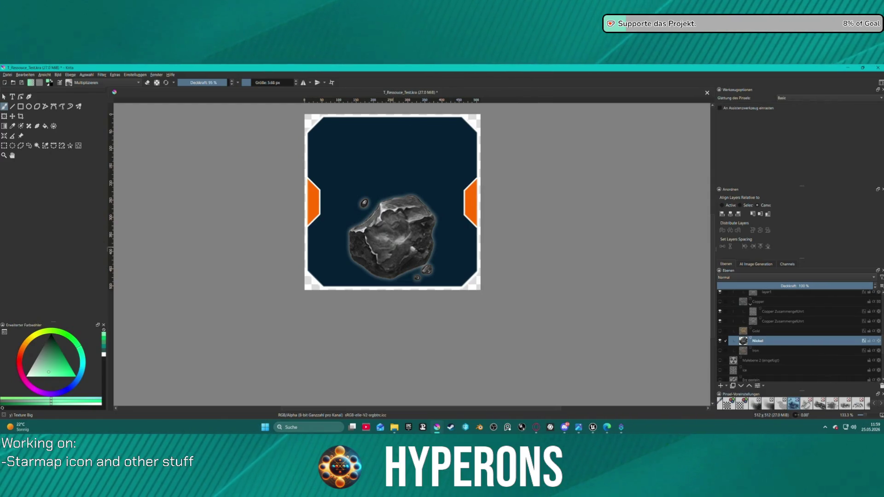
click(135, 74)
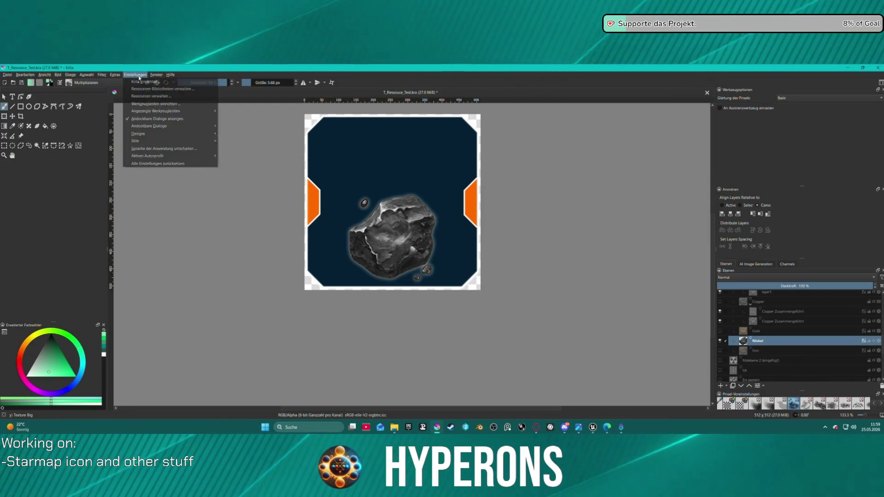
mouse_move(163, 145)
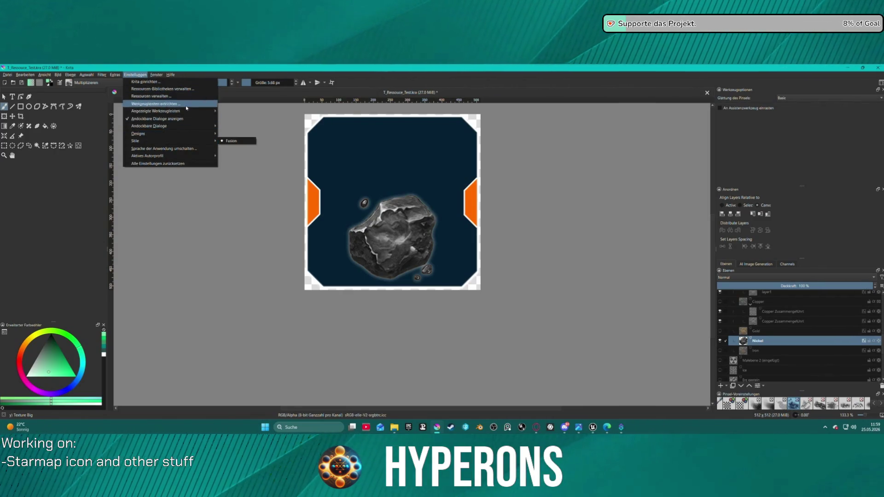
click(156, 74)
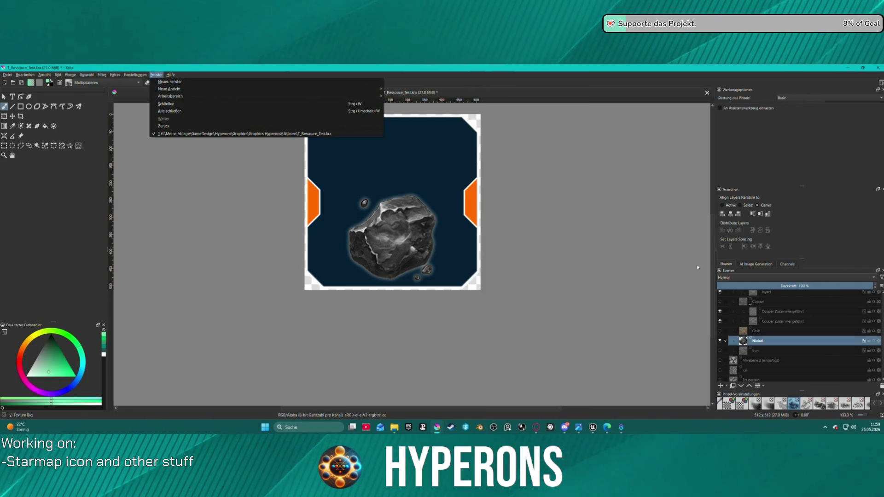
- Recolour the Nickel layer's Multiply colour overlay to dark grey #404040 and apply it
right_click(756, 340)
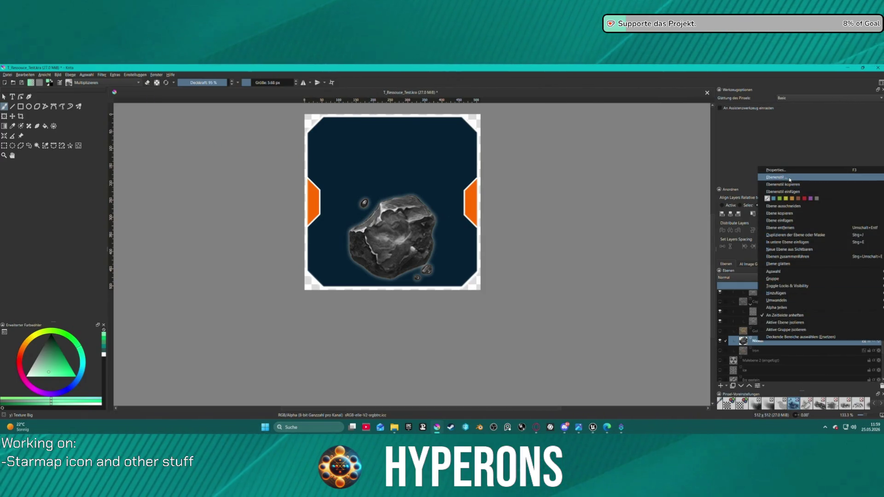
click(790, 179)
drag(382, 123, 84, 120)
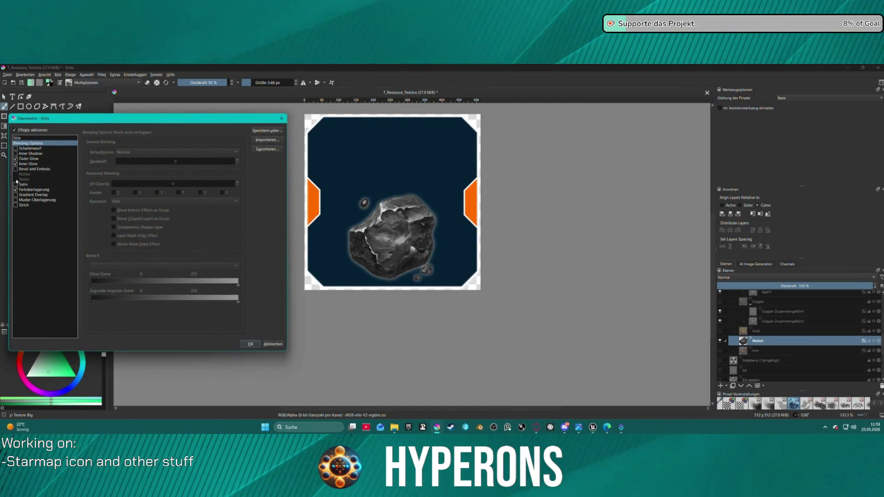
click(34, 189)
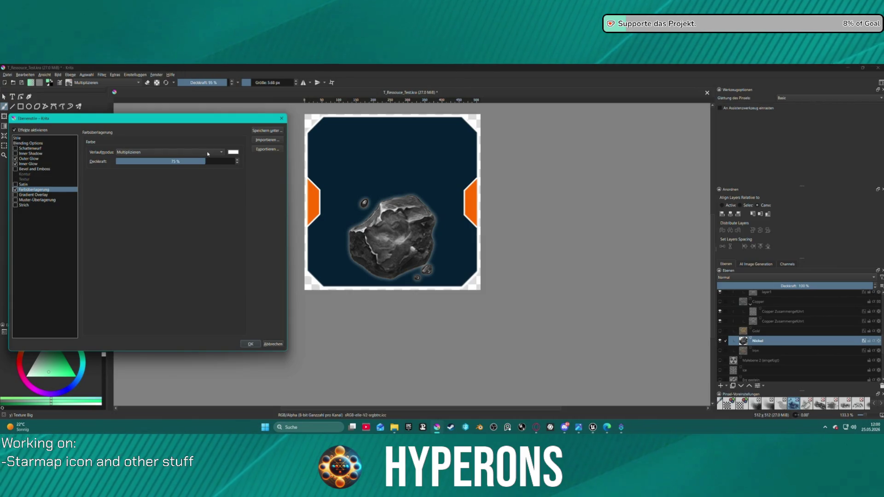
click(208, 154)
click(234, 154)
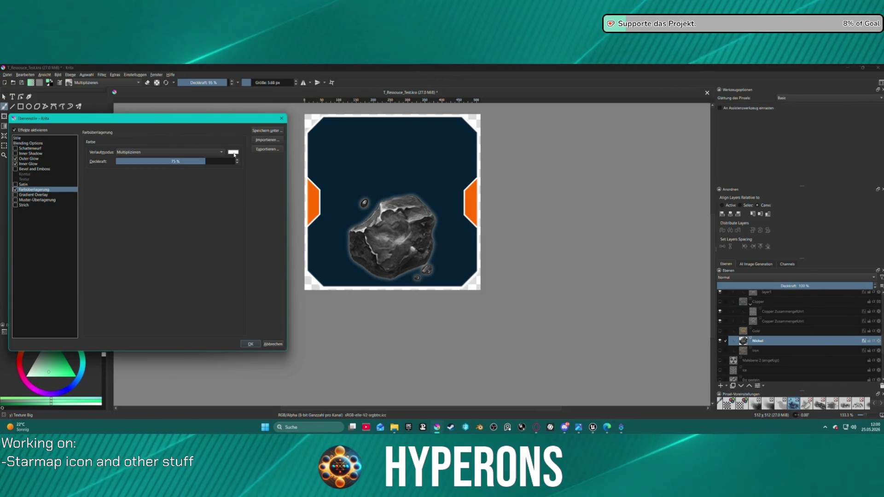
click(234, 154)
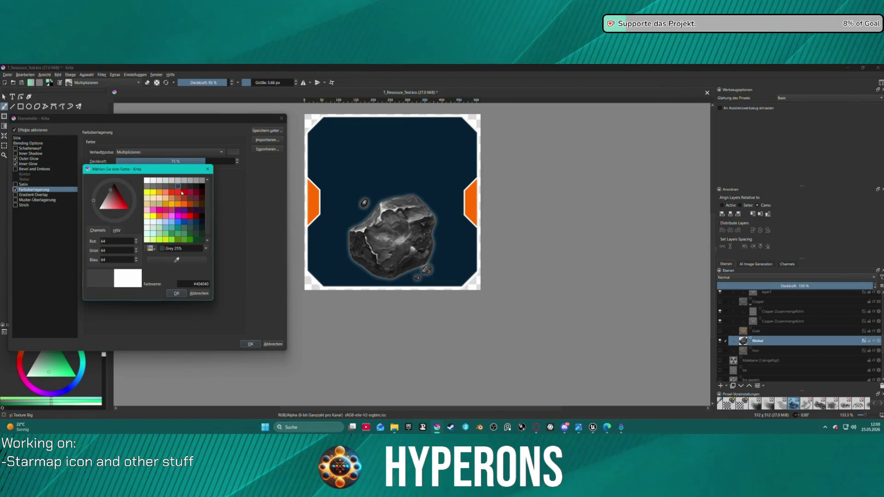
click(177, 294)
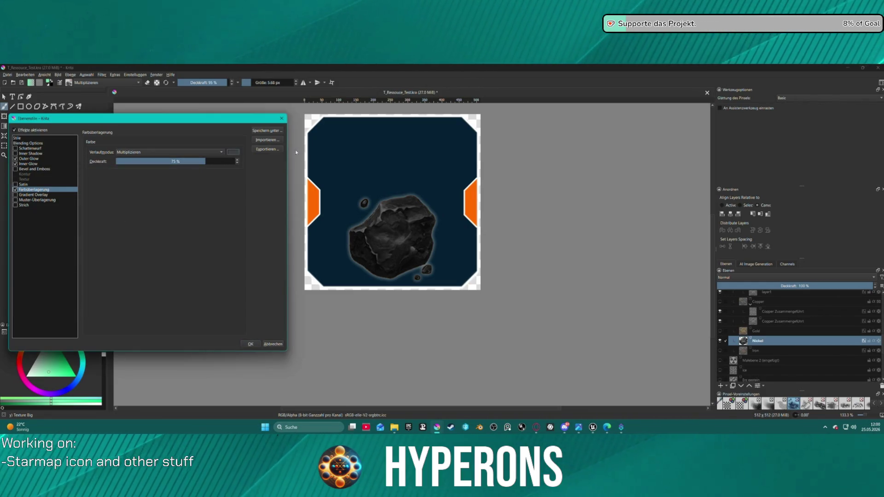
click(249, 344)
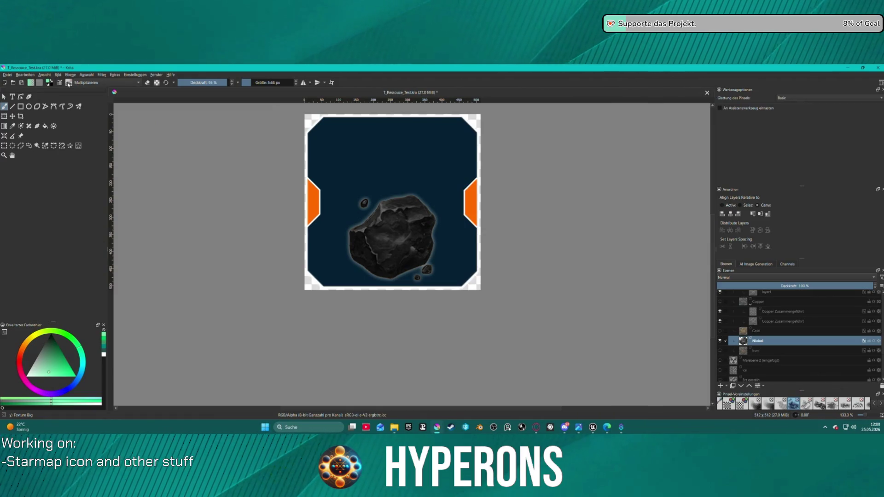
- Reset and swap the painting colours to white, and size the brush to about 33 px
click(69, 83)
click(114, 84)
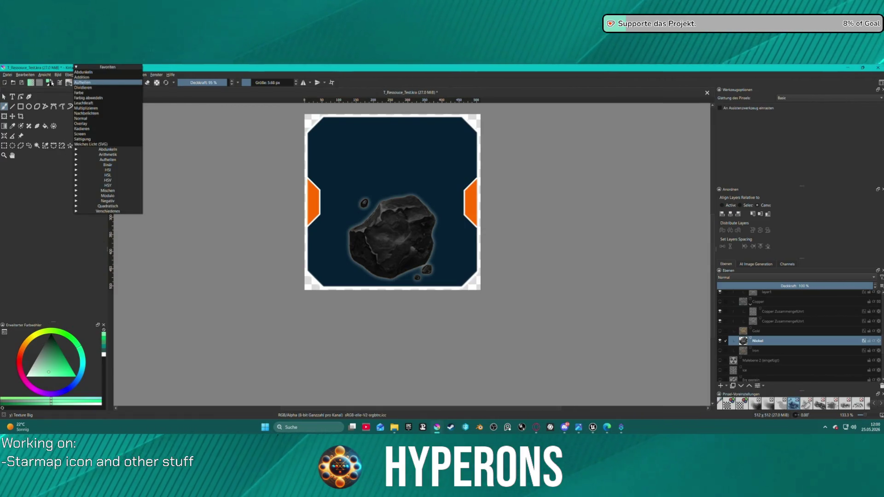
click(50, 84)
click(52, 82)
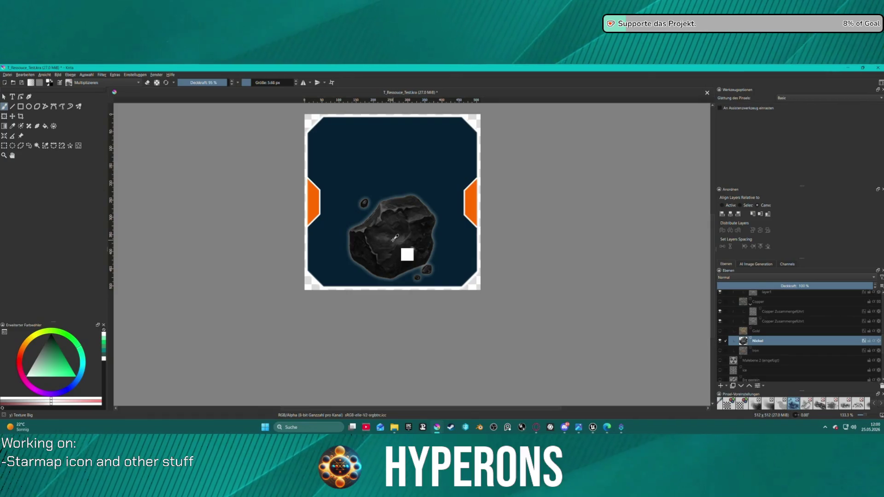
key(bracketright)
key(bracketright)
key(bracketright)
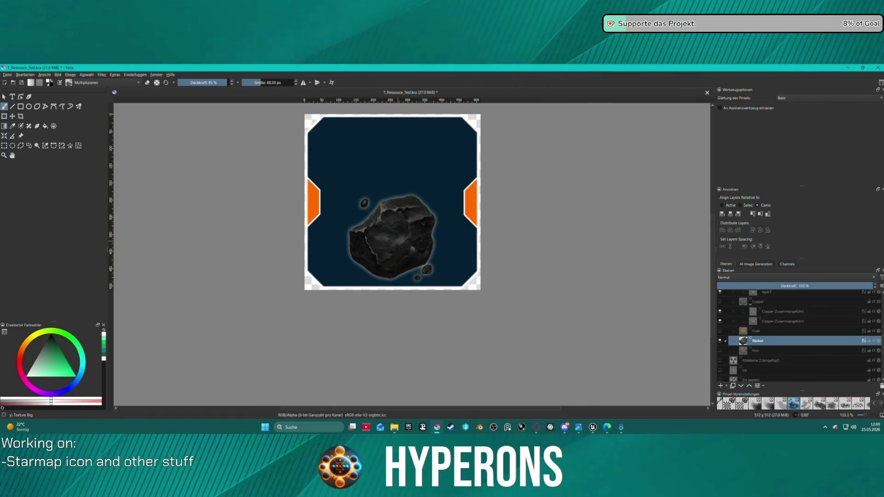
ctrl+click(399, 257)
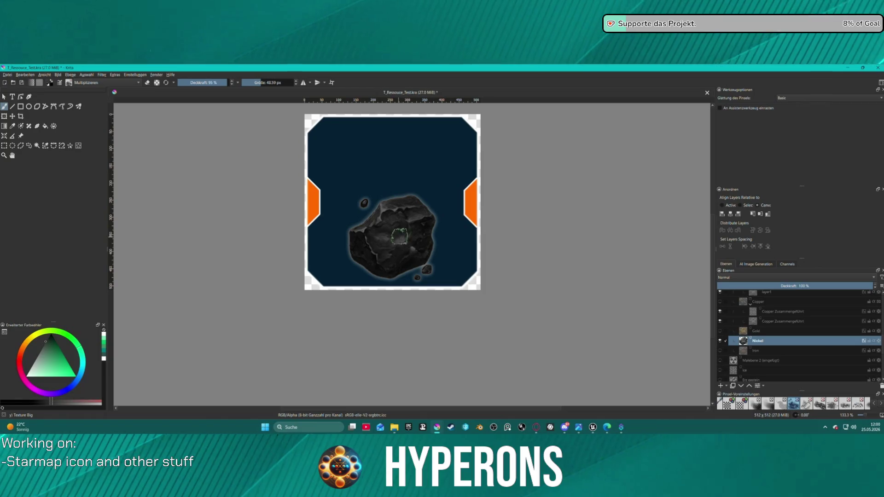
key(bracketleft)
key(bracketleft)
ctrl+click(389, 236)
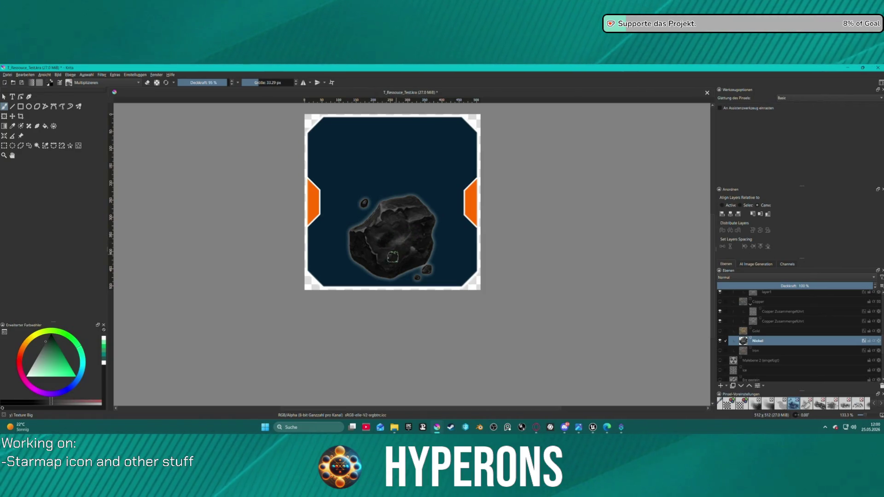
click(49, 85)
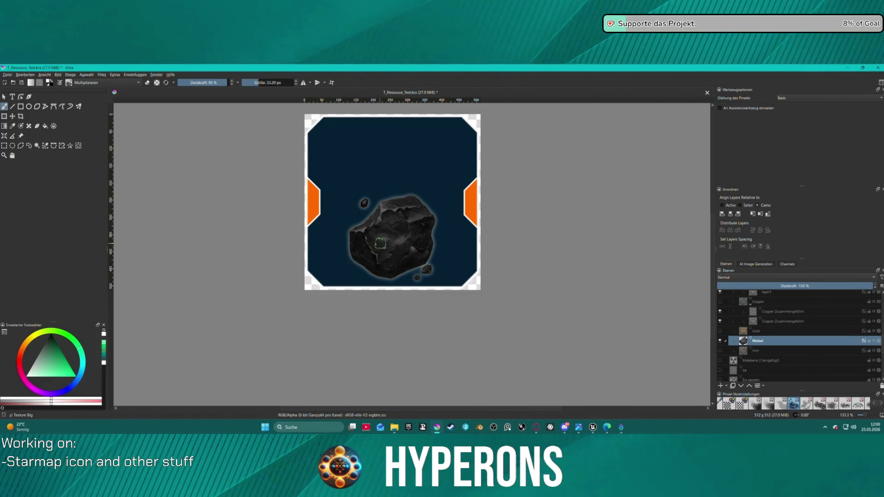
- Set the brush blend mode to Normal and undo a light grey test stroke
click(119, 82)
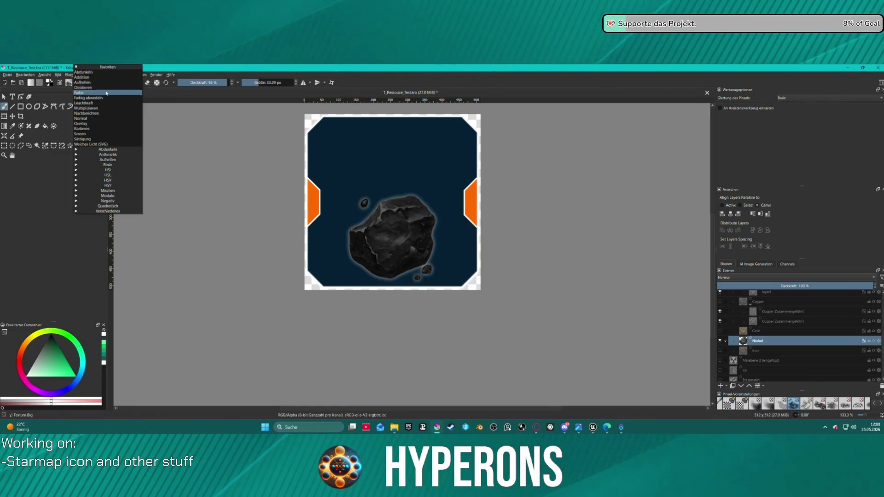
click(92, 120)
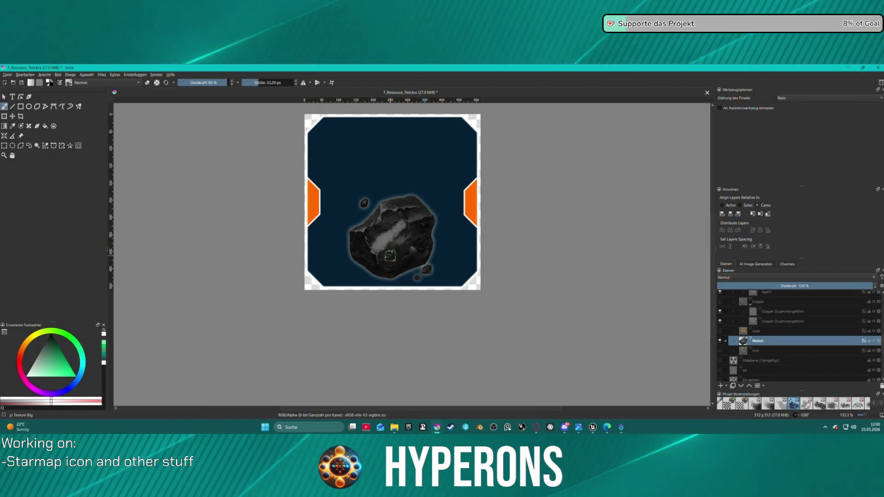
drag(386, 237, 393, 251)
key(ctrl+z)
key(ctrl+z)
key(ctrl+z)
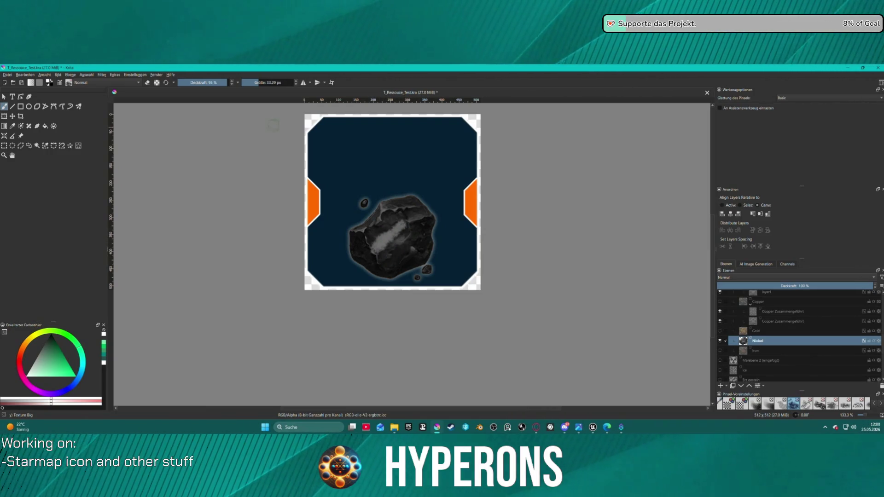
key(ctrl+z)
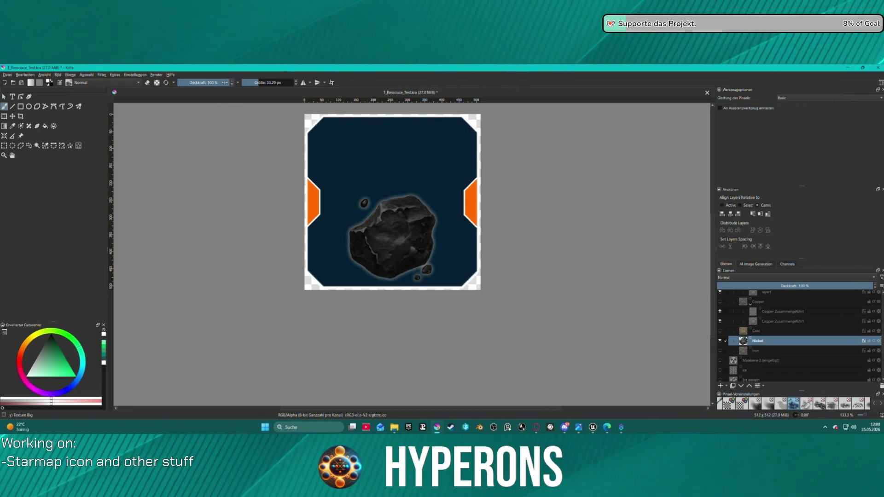
- Lower the brush opacity, then group the Nickel layer into Gruppe 2 and duplicate it
click(201, 82)
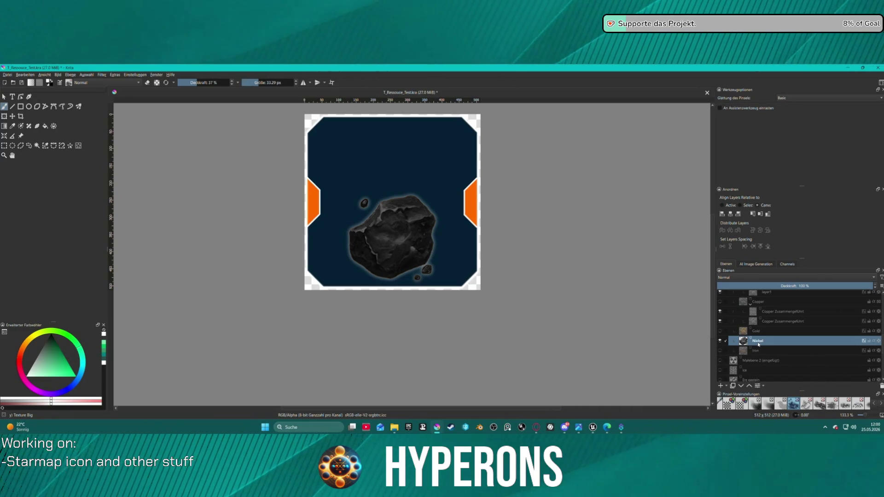
key(ctrl+g)
key(ctrl+j)
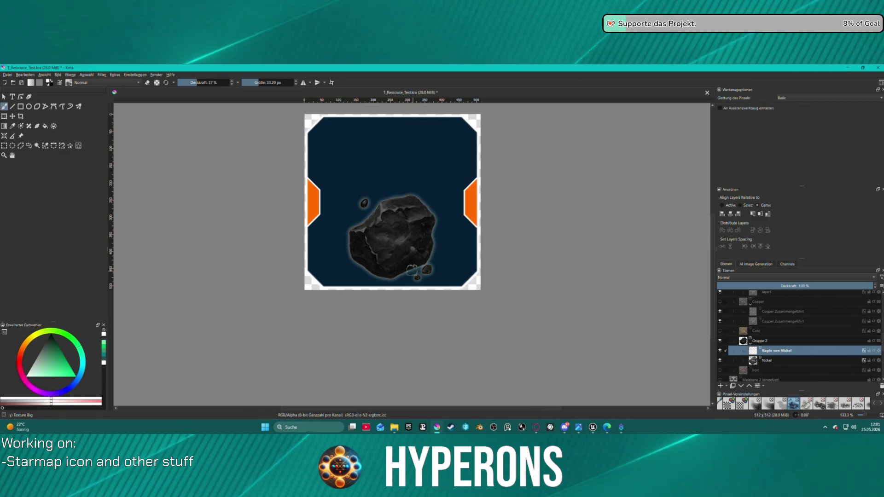
- Paint a soft pale highlight on the asteroid's centre and fade that layer to 44% opacity
mouse_move(386, 243)
mouse_down()
mouse_move(400, 229)
mouse_move(389, 249)
mouse_move(386, 242)
mouse_up()
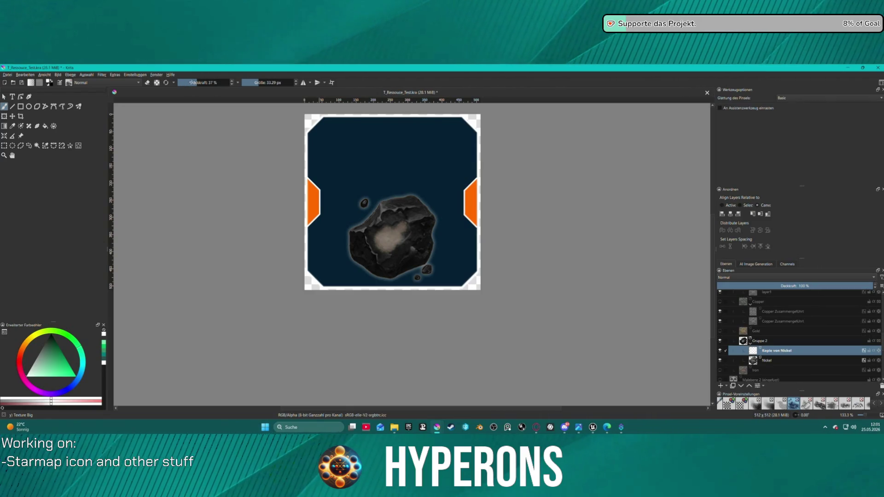
drag(814, 287, 795, 286)
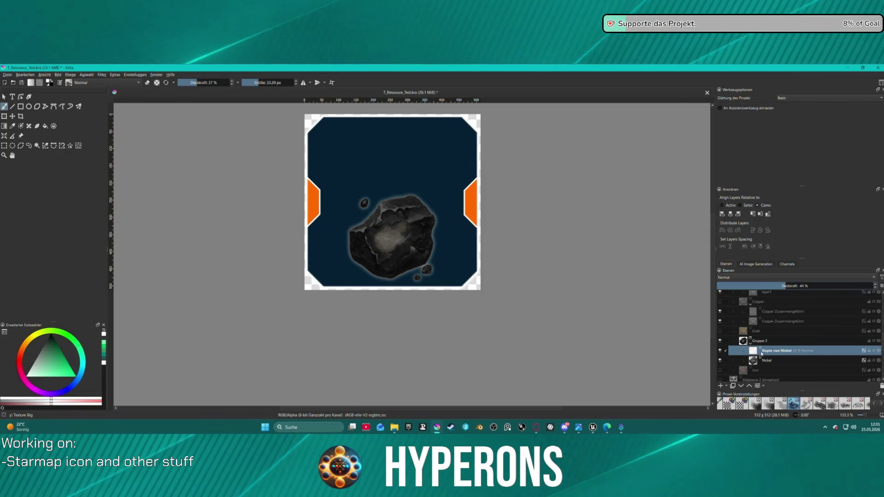
- Change the Kopie von Nickel layer's colour overlay to white
right_click(759, 351)
click(776, 188)
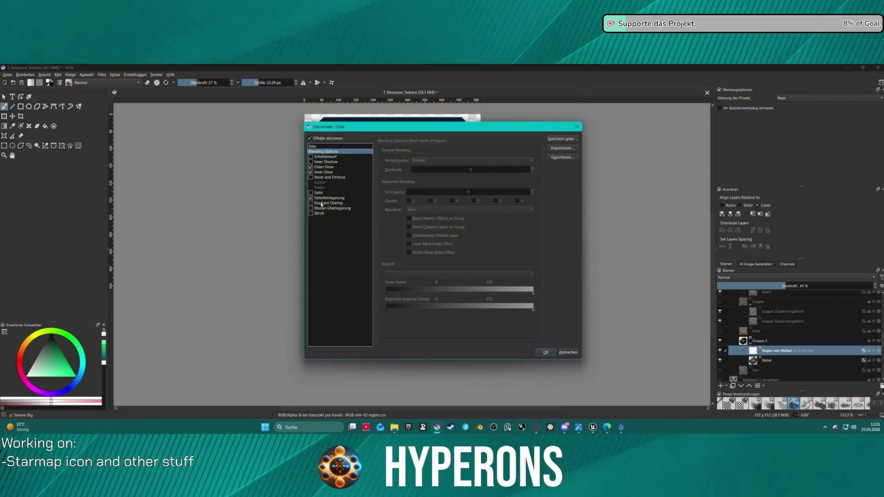
click(310, 198)
click(324, 171)
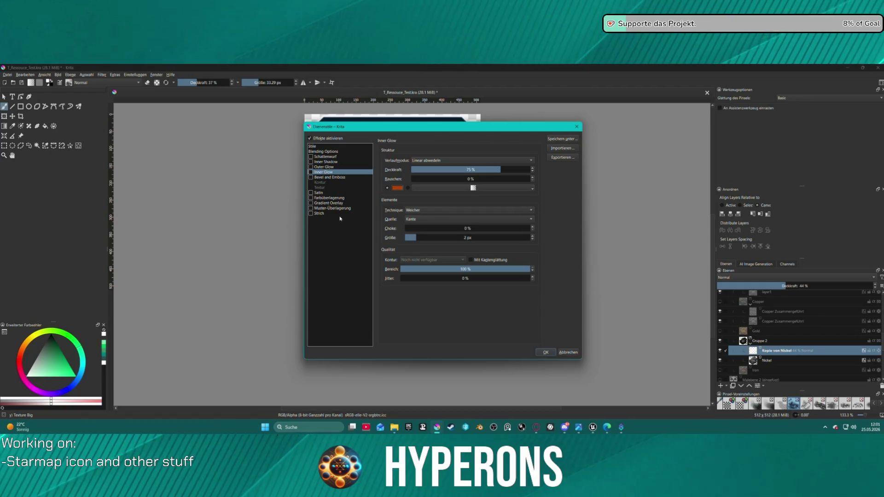
click(336, 198)
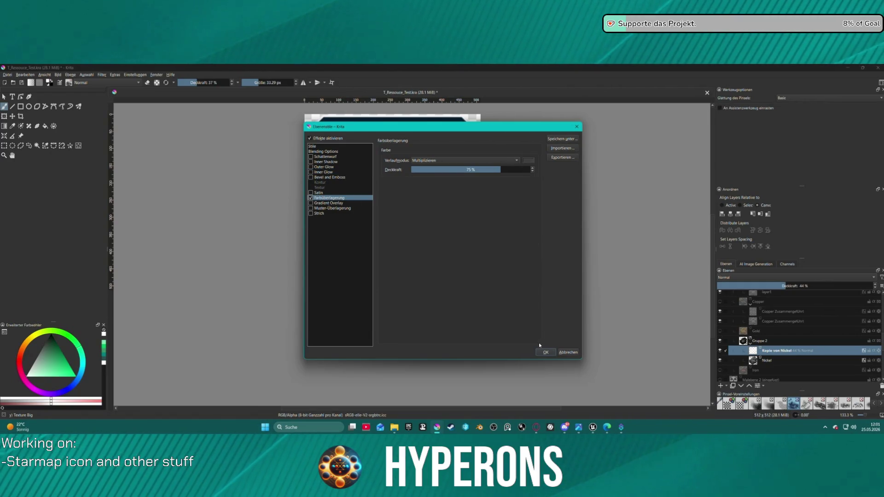
click(528, 160)
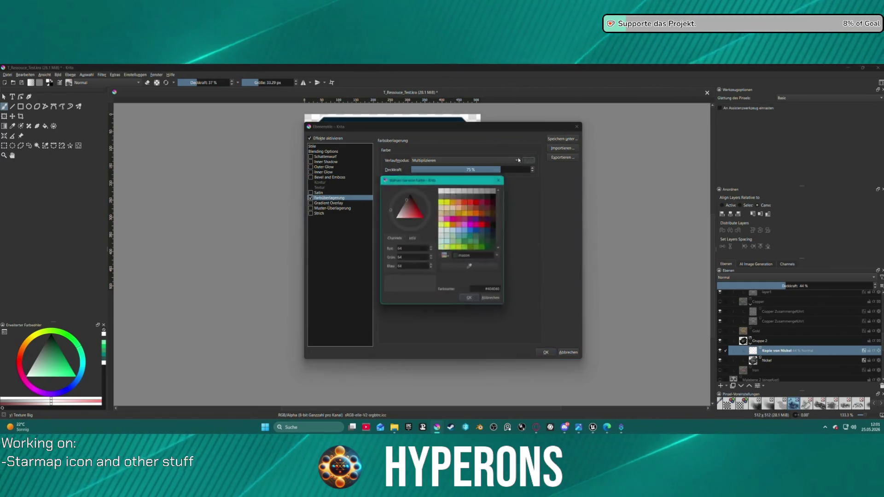
click(442, 189)
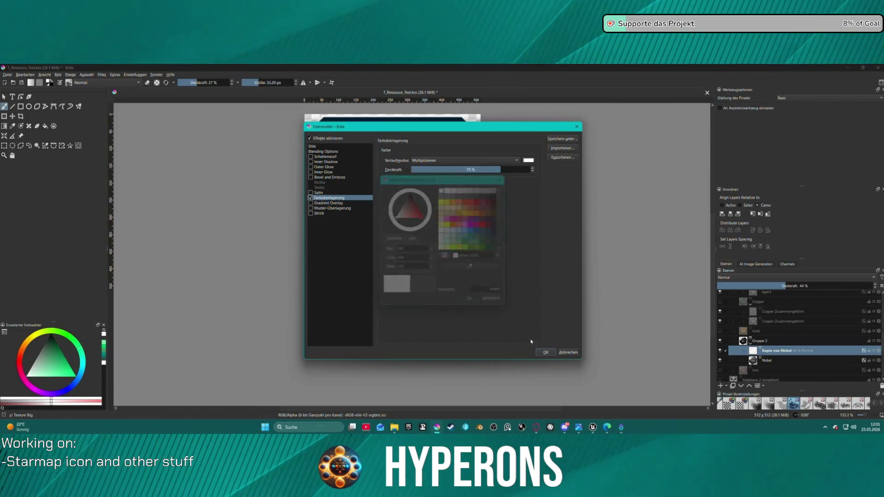
click(491, 303)
click(546, 352)
- Paint a soft white glow on the rock's centre and raise the layer's opacity
drag(387, 240, 413, 226)
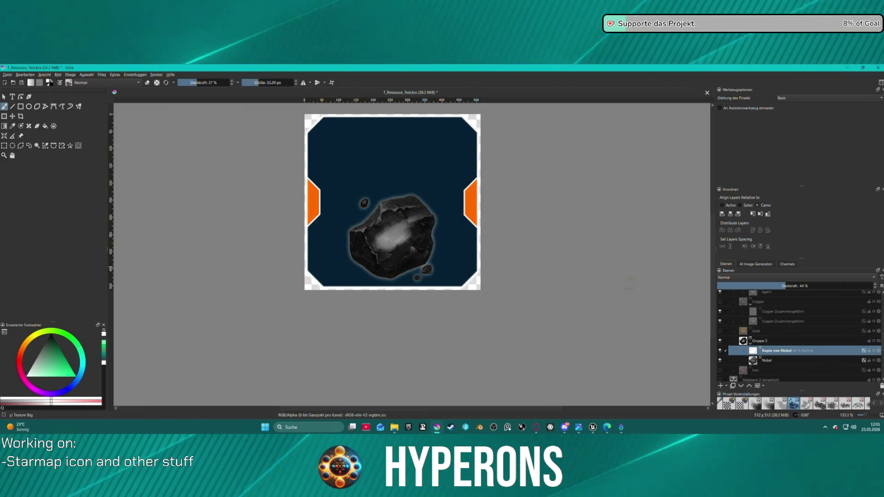
right_click(766, 354)
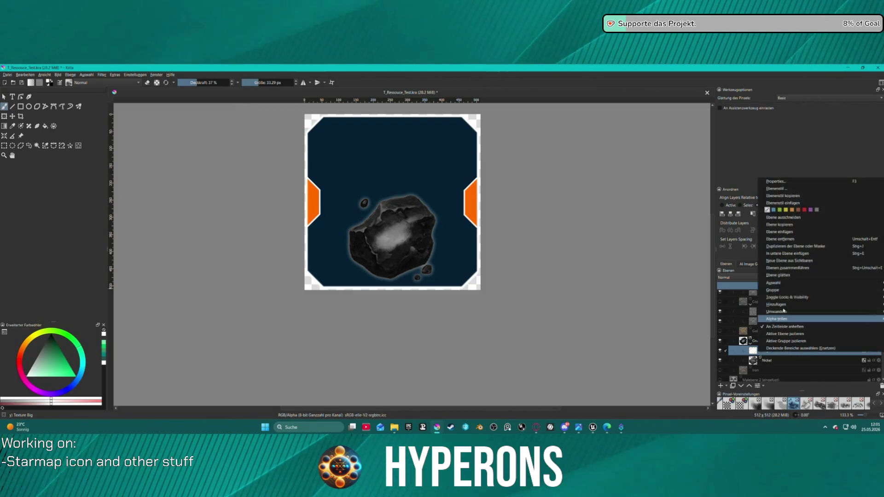
click(768, 194)
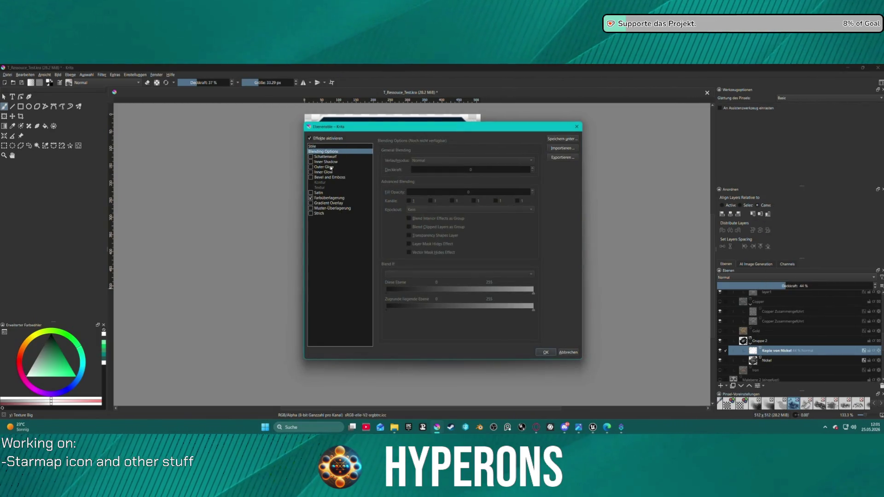
click(311, 198)
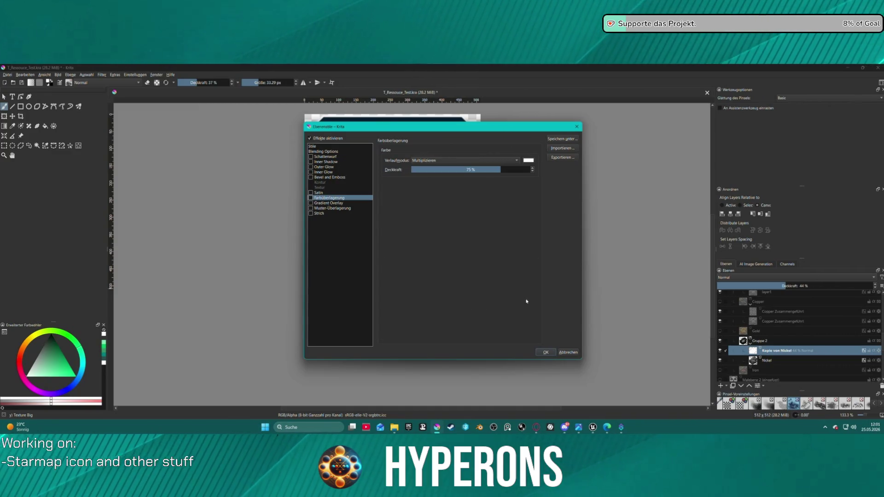
click(544, 352)
drag(787, 287, 875, 285)
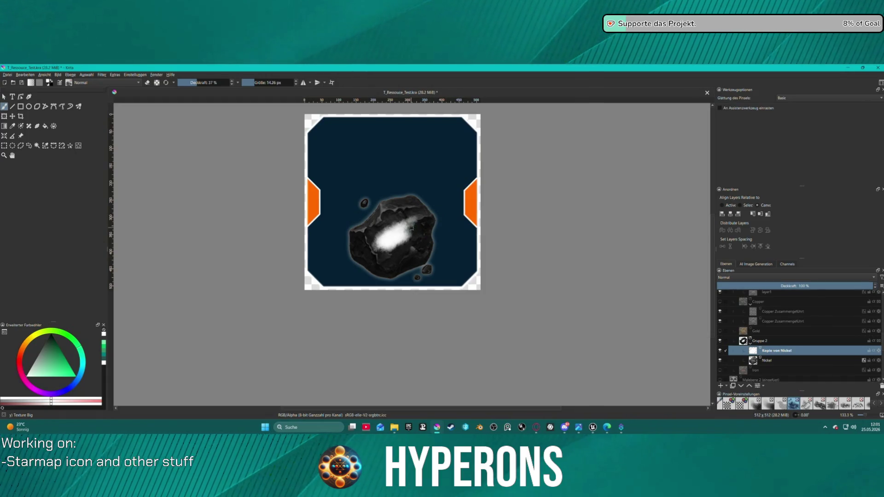
- Enlarge the brush to about 19 px and erase darker streaks into the white glow
drag(425, 223, 382, 240)
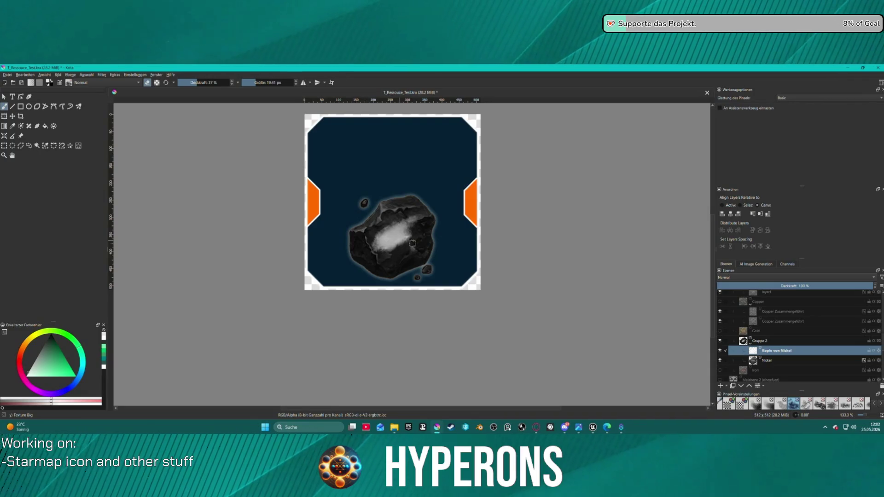
mouse_move(397, 230)
mouse_down()
mouse_move(377, 238)
mouse_move(374, 251)
mouse_move(380, 247)
mouse_up()
drag(405, 218, 388, 235)
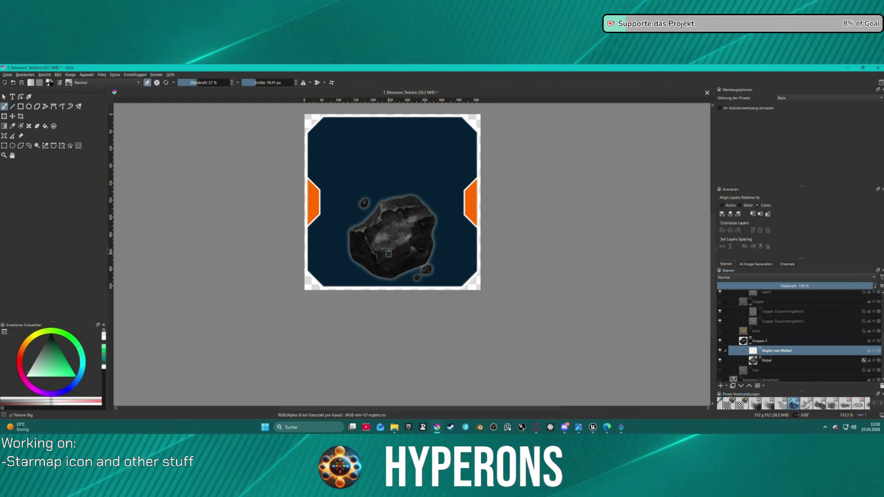
- Switch back to painting, add fresh white strokes, then bring up the 'nickel erz' browser results
key(e)
mouse_move(389, 251)
mouse_down()
mouse_move(407, 239)
mouse_move(379, 250)
mouse_move(407, 235)
mouse_up()
key(alt+Tab)
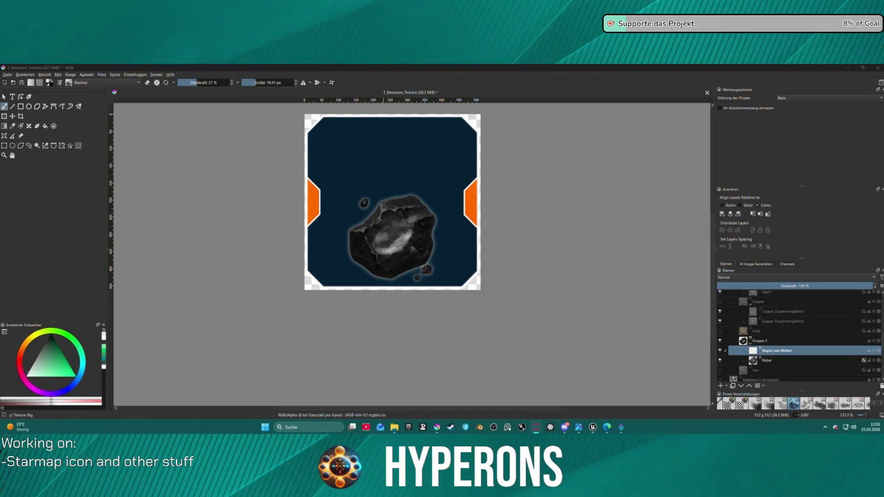
mouse_move(632, 183)
mouse_down()
mouse_move(594, 239)
mouse_move(569, 242)
mouse_up()
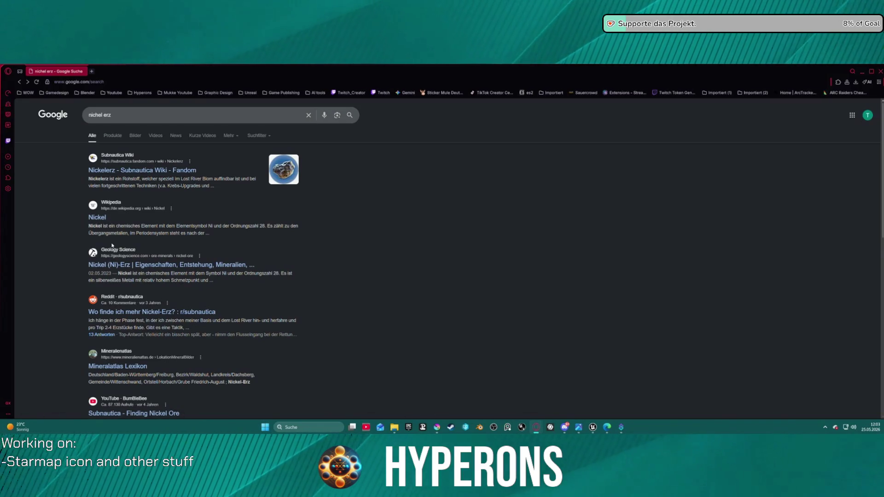
- Open the Geology Science nickel ore article, dismiss its cookie notice, and scroll to the ore photos
click(102, 266)
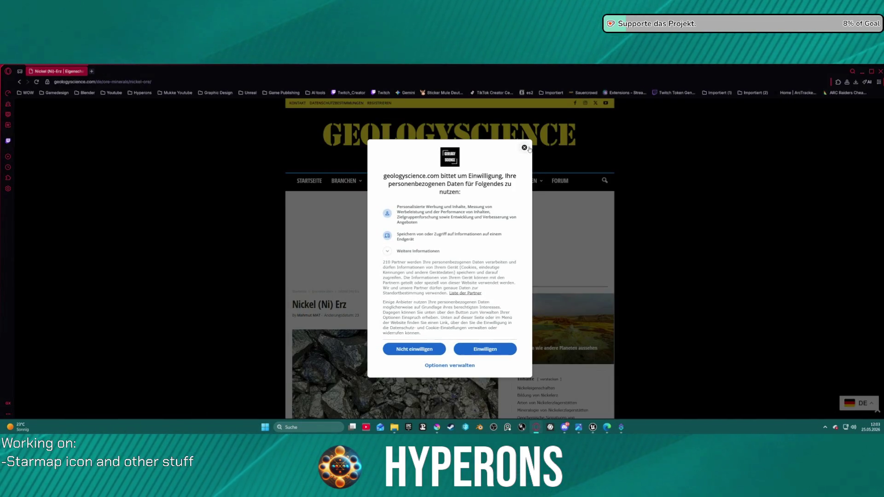
click(485, 349)
scroll(485, 349, down, 3)
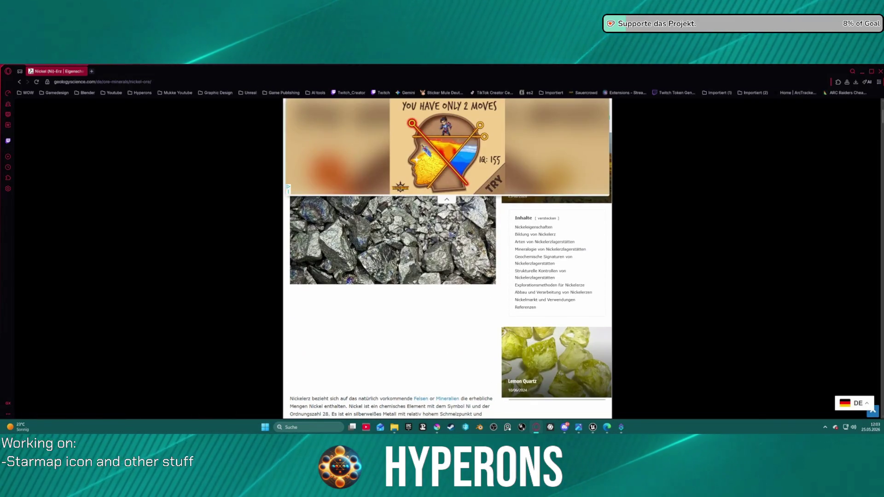
scroll(417, 244, up, 1)
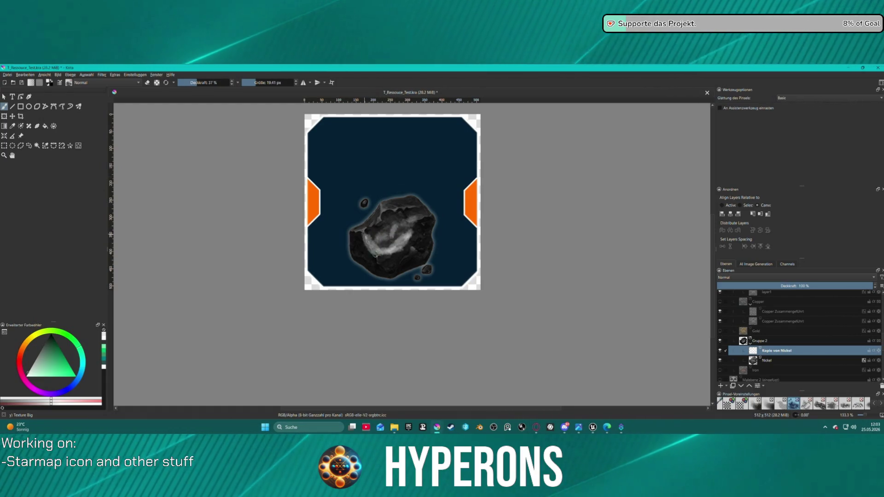
- Paint whitish strokes on the rock's lower left and centre, then set layer opacity to 77%
drag(372, 254, 385, 265)
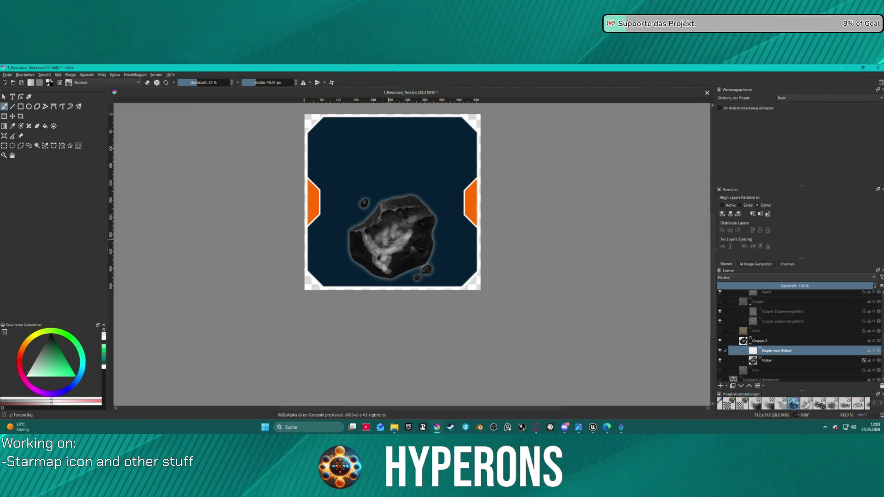
mouse_move(392, 235)
mouse_down()
mouse_move(405, 230)
mouse_move(387, 221)
mouse_move(410, 226)
mouse_move(401, 239)
mouse_up()
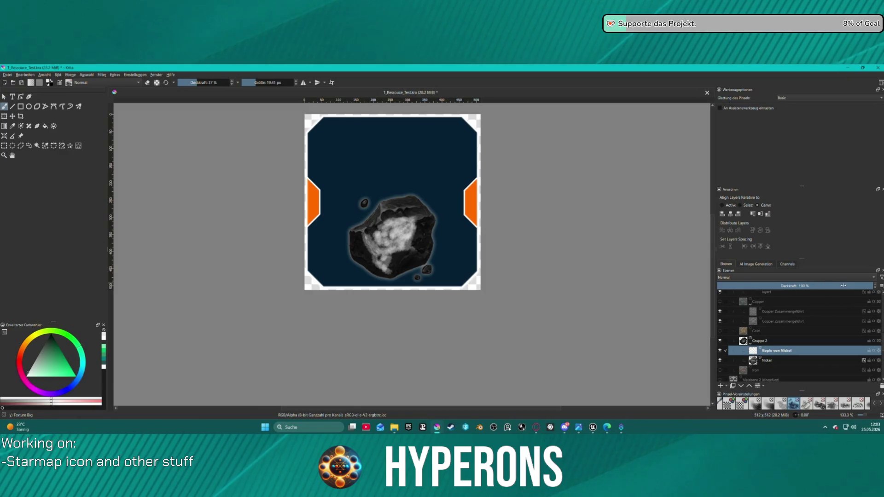
drag(848, 286, 836, 286)
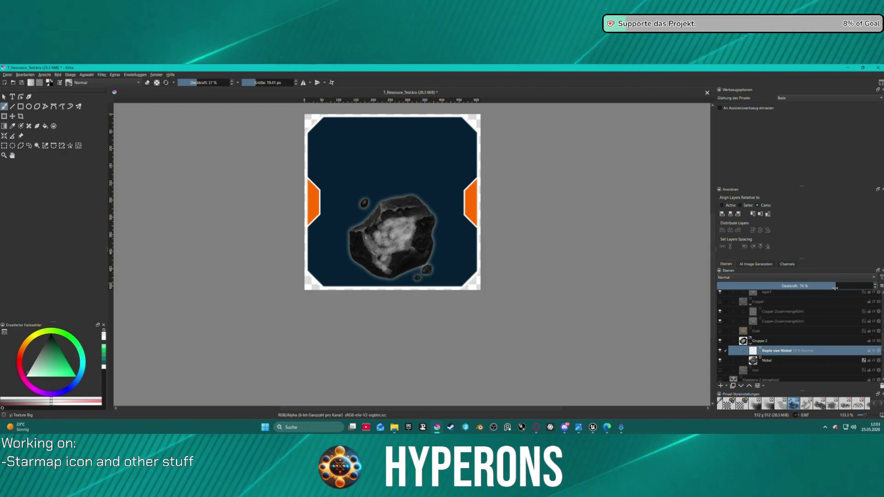
- Brighten streaks on the rock's lower left and right side, then select the original Nickel layer
mouse_move(380, 230)
mouse_down()
mouse_move(357, 249)
mouse_move(401, 266)
mouse_move(412, 255)
mouse_move(403, 261)
mouse_up()
drag(419, 231, 415, 244)
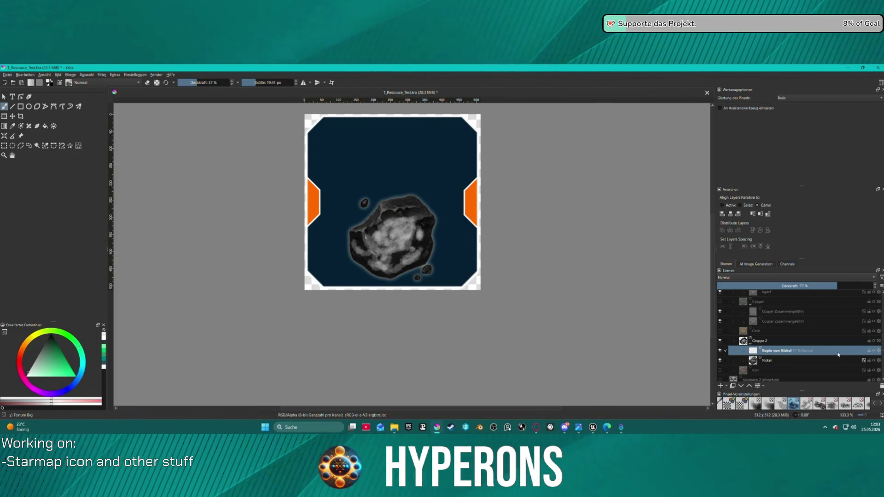
scroll(794, 369, up, 1)
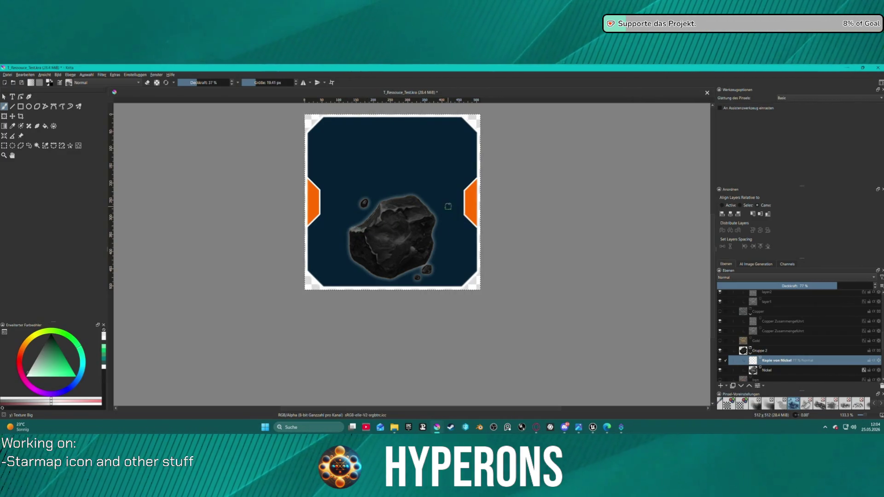
click(779, 370)
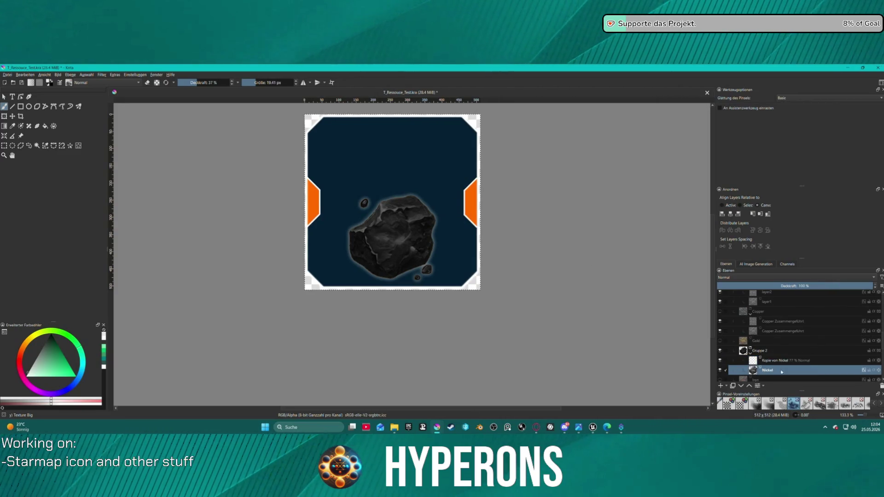
- Duplicate Nickel and preview G'MIC Lineart with black/gray added, trying Charcoal and Groove before None
key(ctrl+j)
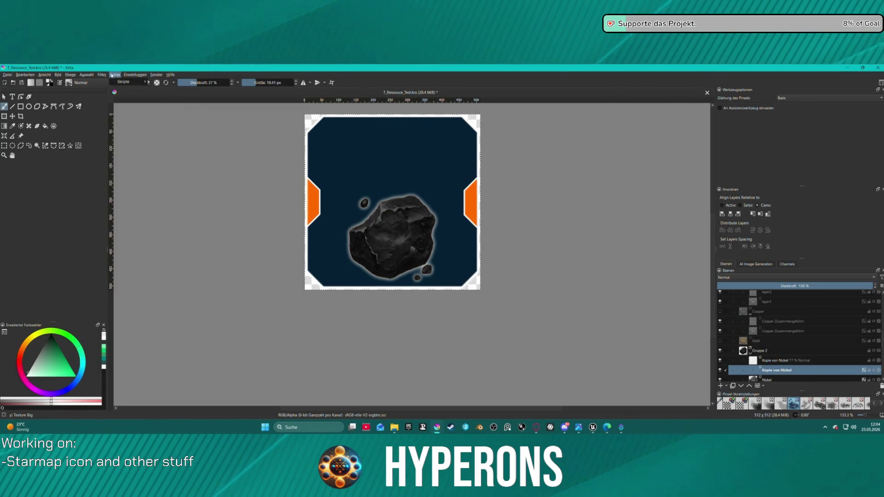
click(102, 76)
click(135, 161)
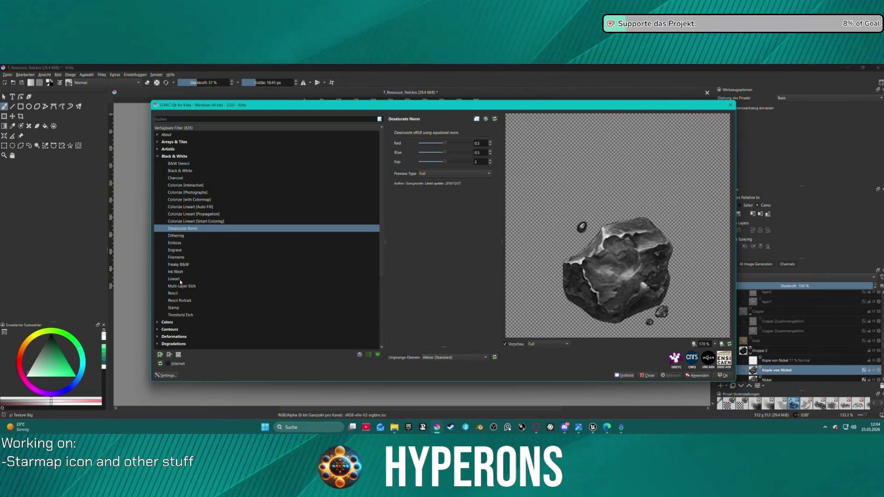
click(180, 280)
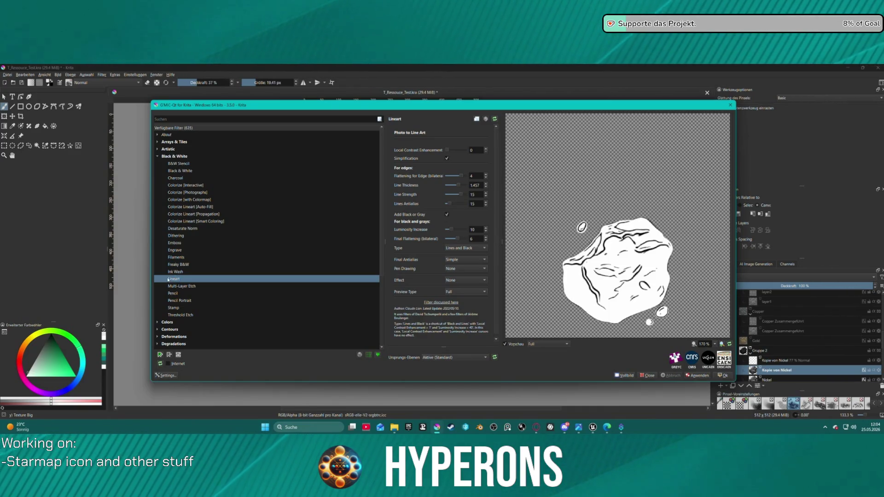
click(446, 214)
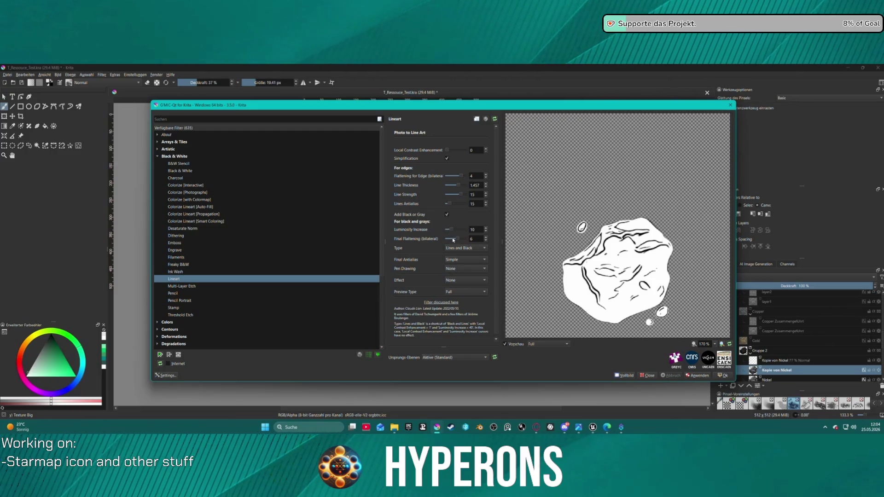
click(451, 279)
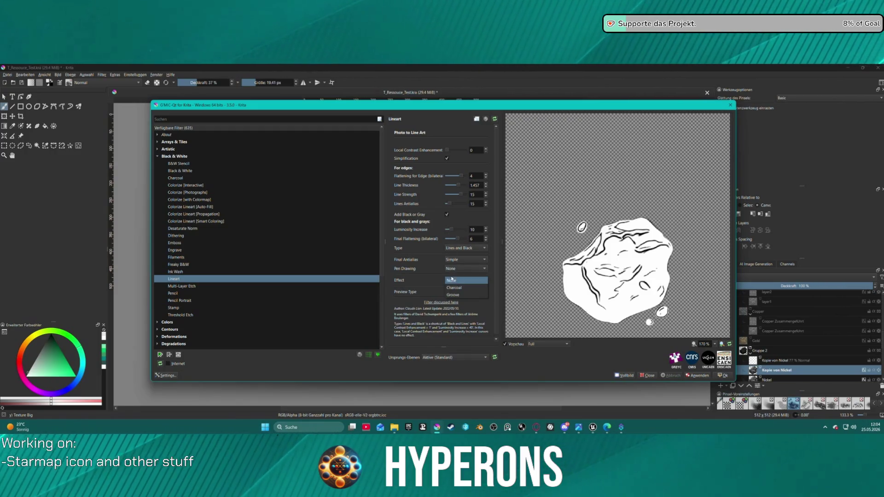
click(462, 287)
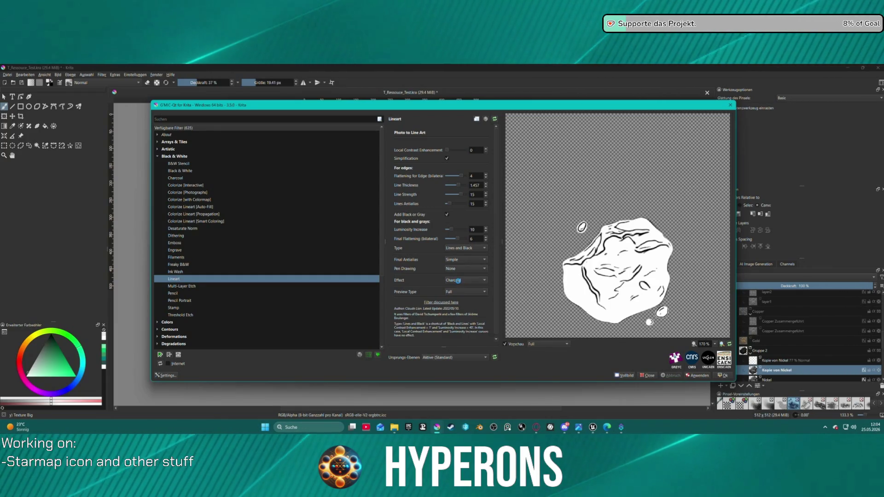
click(469, 280)
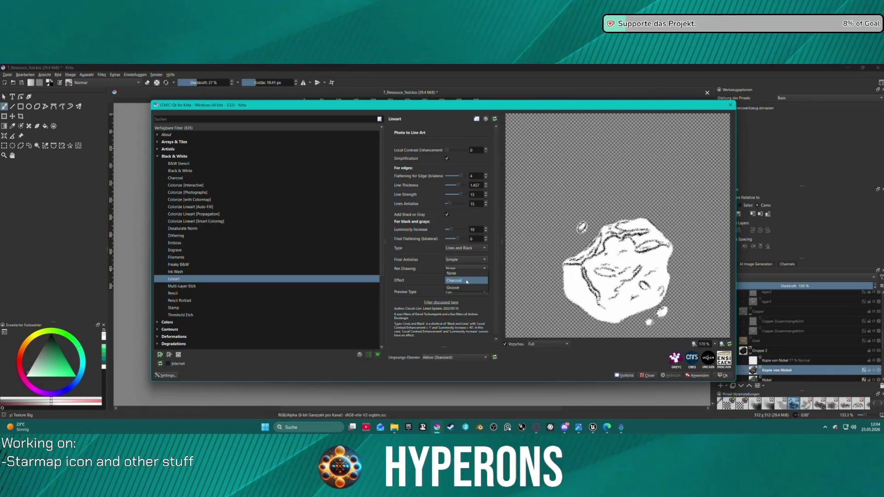
click(462, 282)
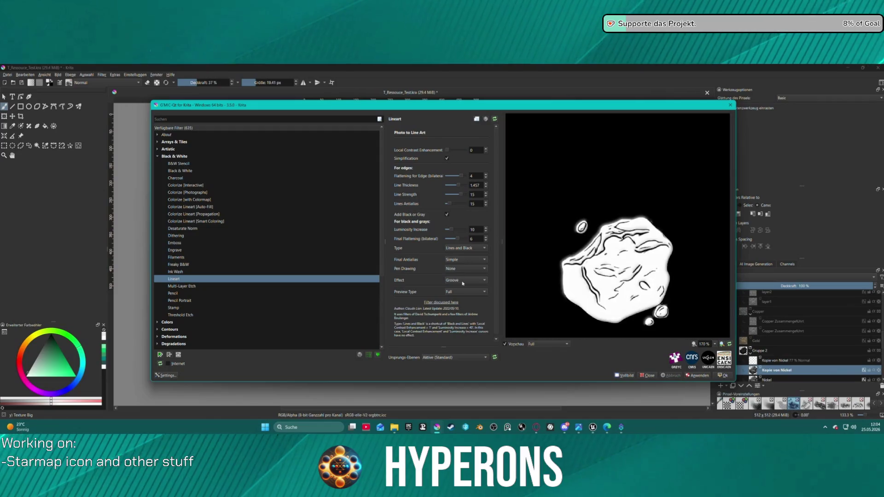
click(462, 280)
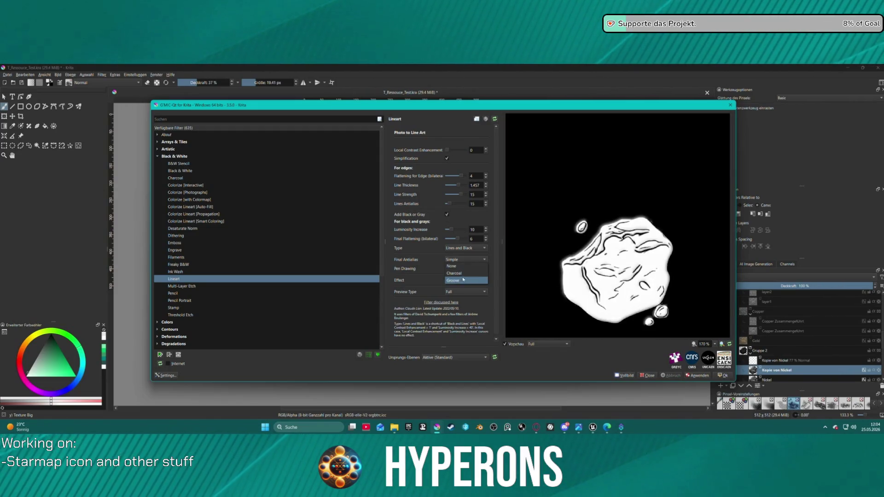
click(461, 266)
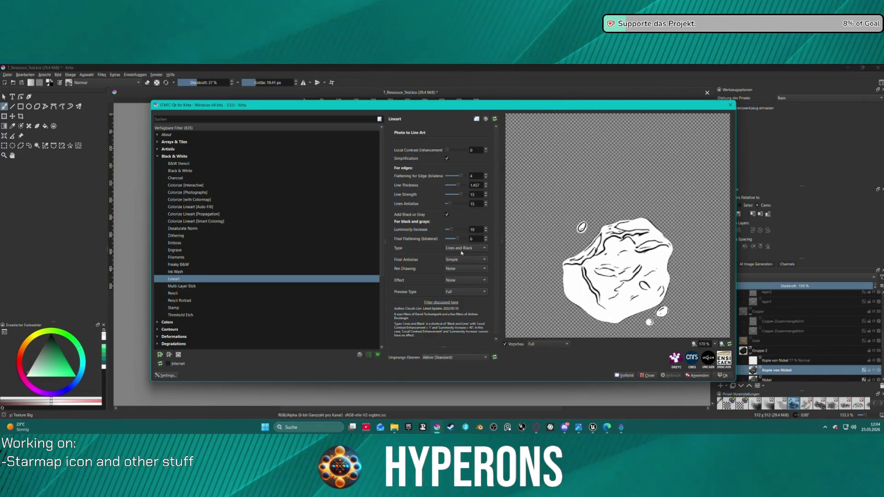
- Try the Lineart types Black and Lines, then Gray Patches
click(478, 249)
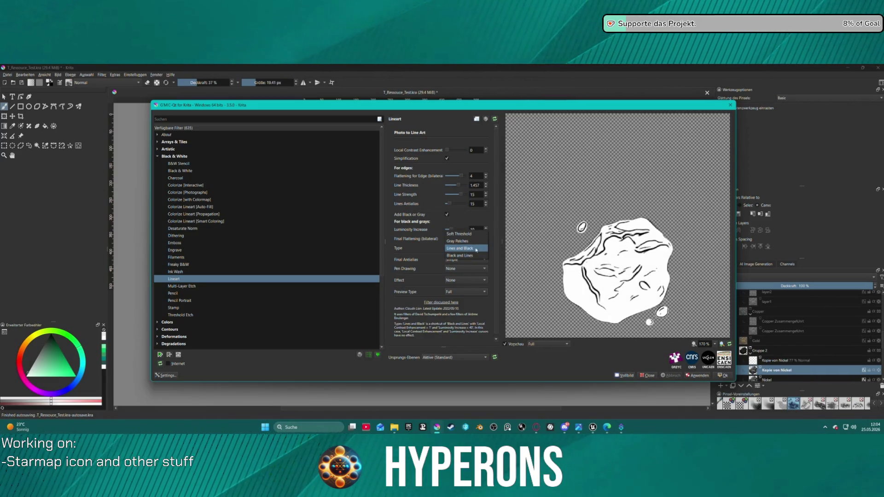
click(477, 256)
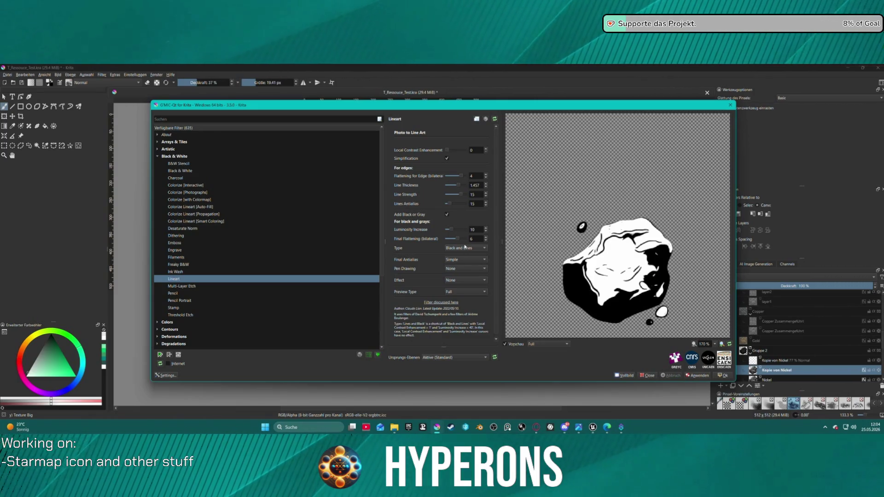
click(465, 248)
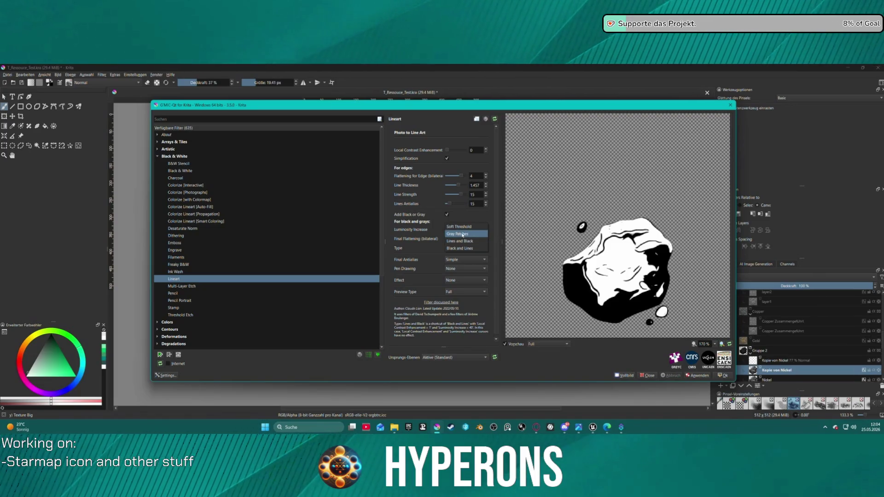
click(469, 236)
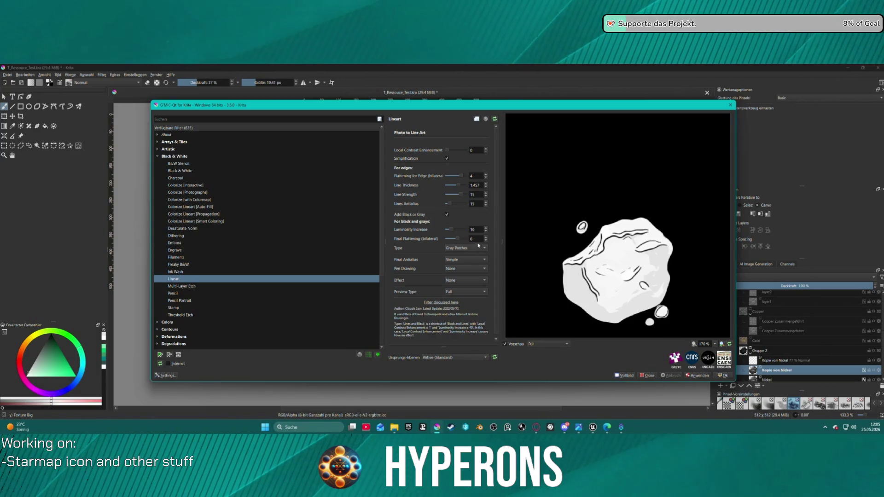
- Preview Engrave, then apply the Emboss filter to the layer
click(178, 250)
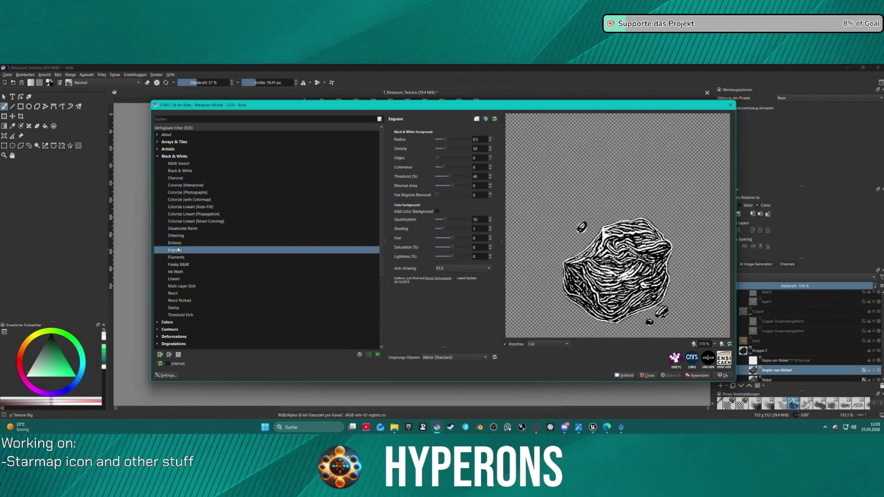
click(249, 244)
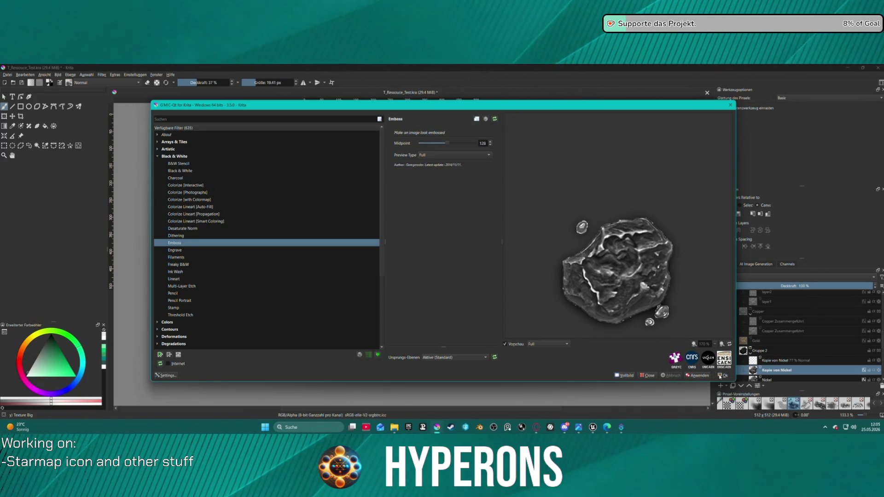
click(721, 376)
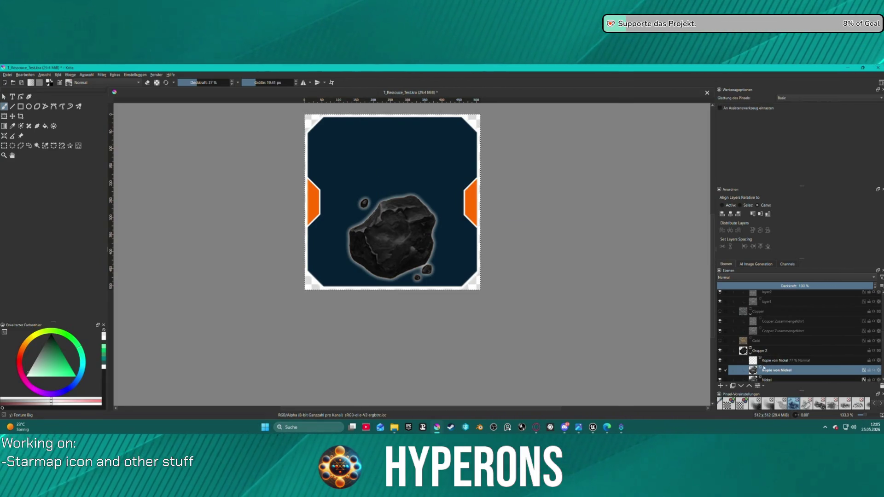
- Toggle the Kopie von Nickel layer on and off to compare, then open its Ebenenstil settings
scroll(763, 373, down, 2)
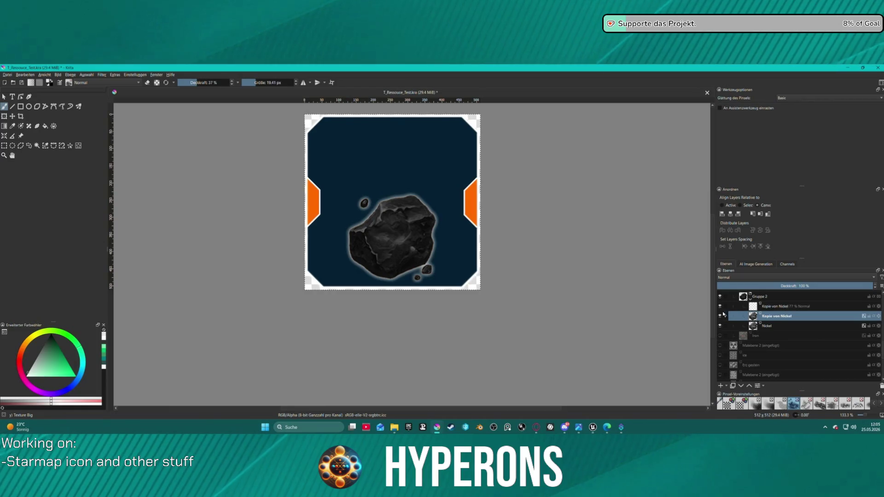
click(719, 316)
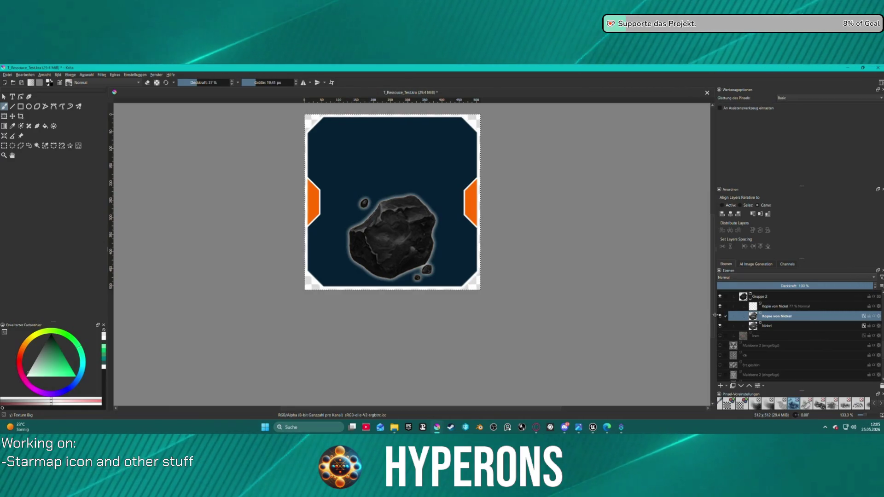
click(721, 316)
click(721, 317)
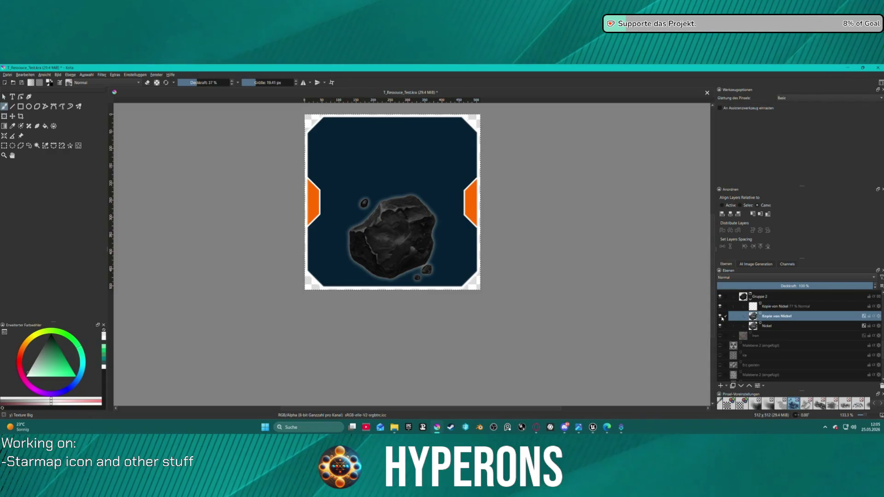
click(721, 317)
click(720, 317)
click(721, 317)
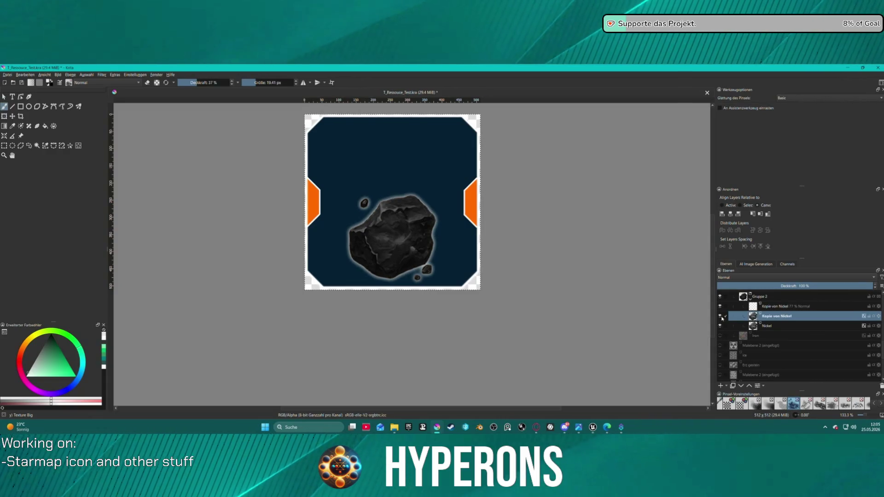
right_click(769, 318)
click(773, 160)
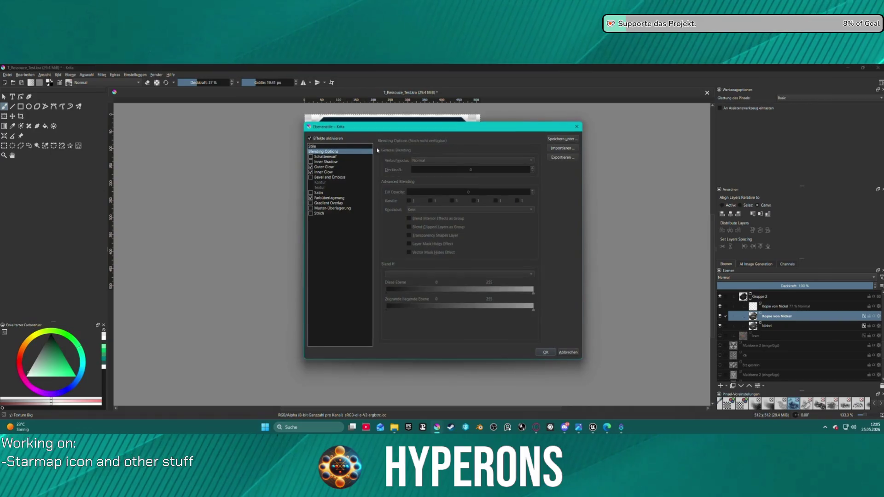
- Turn off the Farbüberlagerung style and lower the embossed Kopie von Nickel layer's opacity
click(313, 198)
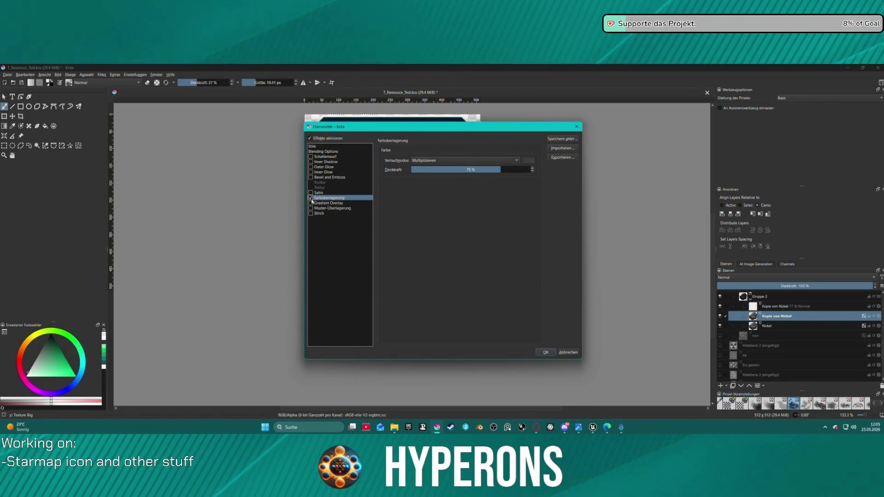
click(546, 352)
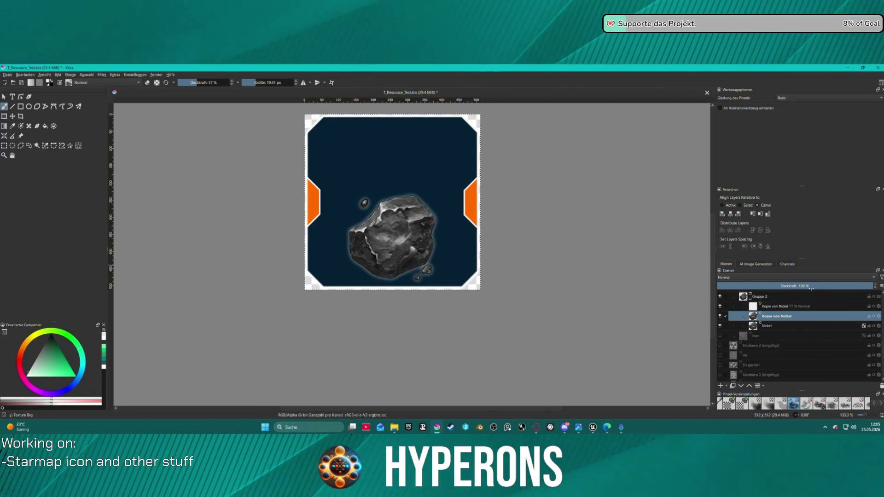
mouse_move(813, 284)
mouse_down()
mouse_move(873, 286)
mouse_move(788, 286)
mouse_move(872, 286)
mouse_up()
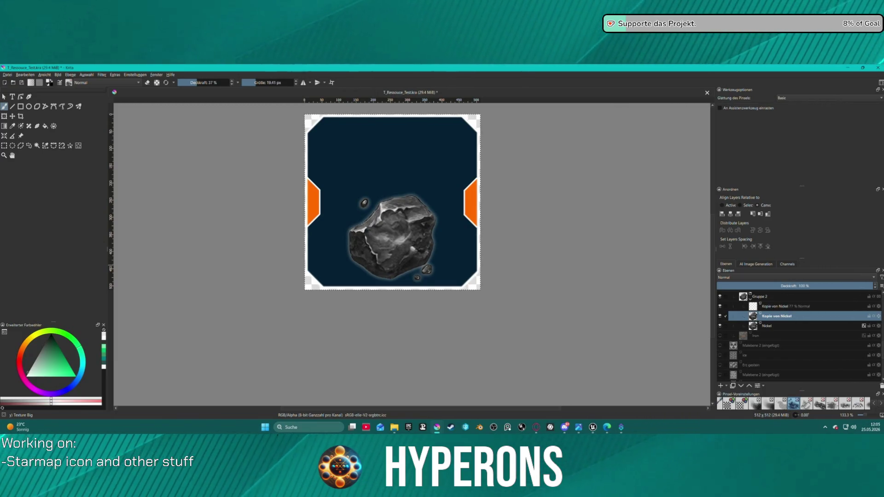
right_click(778, 319)
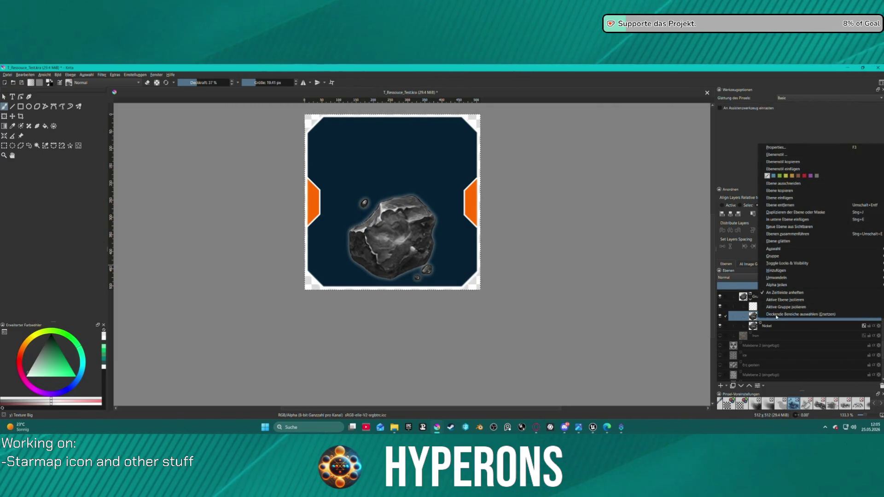
- Select the embossed layer's opaque area, review its layer style, then switch to the Kopie von Nickel 77% layer
click(765, 312)
right_click(765, 317)
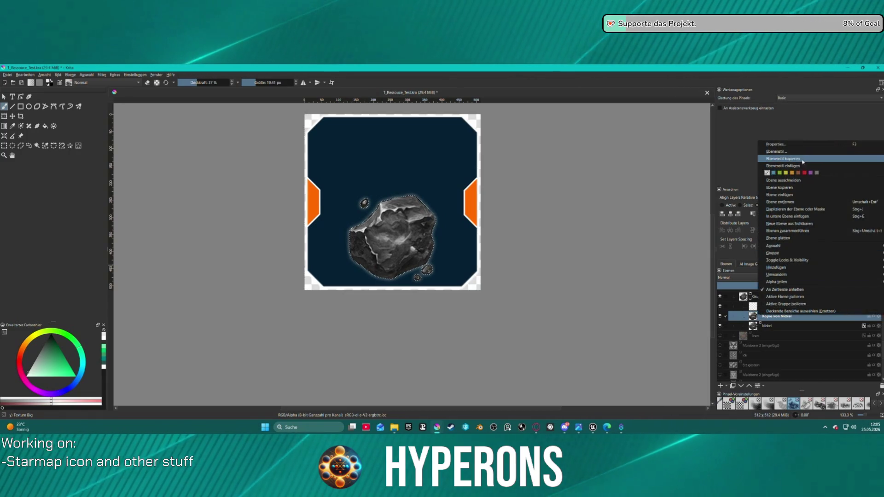
click(776, 151)
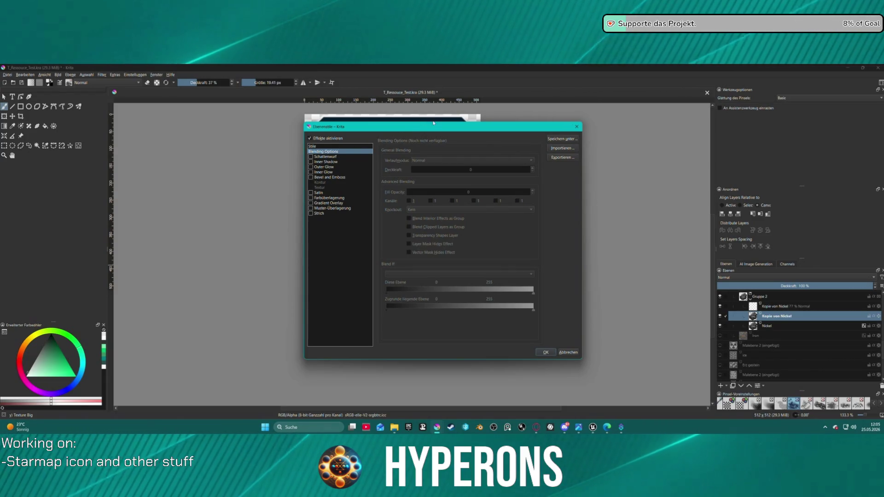
click(386, 122)
drag(386, 127, 117, 133)
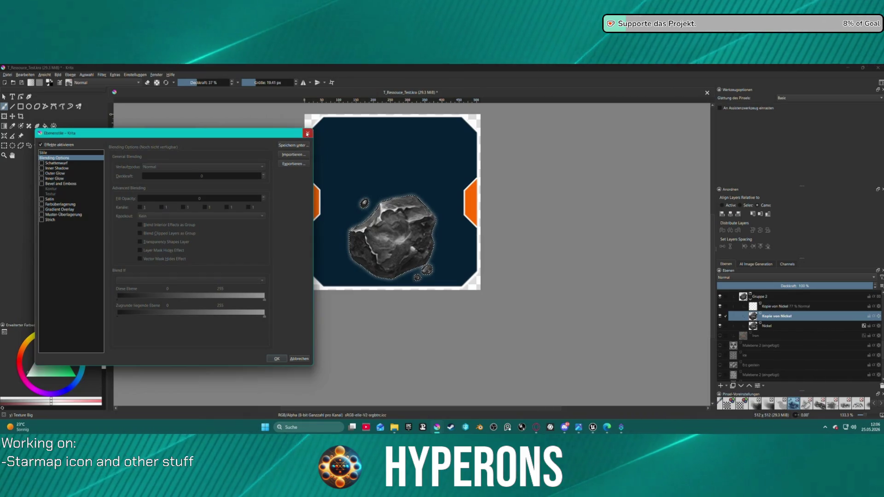
key(Escape)
click(782, 306)
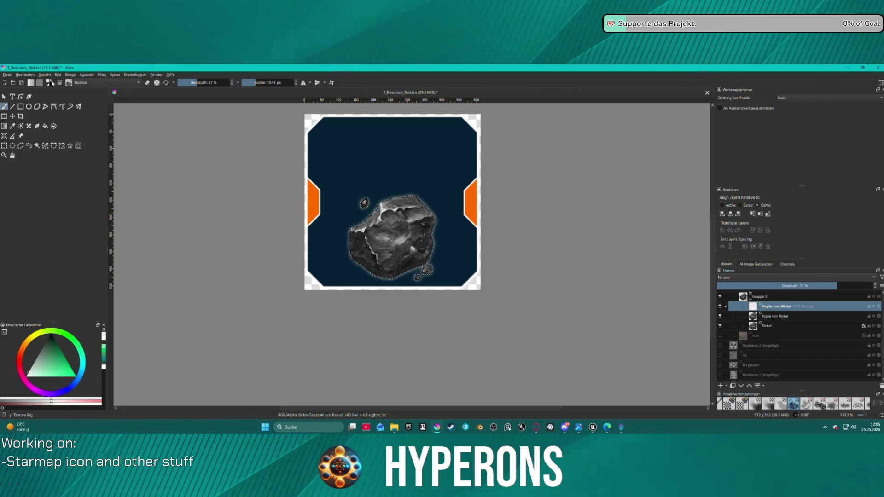
- Try a light cyan foreground colour with a test stroke on the asteroid, then undo it
click(51, 83)
click(50, 83)
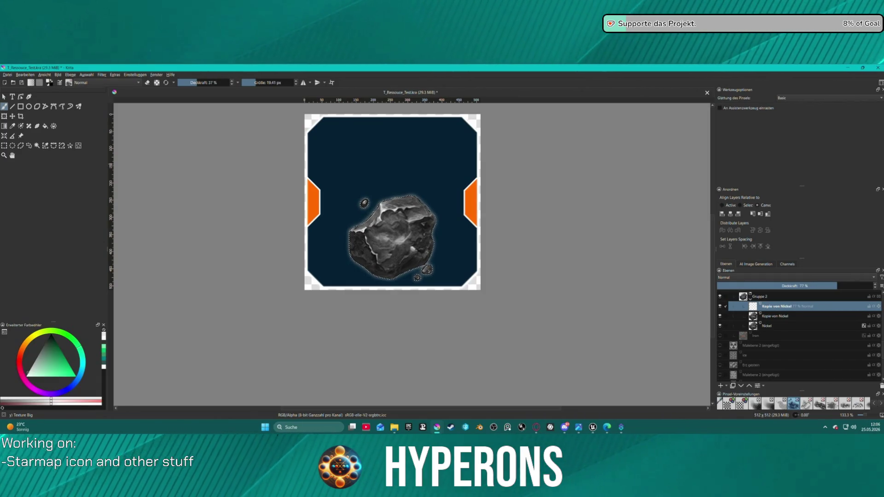
click(50, 83)
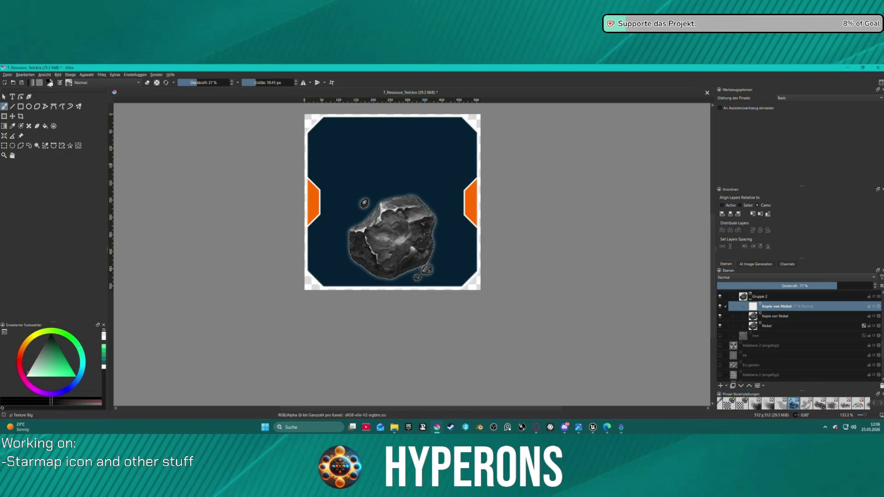
click(48, 82)
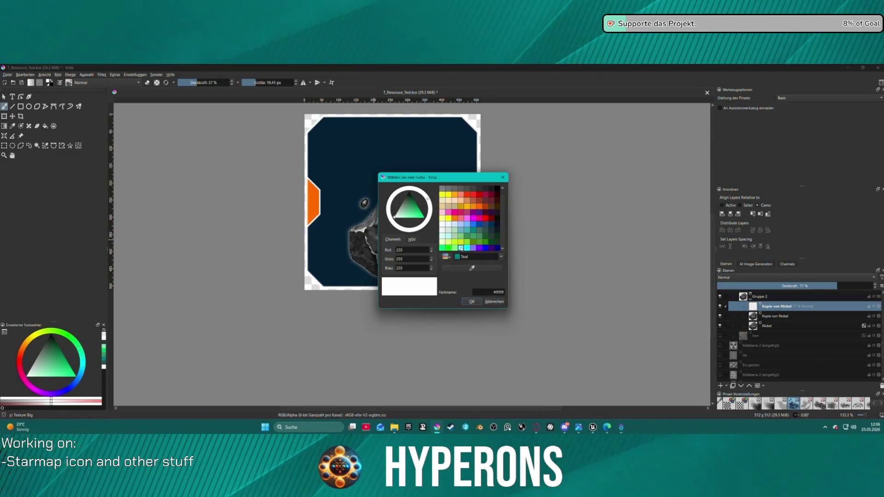
click(468, 249)
click(471, 301)
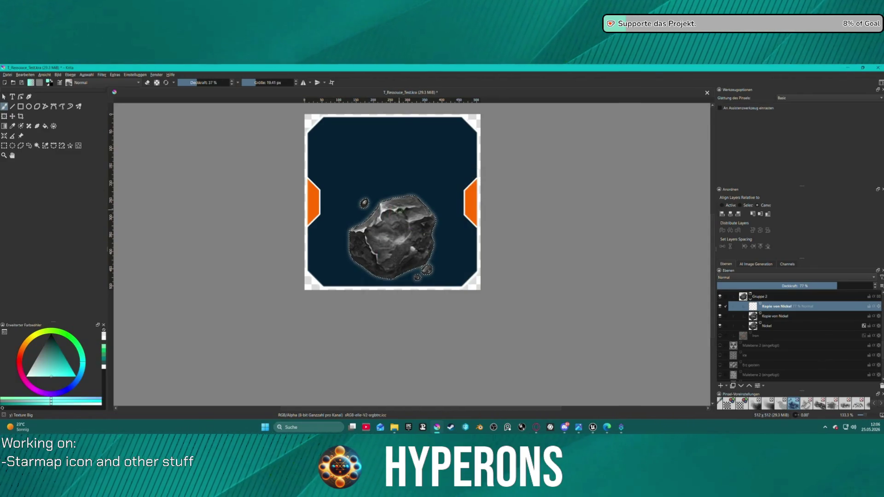
drag(400, 210, 394, 210)
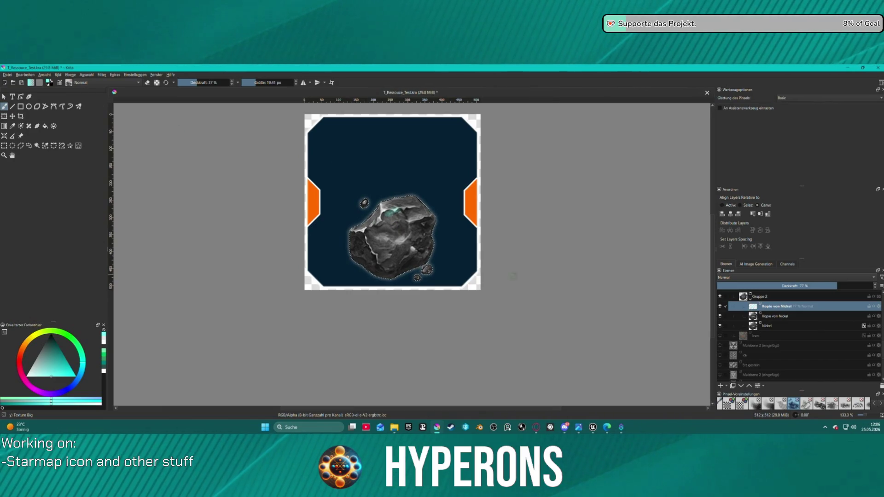
key(ctrl+z)
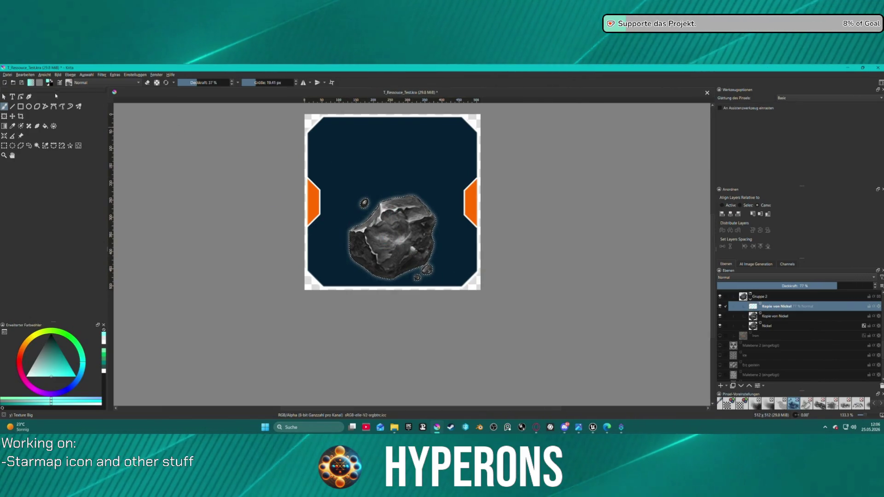
- Pick dark navy #253952 as the painting colour and leave the top copy at 77% opacity
click(48, 81)
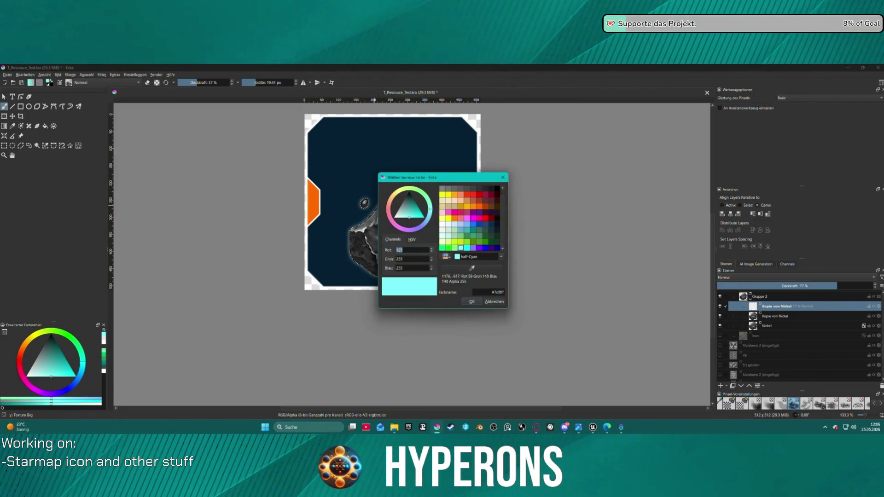
click(491, 224)
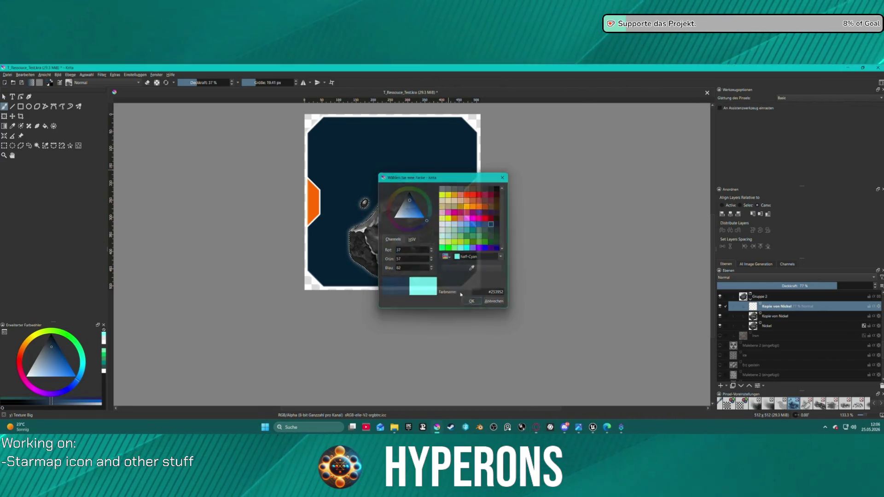
click(471, 302)
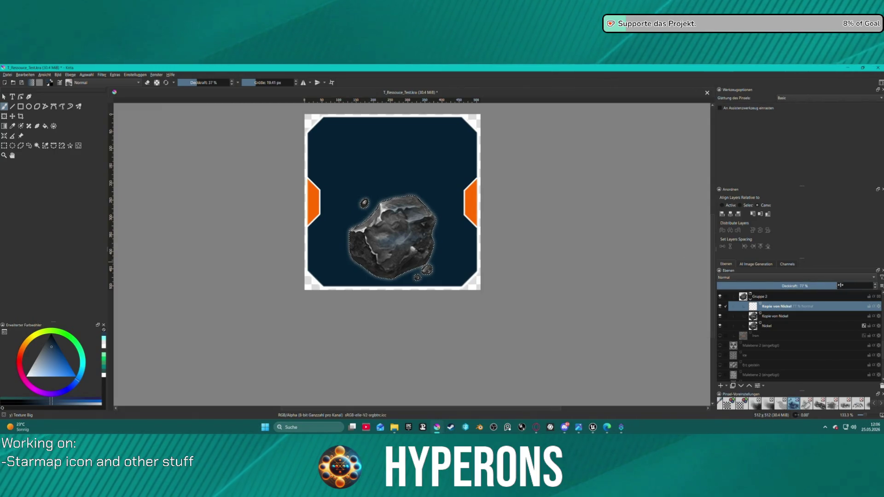
drag(840, 285, 873, 286)
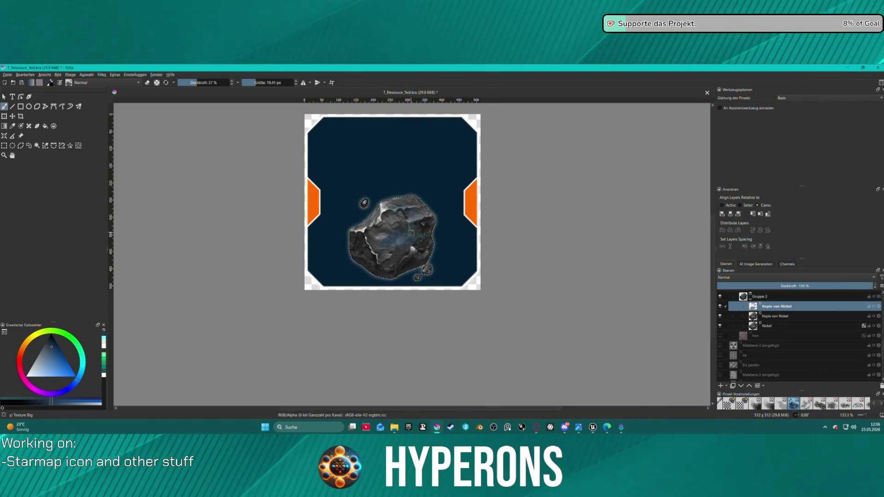
key(ctrl+z)
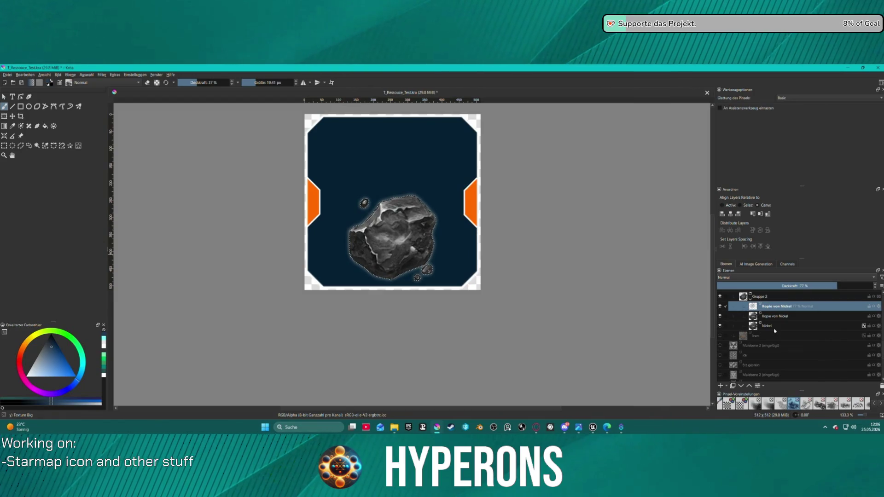
- Apply the G'MIC Emboss filter at midpoint 197 to the Kopie von Nickel layer and lower its opacity slightly
click(771, 317)
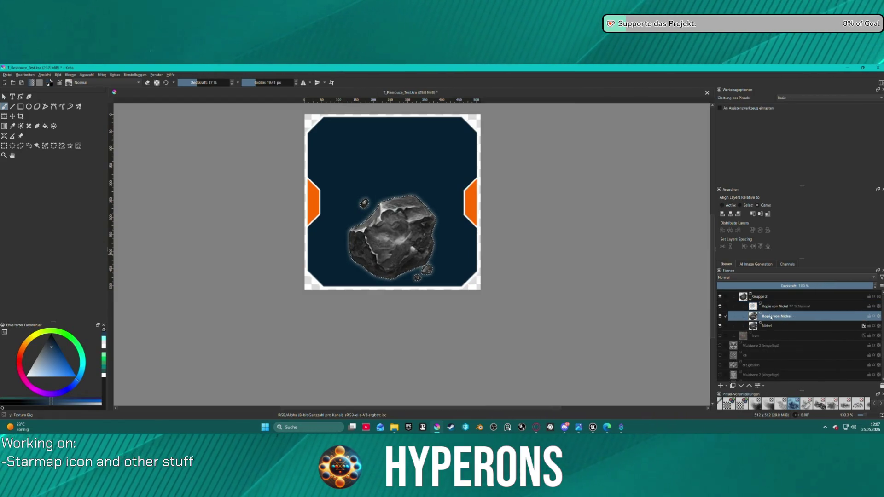
click(103, 75)
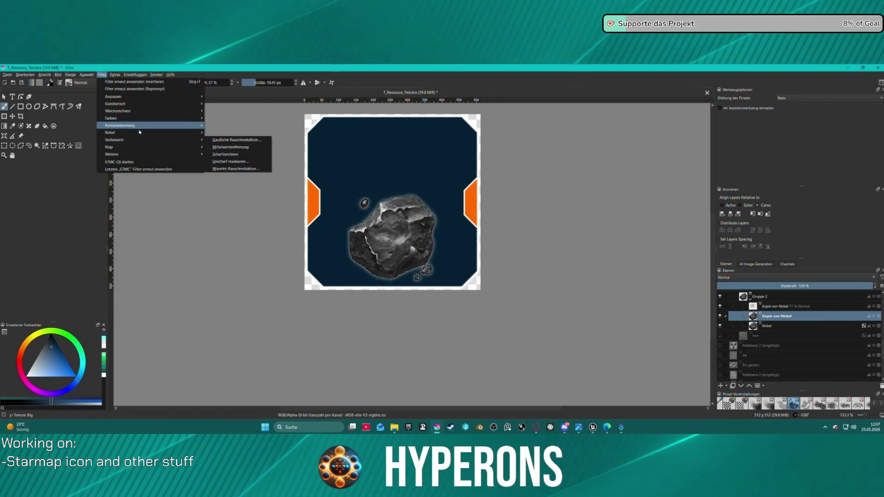
click(161, 164)
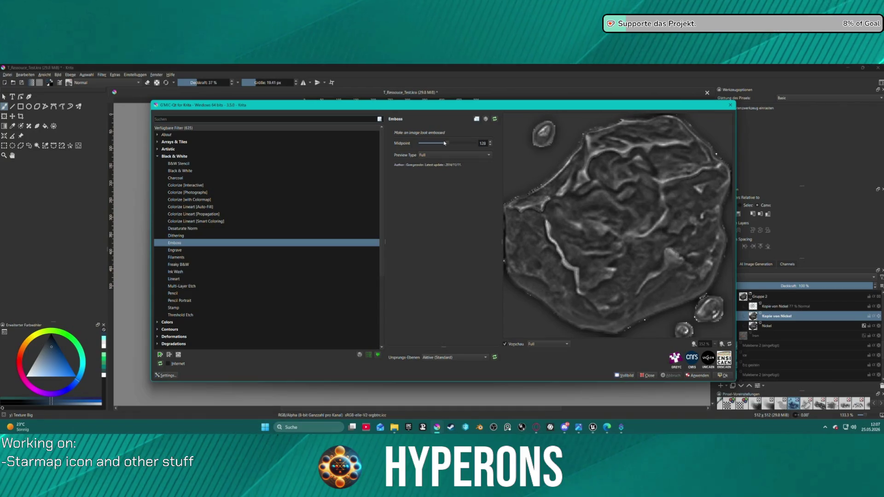
drag(445, 143, 461, 143)
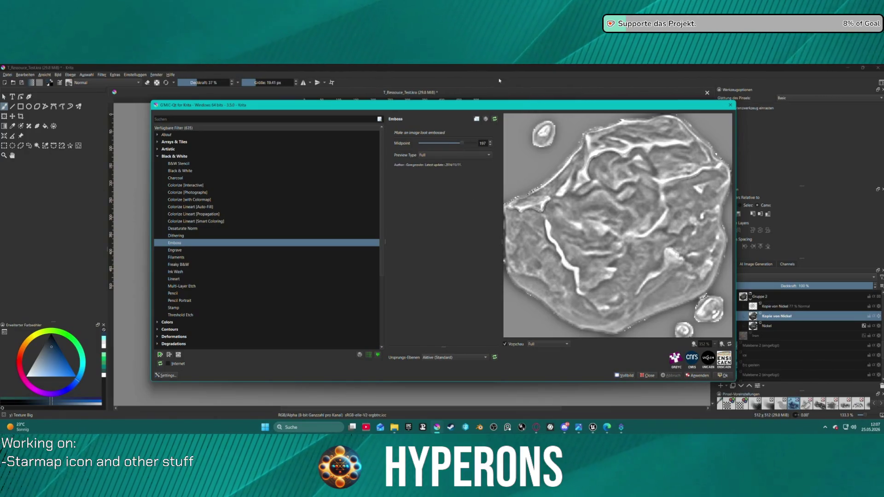
mouse_move(521, 106)
mouse_down()
mouse_move(1, 108)
mouse_move(86, 109)
mouse_up()
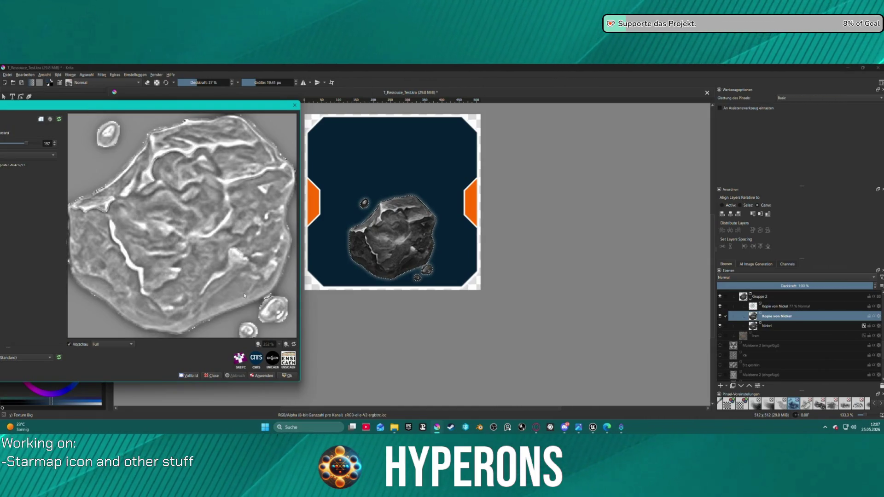
click(267, 377)
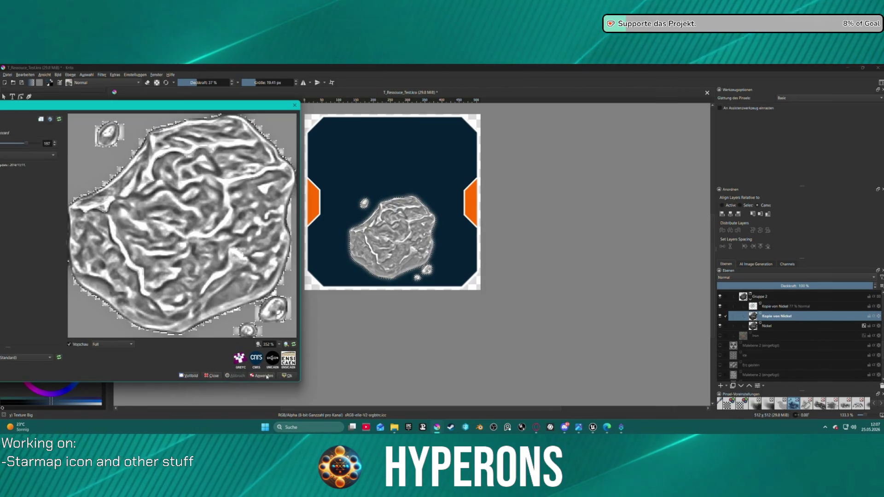
click(288, 376)
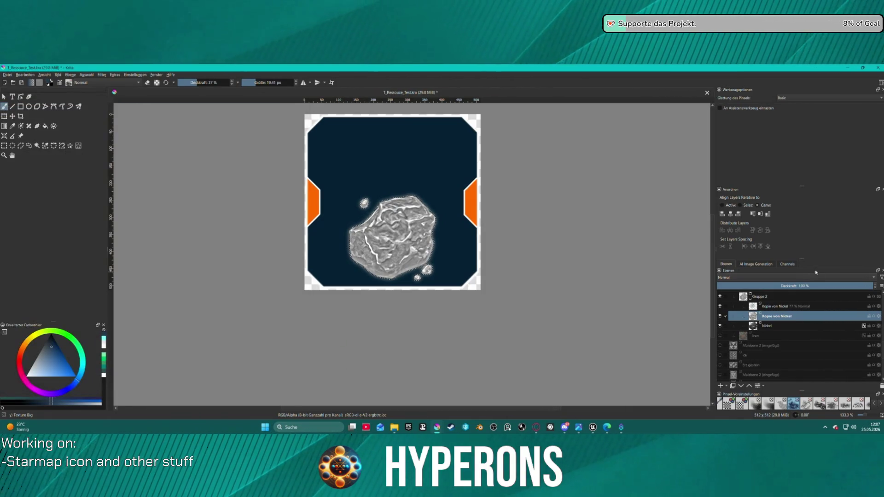
click(860, 286)
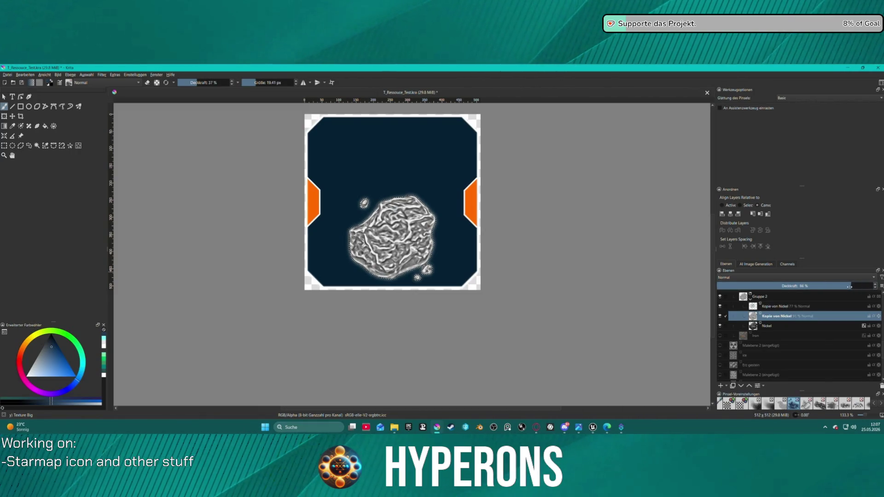
- Fade the Kopie von Nickel layer to about 40% opacity and zoom out to see the whole card
drag(850, 287, 836, 286)
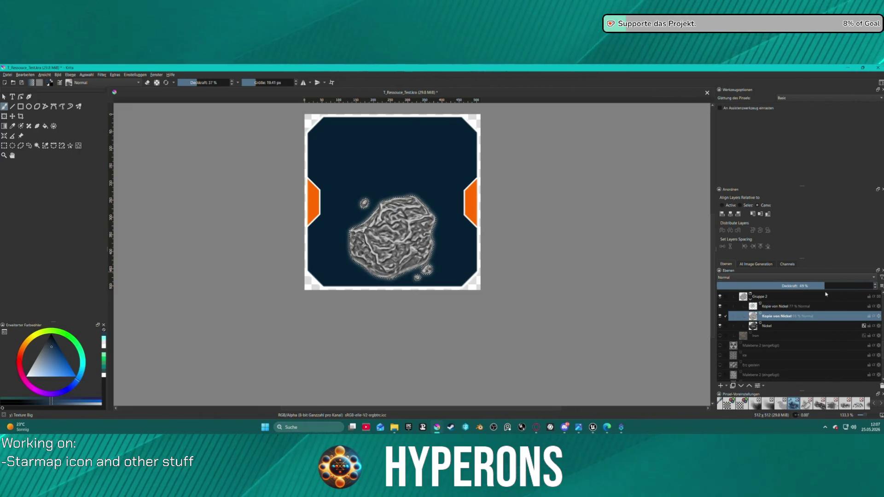
click(826, 295)
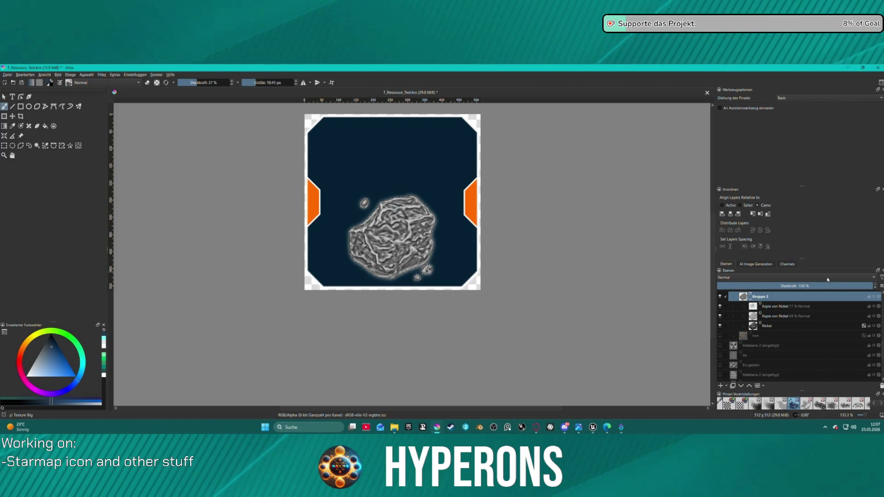
click(824, 316)
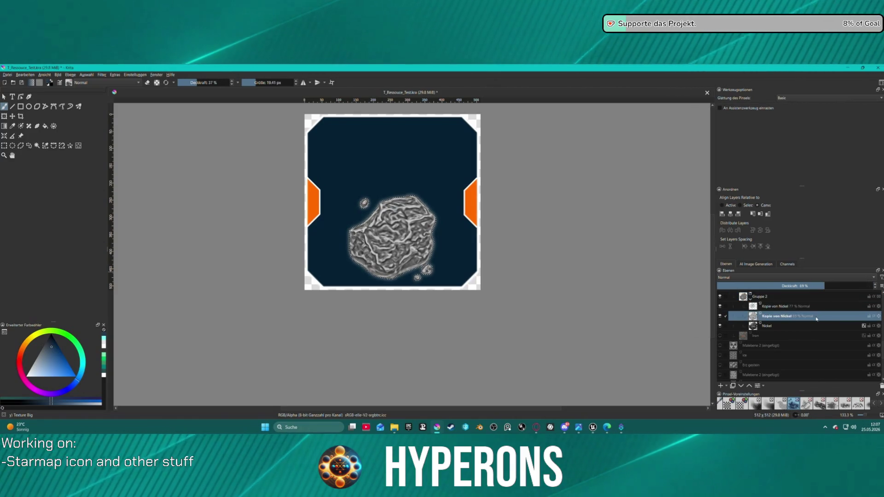
mouse_move(823, 286)
mouse_down()
mouse_move(730, 286)
mouse_move(793, 284)
mouse_move(779, 285)
mouse_up()
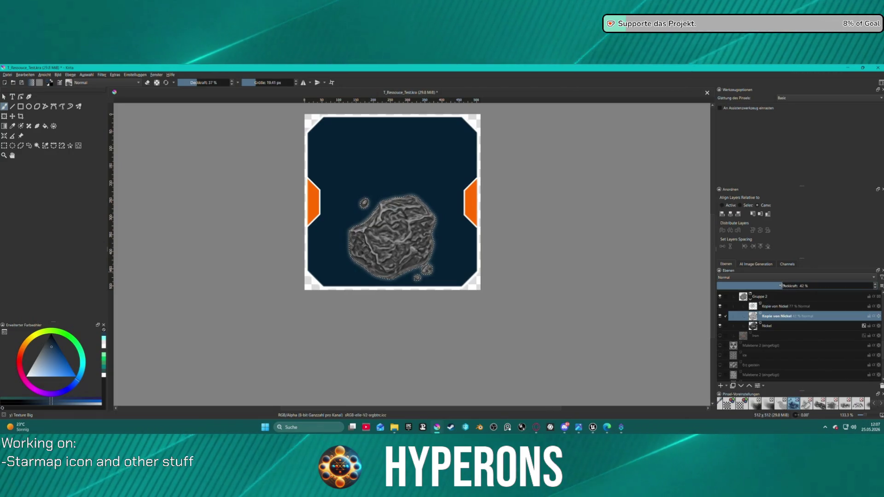
key(1)
key(minus)
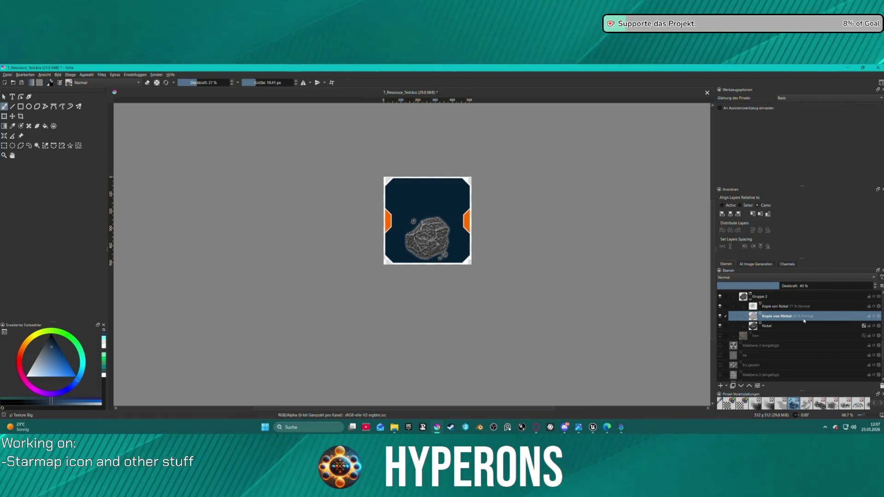
right_click(802, 317)
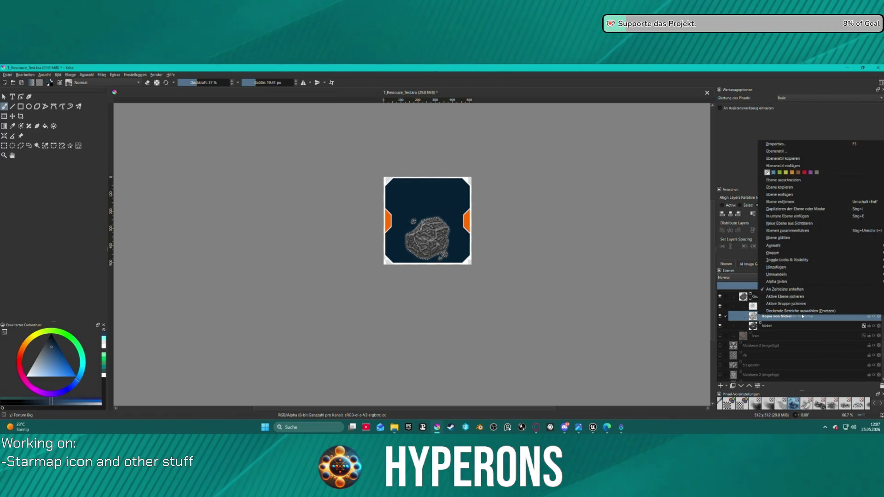
click(767, 321)
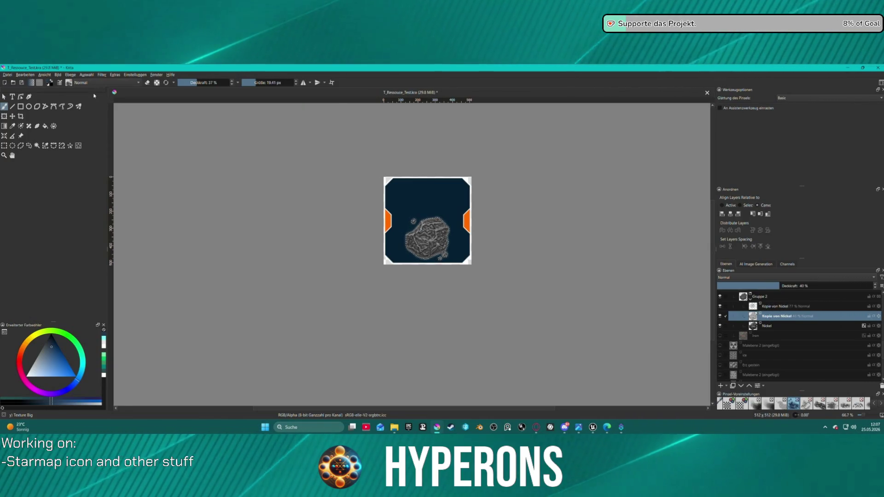
click(102, 74)
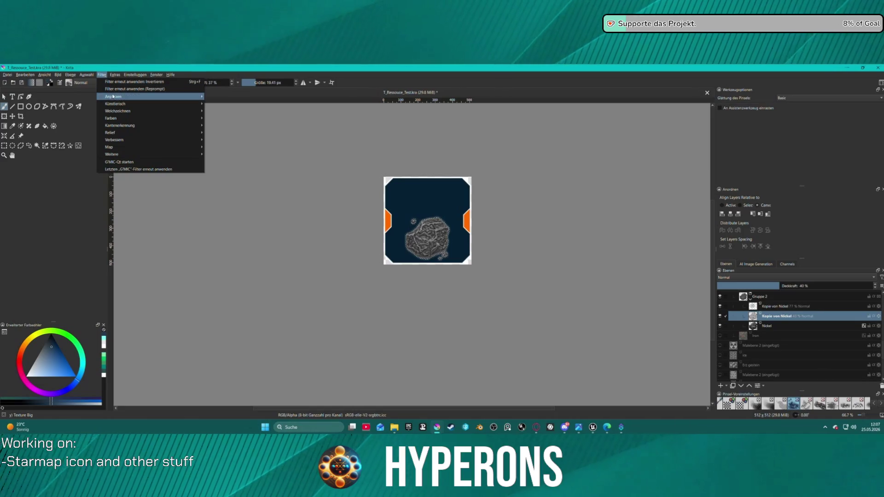
- Apply the Nachbelichten burn filter in Schatten mode with exposure lowered to 15
mouse_move(147, 99)
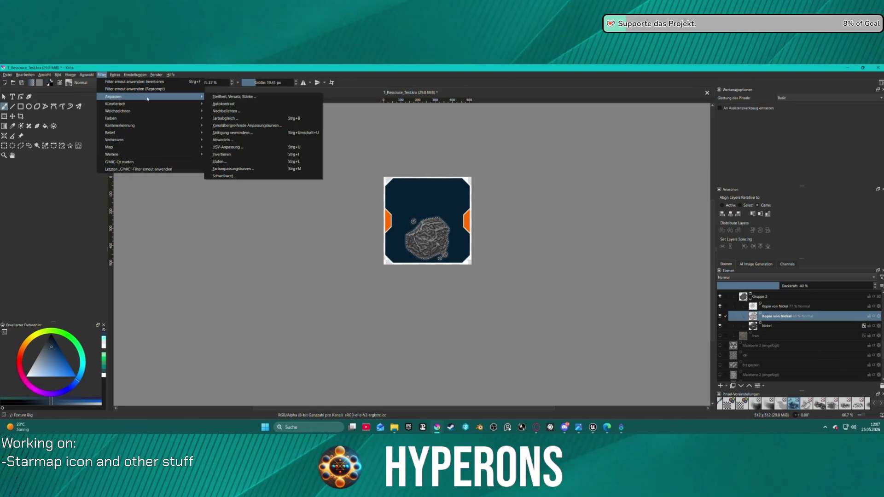
click(256, 116)
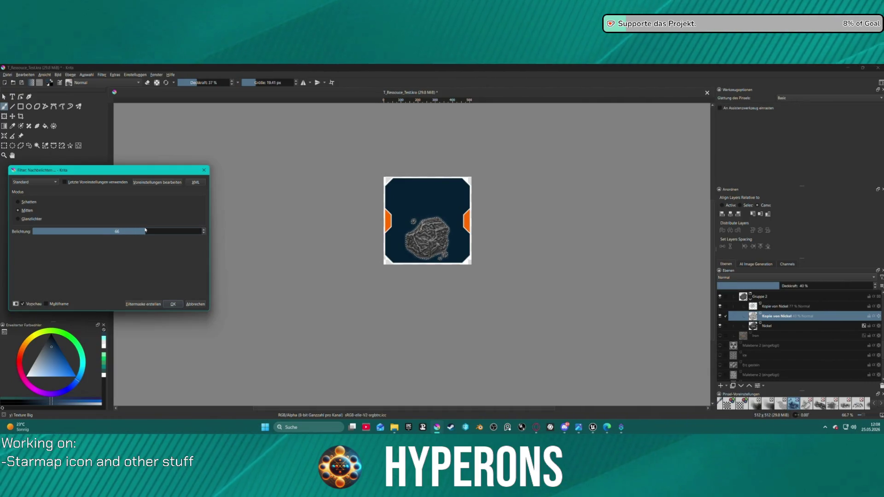
key(ctrl+plus)
key(ctrl+plus)
key(ctrl+plus)
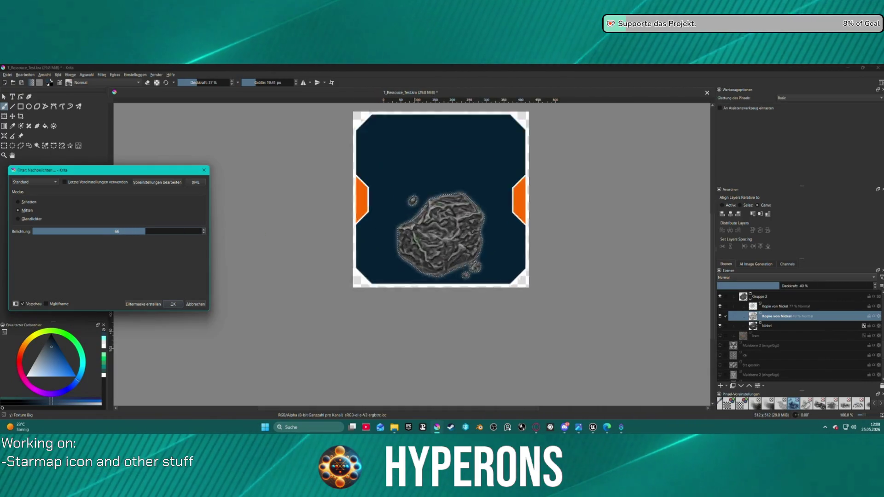
click(27, 220)
mouse_move(145, 231)
mouse_down()
mouse_move(136, 231)
mouse_move(199, 231)
mouse_move(35, 233)
mouse_move(118, 232)
mouse_up()
click(19, 202)
click(174, 304)
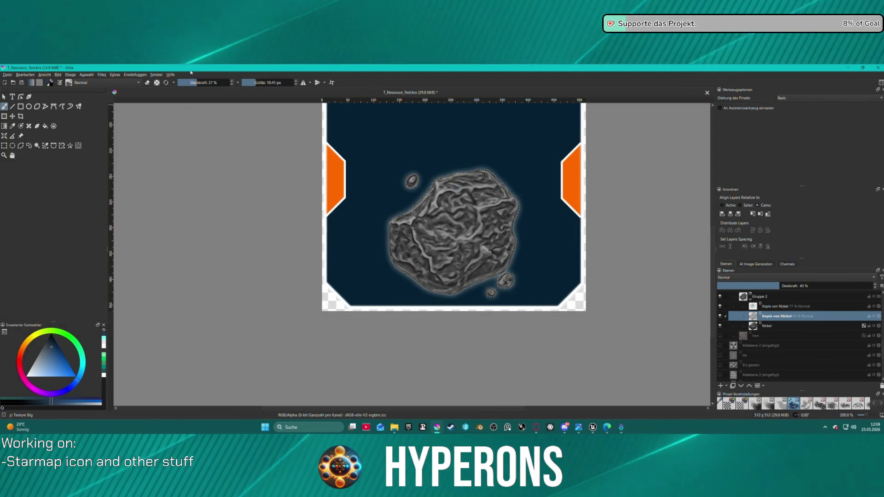
click(114, 75)
- Apply Autokontrast to the embossed asteroid layer
mouse_move(101, 75)
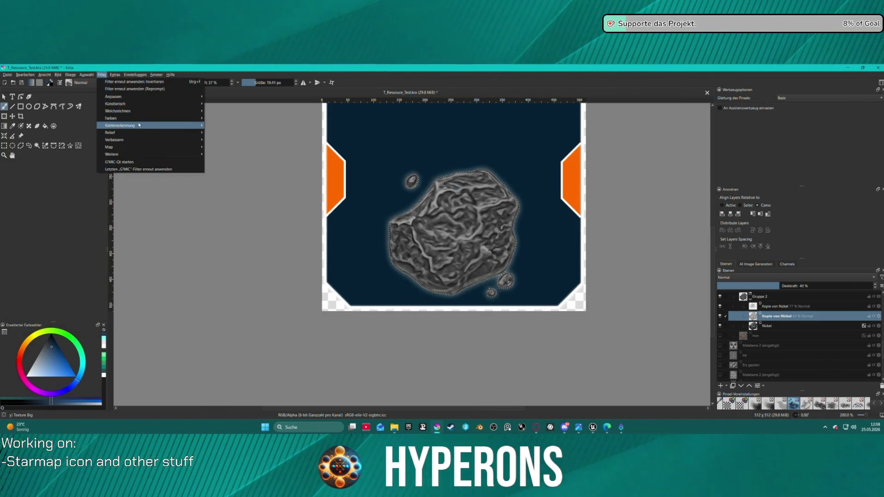
mouse_move(175, 104)
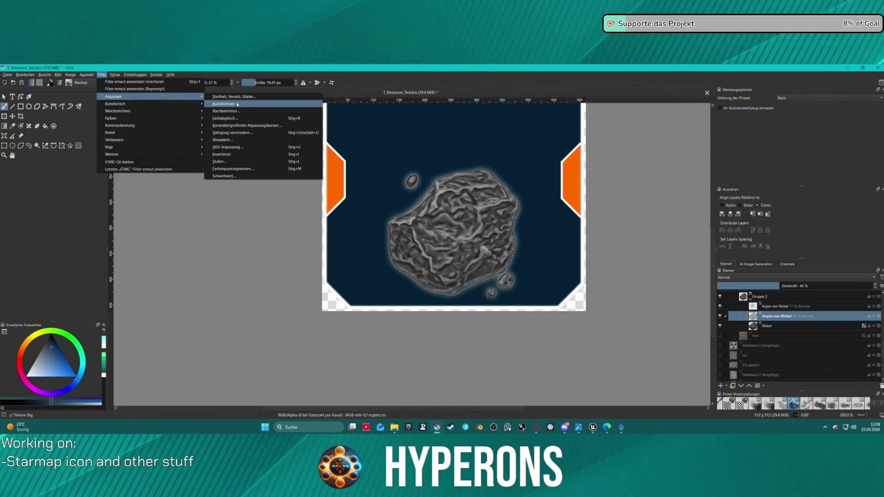
click(246, 105)
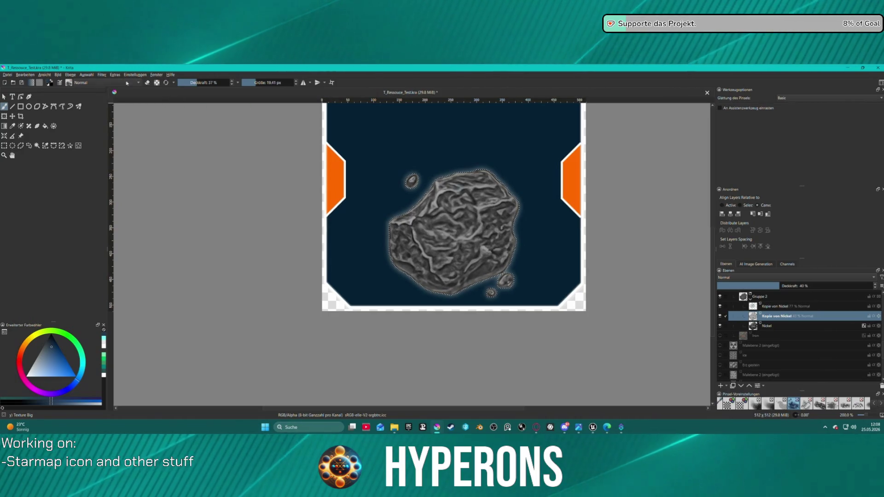
- Bend the cross-channel Helligkeit curve into a dome so the rock turns a paler, softer grey
click(101, 75)
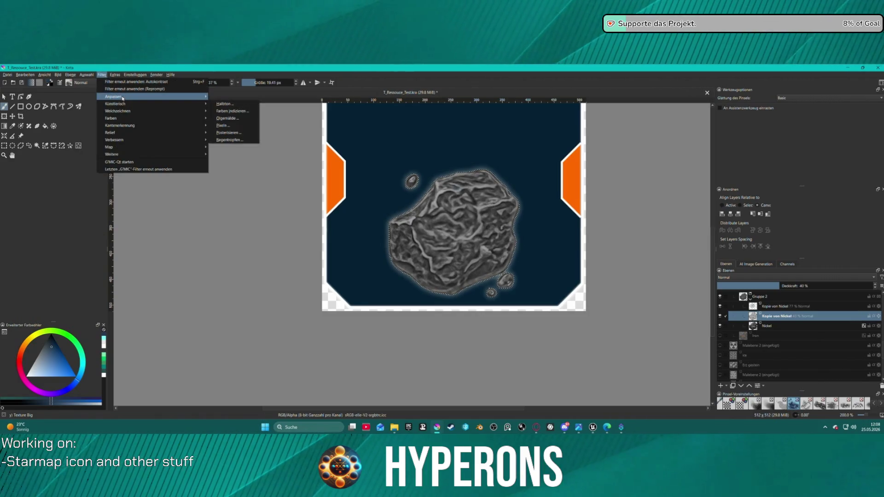
mouse_move(151, 97)
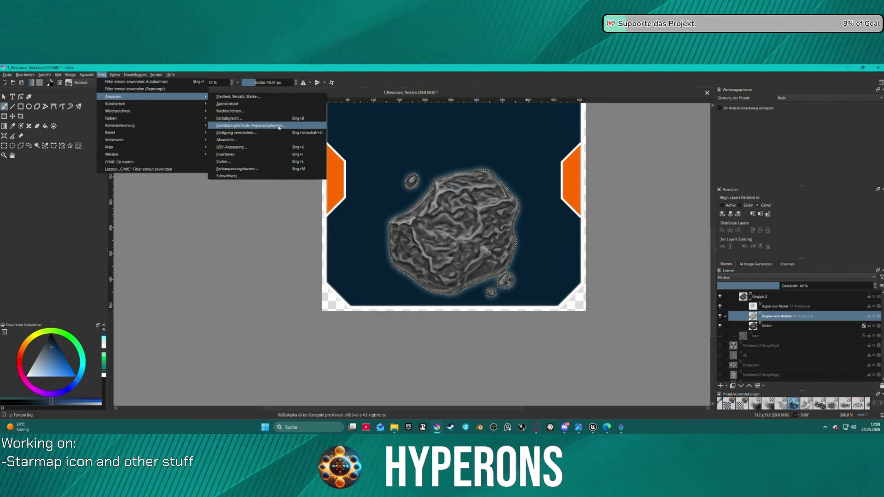
click(279, 127)
mouse_move(40, 237)
mouse_down()
mouse_move(42, 216)
mouse_move(47, 247)
mouse_move(24, 229)
mouse_up()
mouse_move(92, 266)
mouse_down()
mouse_move(145, 244)
mouse_move(124, 241)
mouse_up()
drag(66, 257, 71, 242)
click(61, 193)
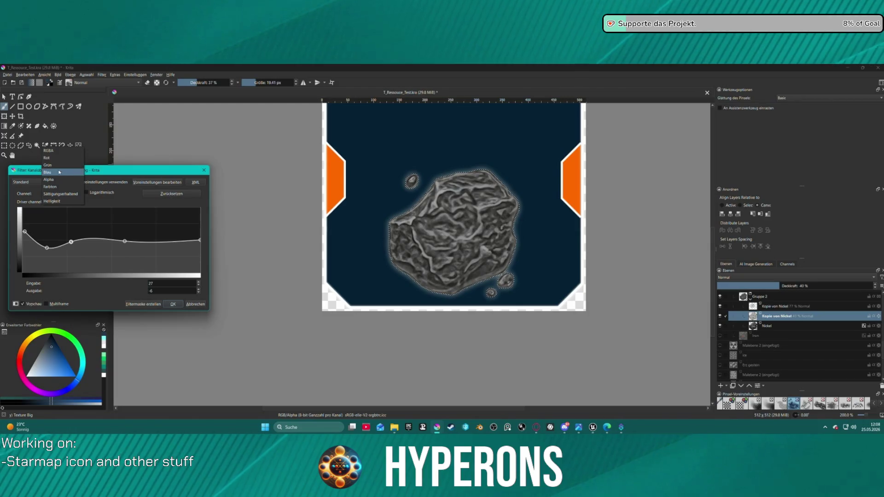
click(72, 200)
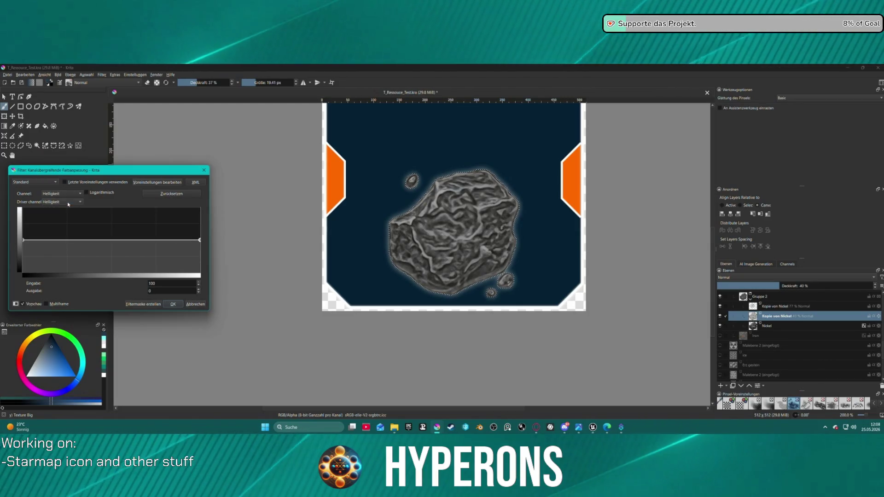
drag(37, 240, 40, 235)
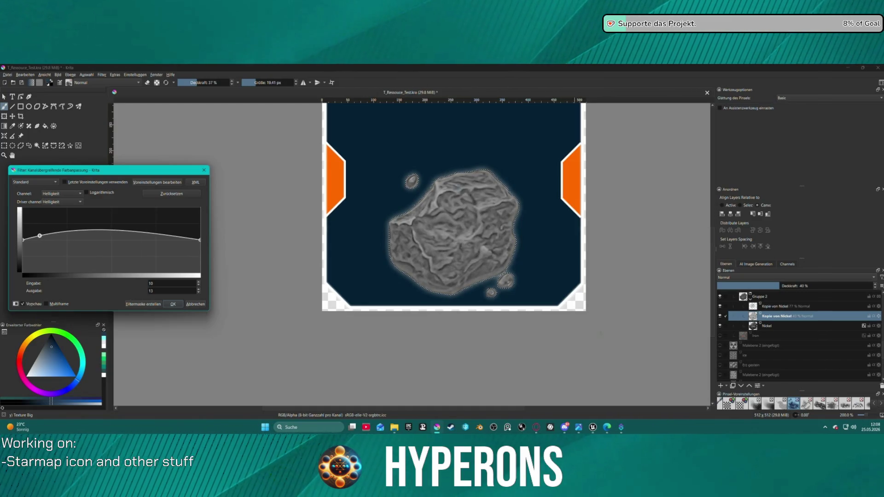
click(806, 306)
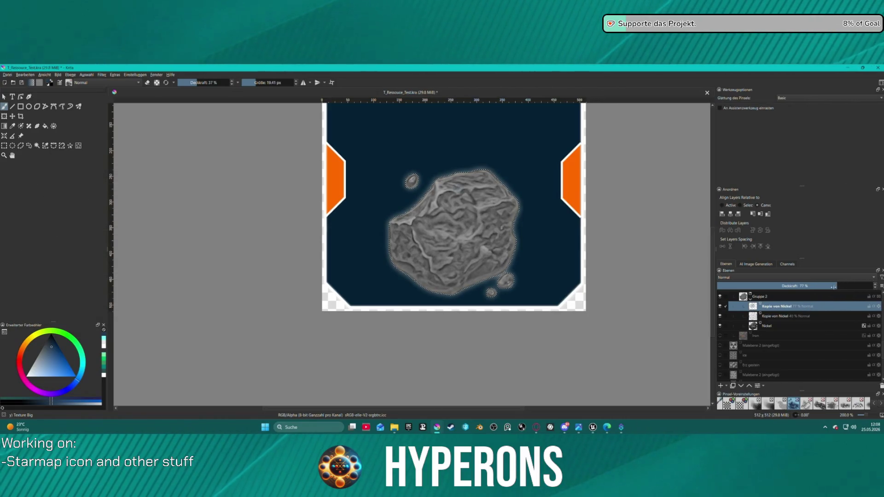
- Delete the extra 77% copy, move Kopie von Nickel below Nickel and set it to 69% opacity
click(881, 386)
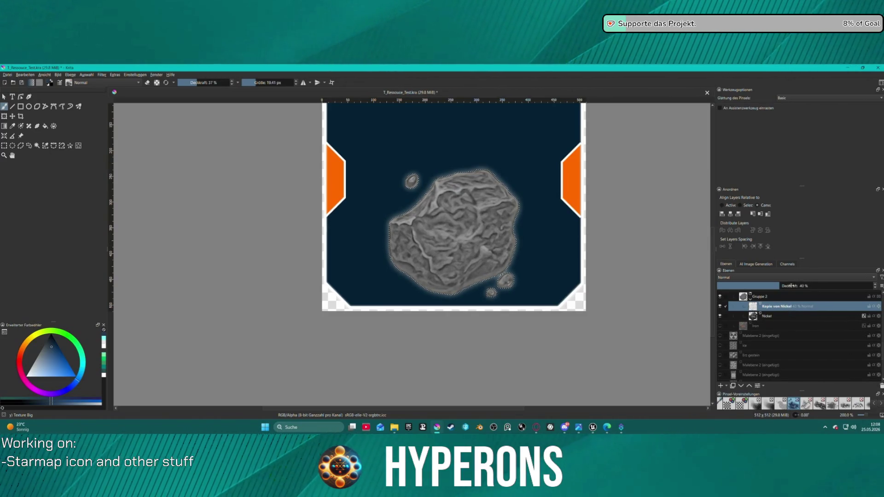
drag(790, 286, 752, 290)
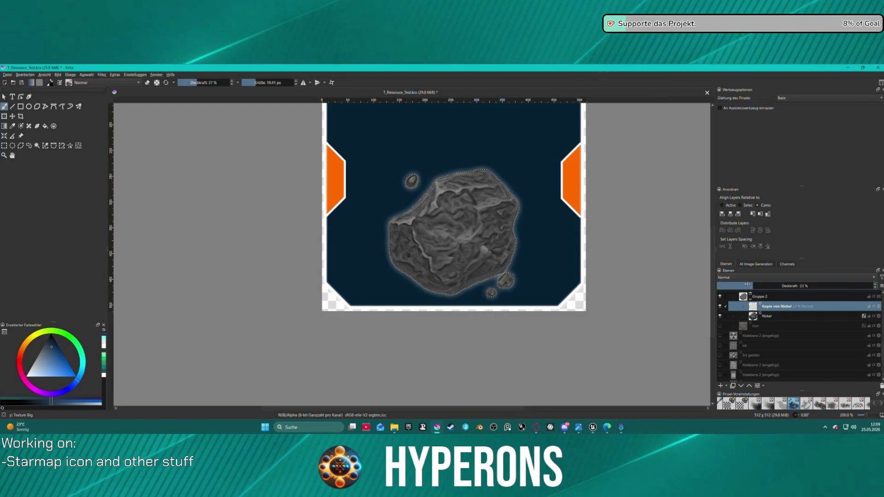
scroll(443, 190, down, 4)
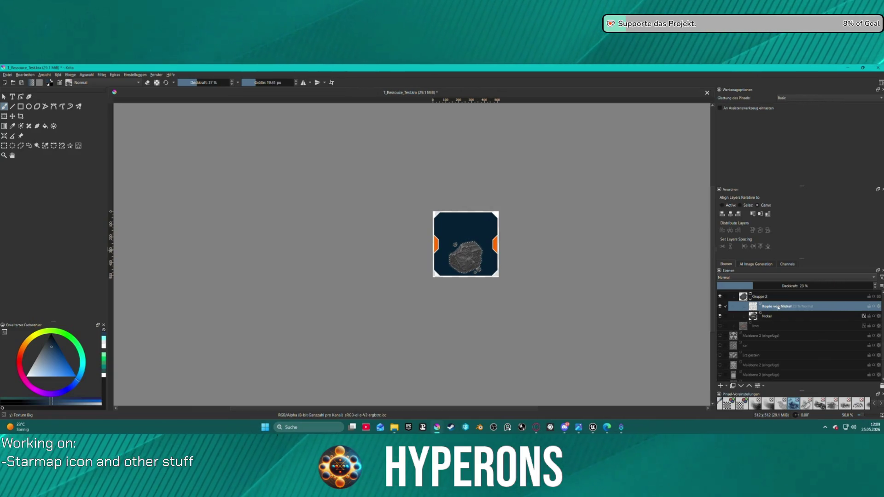
mouse_move(749, 286)
mouse_down()
mouse_move(865, 286)
mouse_move(843, 286)
mouse_up()
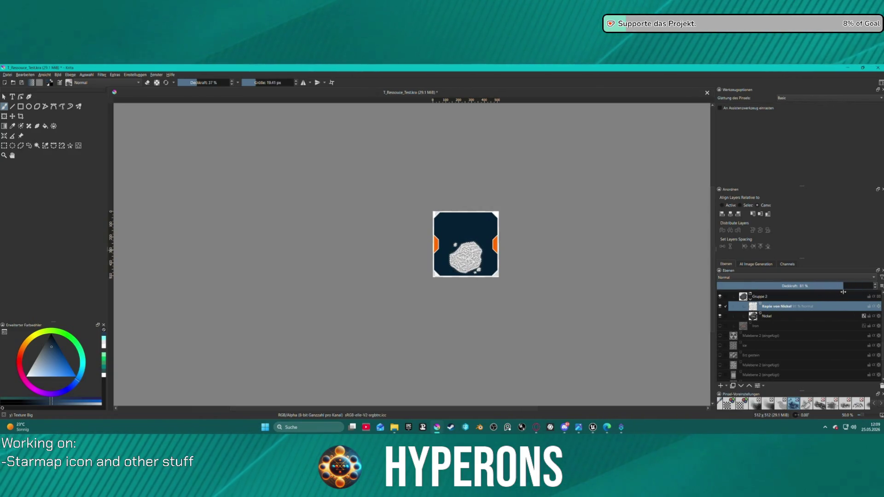
drag(785, 307, 785, 321)
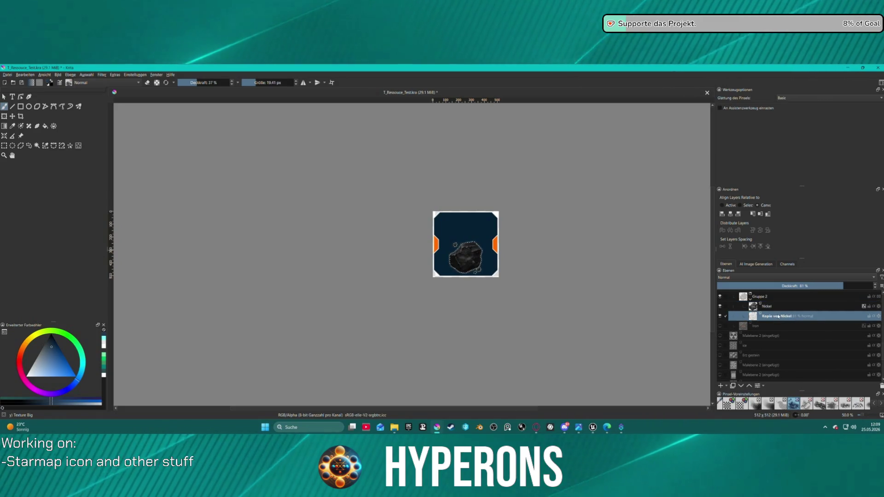
mouse_move(838, 286)
mouse_down()
mouse_move(799, 286)
mouse_move(874, 284)
mouse_up()
scroll(599, 276, up, 3)
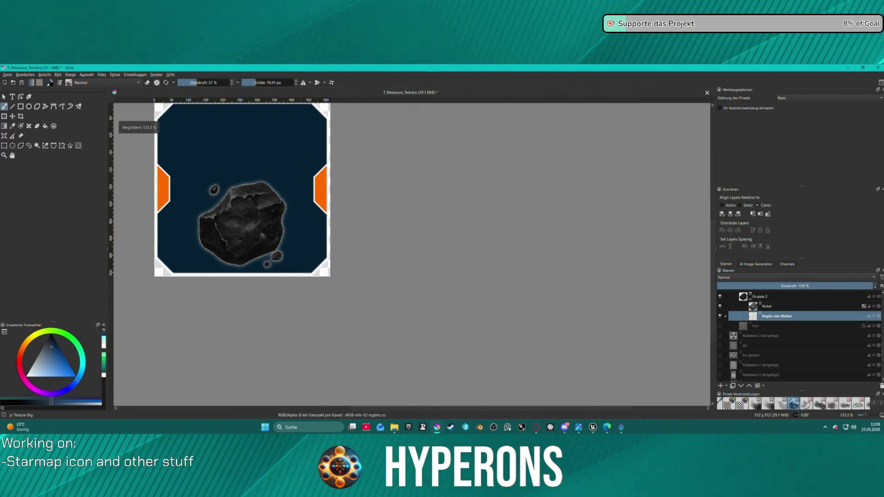
- Set the Nickel layer's opacity to 80%
click(766, 309)
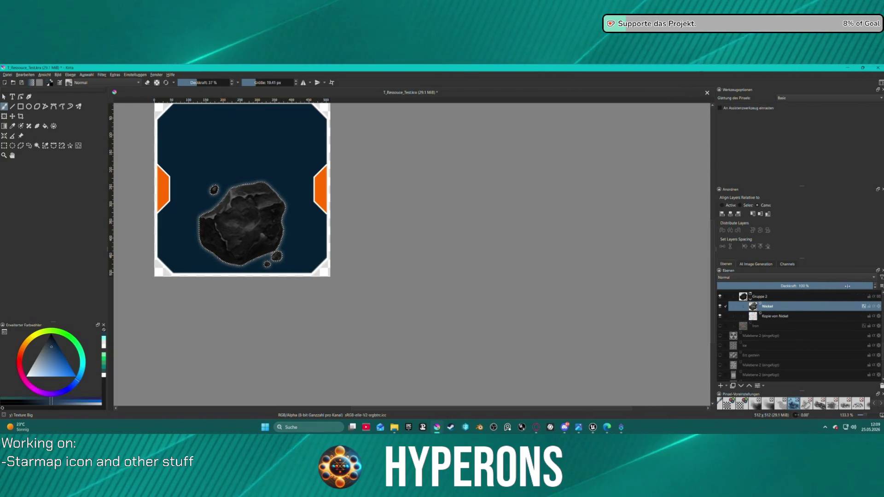
drag(847, 286, 814, 285)
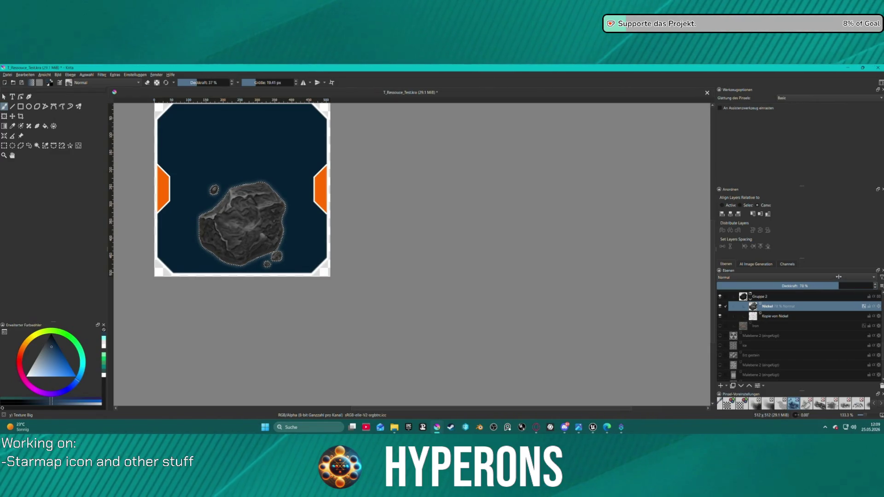
drag(840, 276, 842, 277)
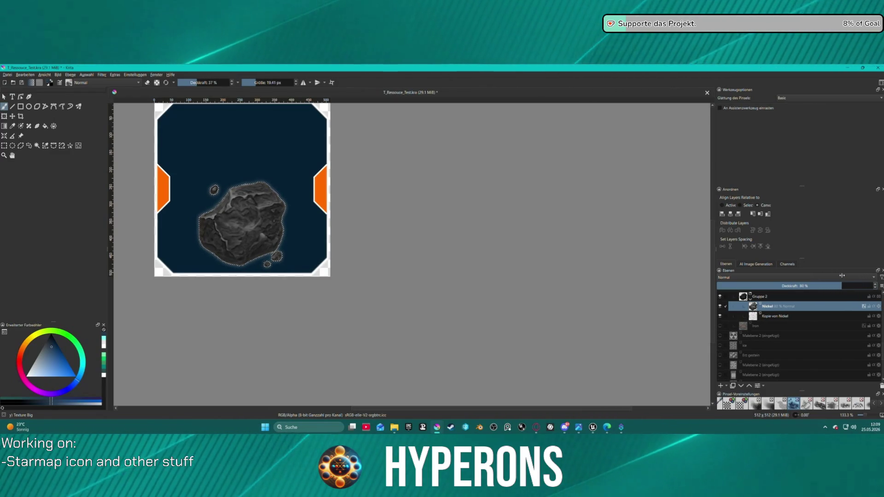
click(789, 317)
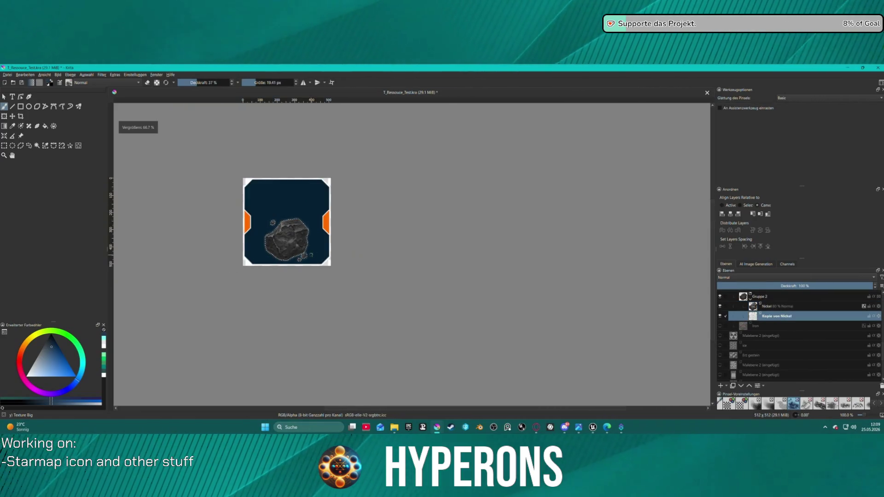
- Apply Kanalübergreifende Farbanpassung with Helligkeit as channel and driver, raising two curve points
key(minus)
key(minus)
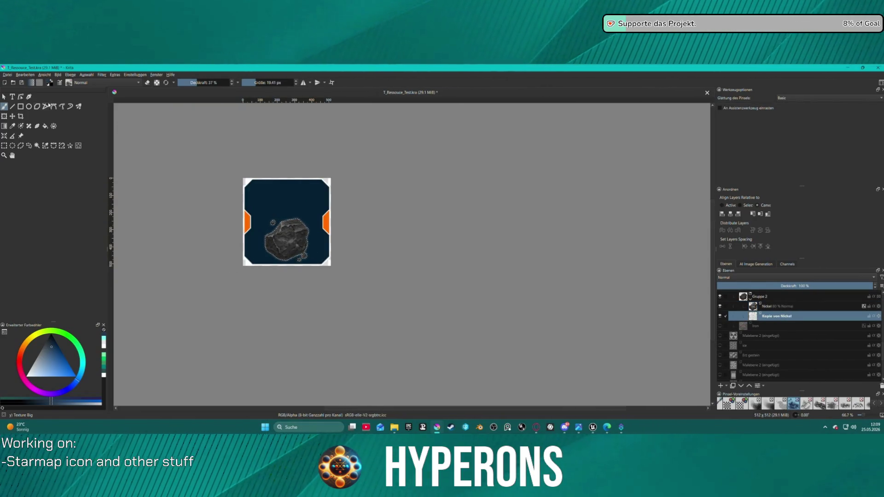
click(88, 76)
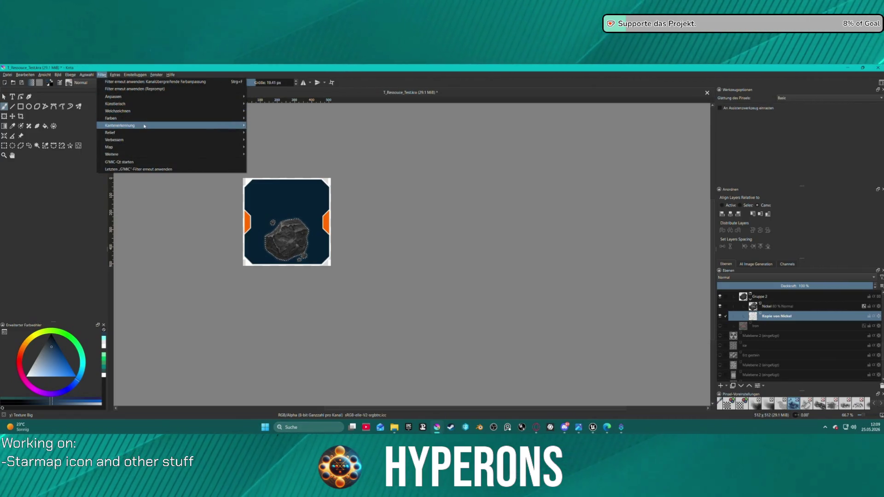
mouse_move(146, 127)
mouse_move(147, 97)
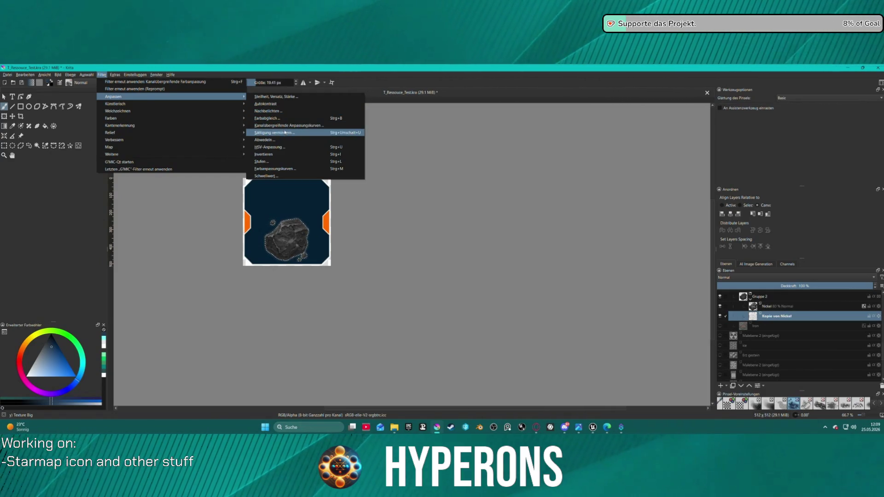
click(287, 128)
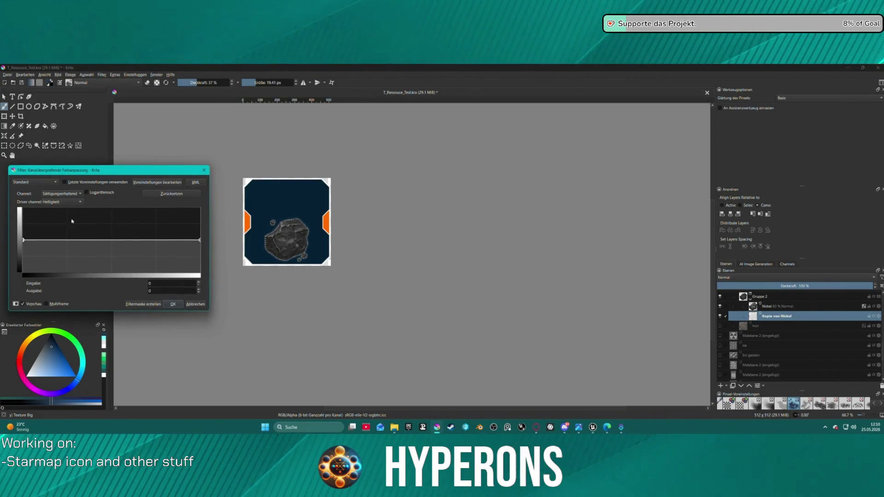
click(68, 193)
click(52, 201)
click(59, 201)
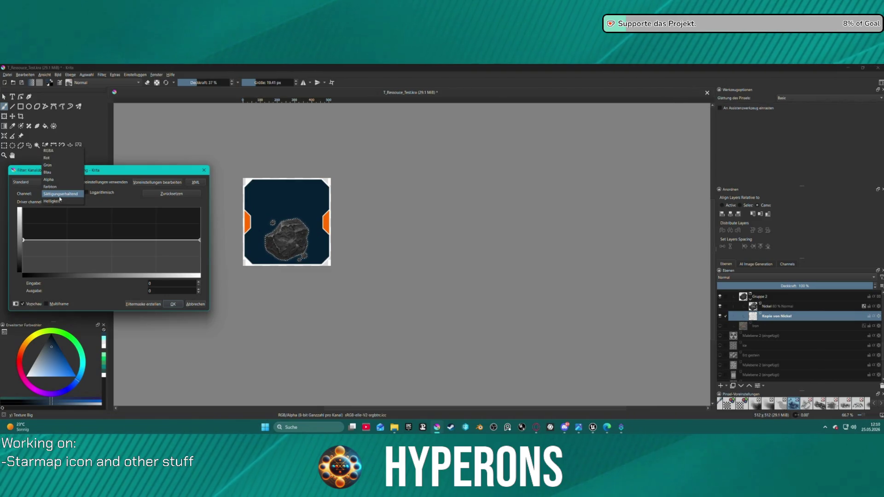
click(55, 202)
drag(80, 240, 79, 226)
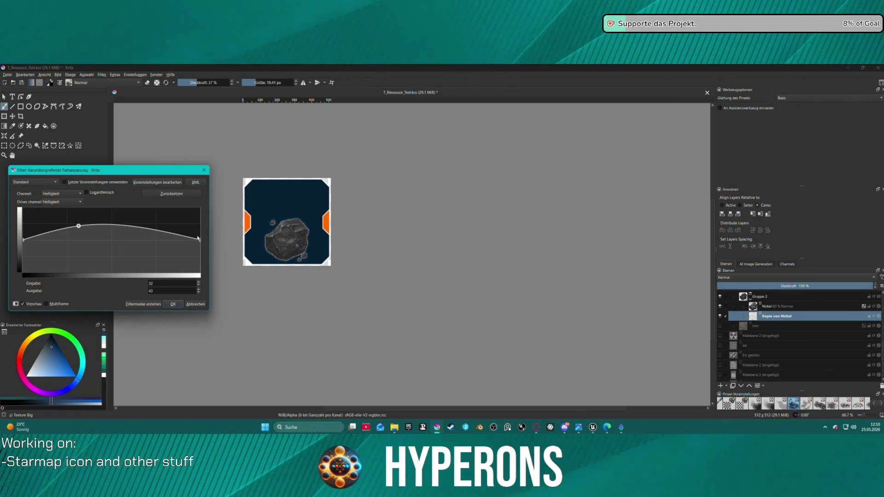
mouse_move(139, 232)
mouse_down()
mouse_move(144, 217)
mouse_move(130, 210)
mouse_move(184, 211)
mouse_move(100, 212)
mouse_up()
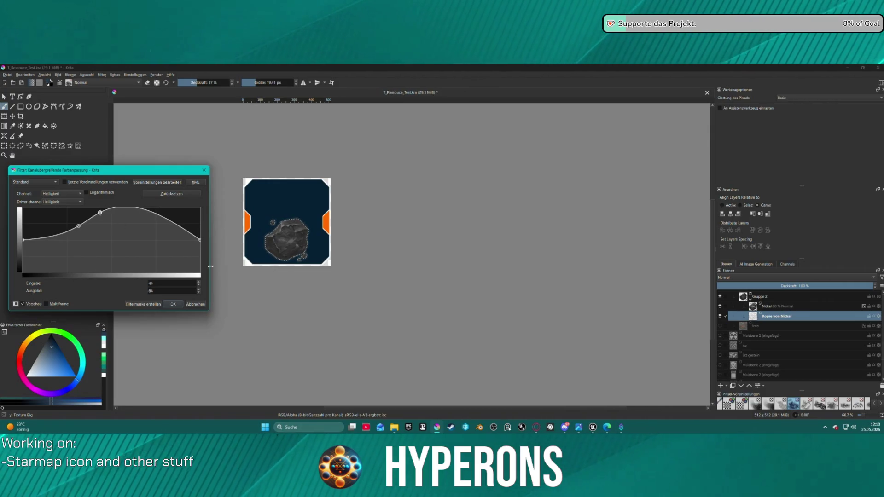
click(173, 304)
scroll(309, 247, up, 2)
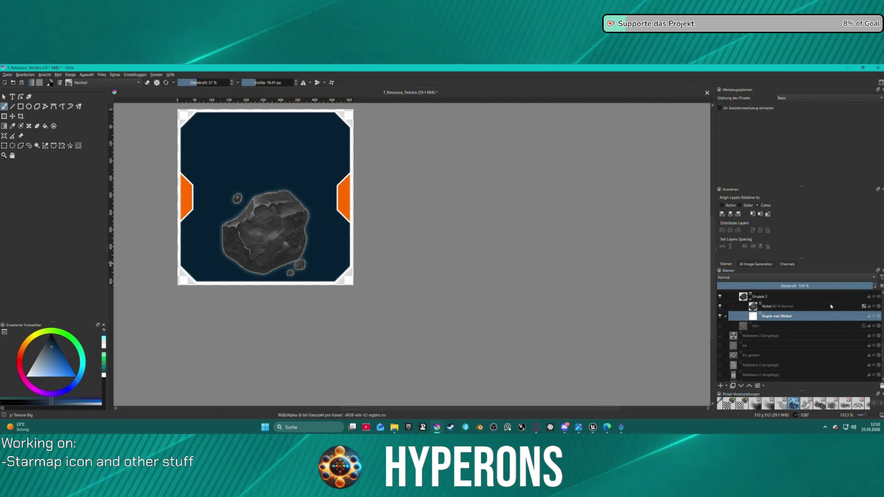
- Adjust the Nickel layer's opacity through 62%, 80% and full before settling at 74%
click(847, 306)
mouse_move(847, 287)
mouse_down()
mouse_move(794, 285)
mouse_move(864, 282)
mouse_up()
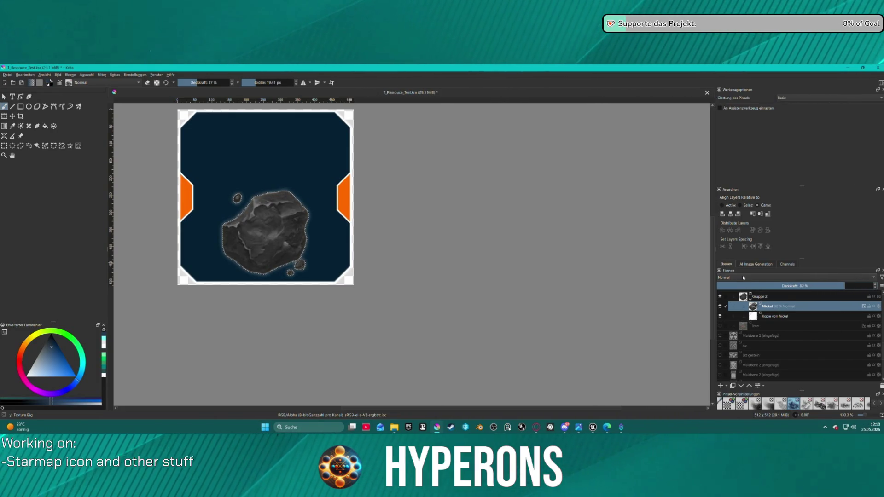
click(826, 334)
click(810, 306)
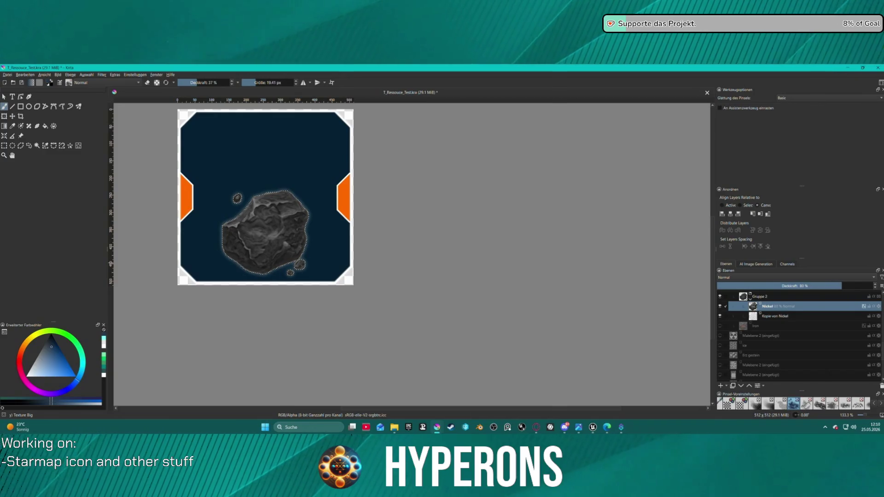
mouse_move(838, 285)
mouse_down()
mouse_move(876, 285)
mouse_move(737, 286)
mouse_move(858, 291)
mouse_move(832, 295)
mouse_up()
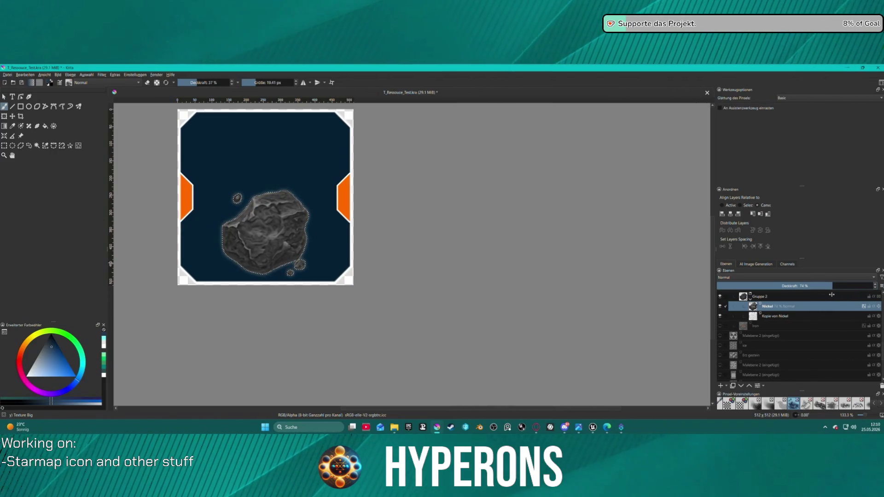
- Zoom out and choose Datei > Exportieren to begin exporting the card
scroll(306, 262, down, 4)
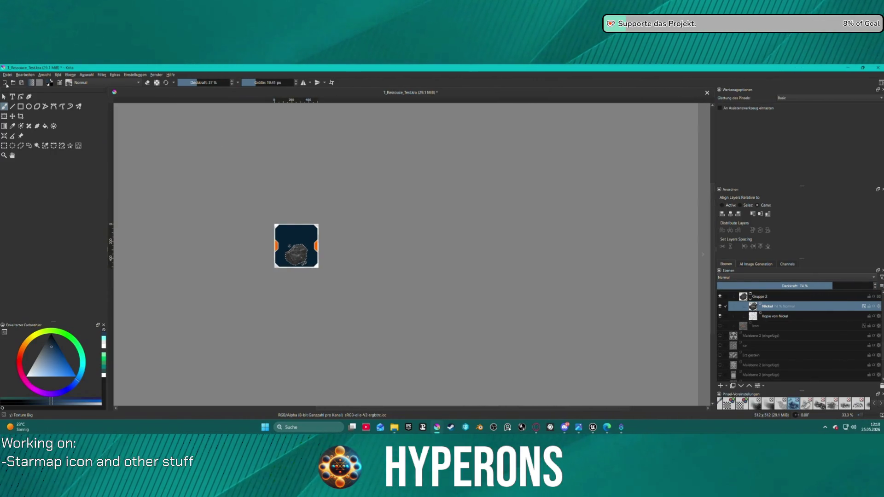
click(7, 75)
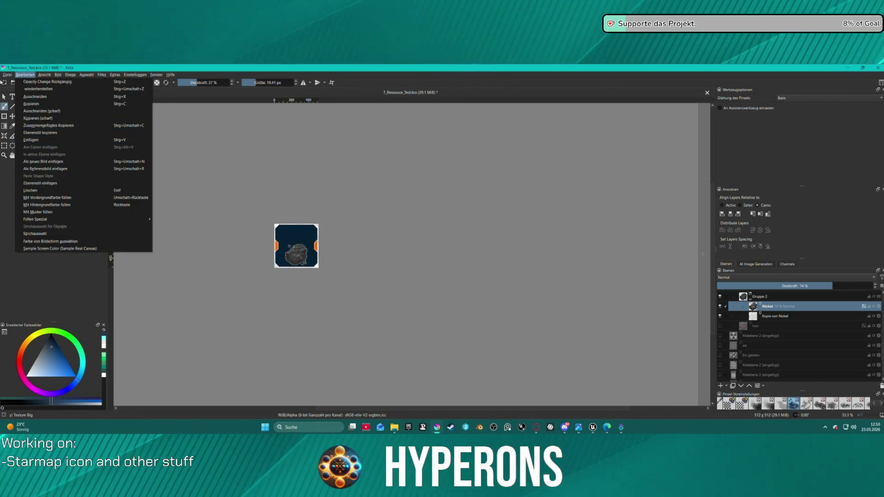
click(30, 133)
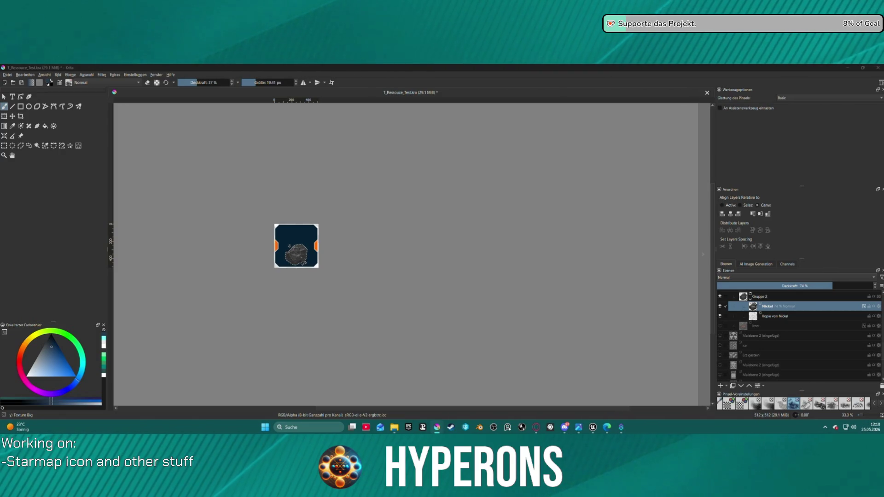
- Confirm the export destination, accept the PNG-Bild options, and dismiss the menus
key(ctrl+shift+e)
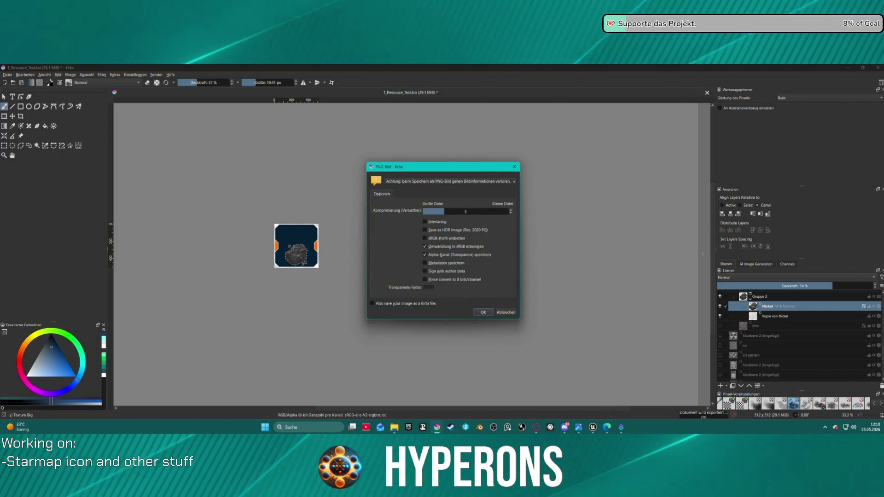
click(483, 313)
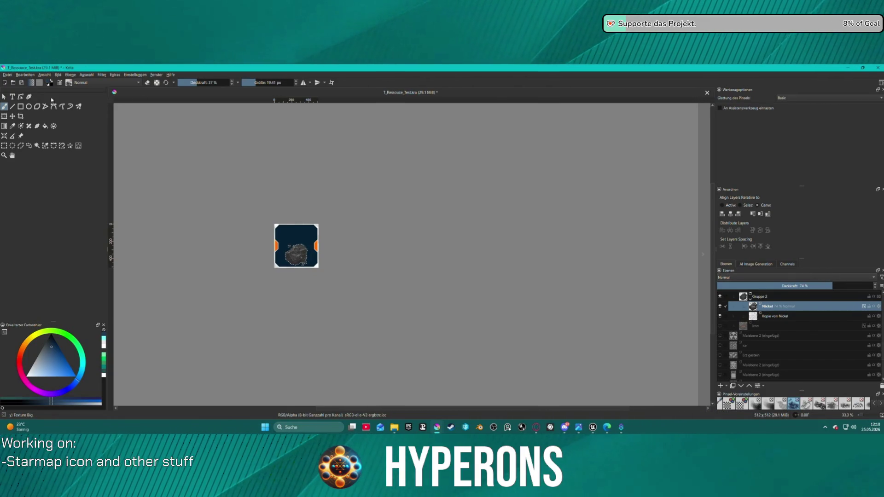
click(7, 75)
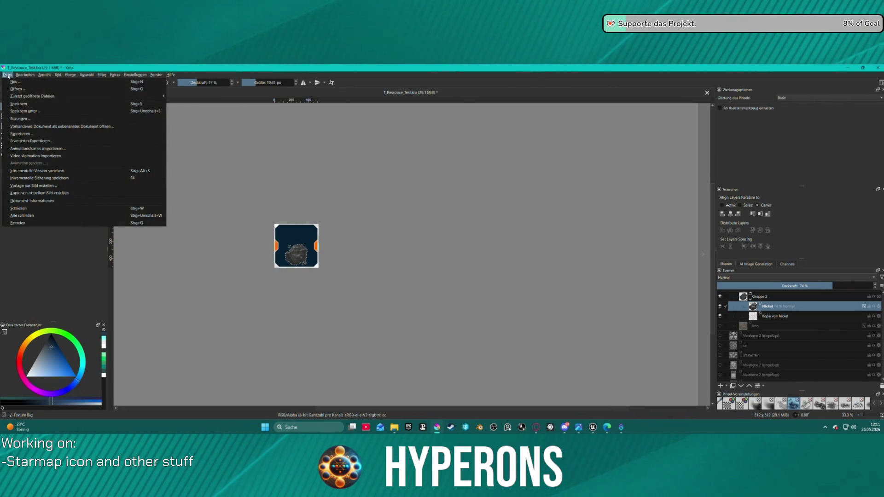
mouse_move(25, 75)
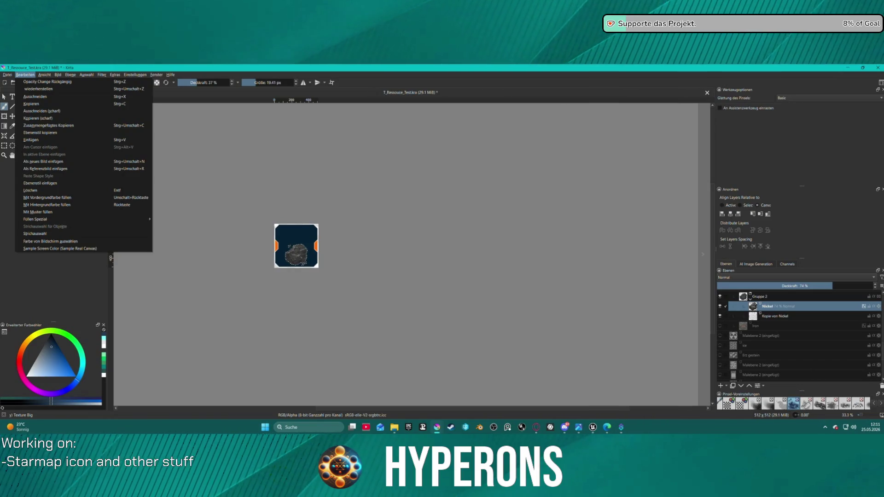
key(Escape)
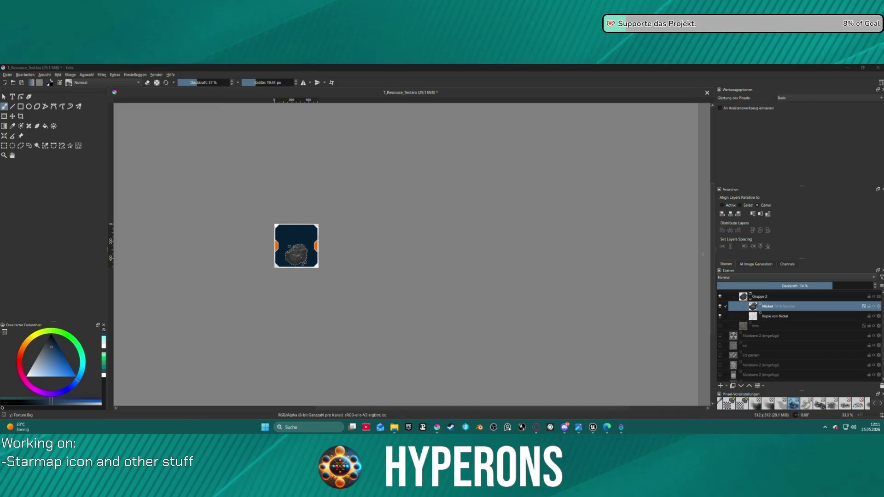
key(alt+Tab)
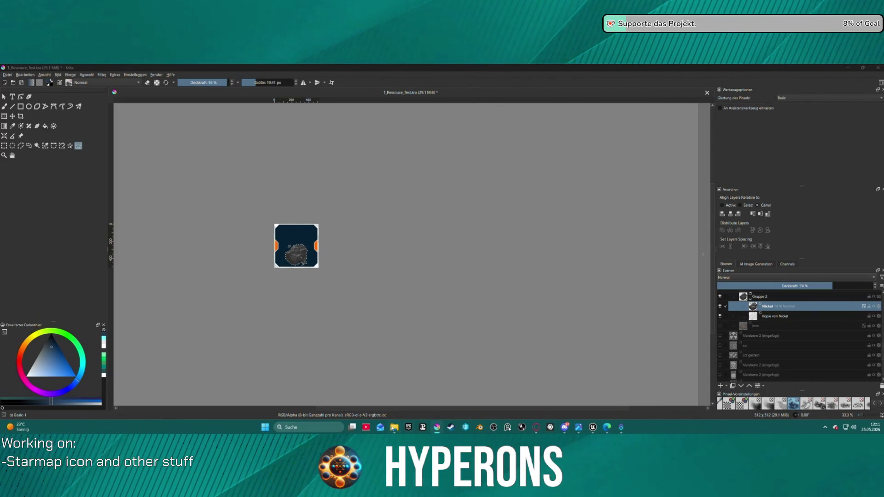
- In Unreal, open the DA_Inve.. data asset editor and browse to Content/Core/General/Materials/UI/Icons/Ores
click(592, 427)
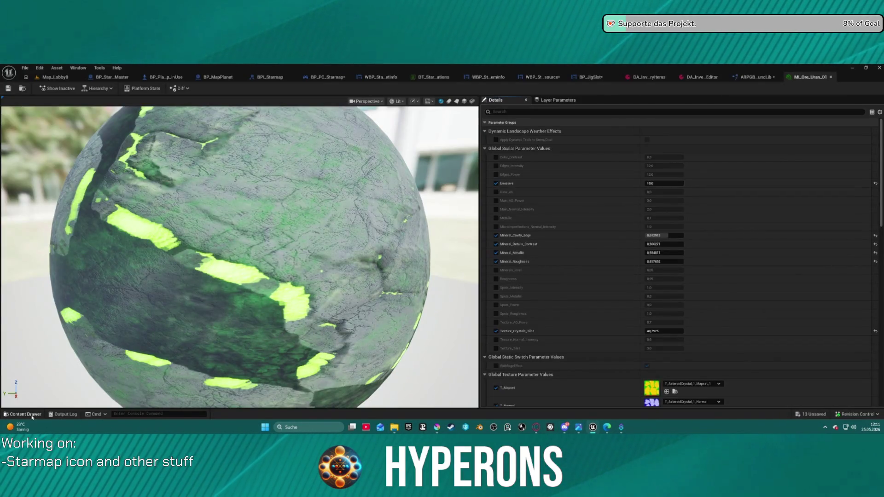
click(32, 416)
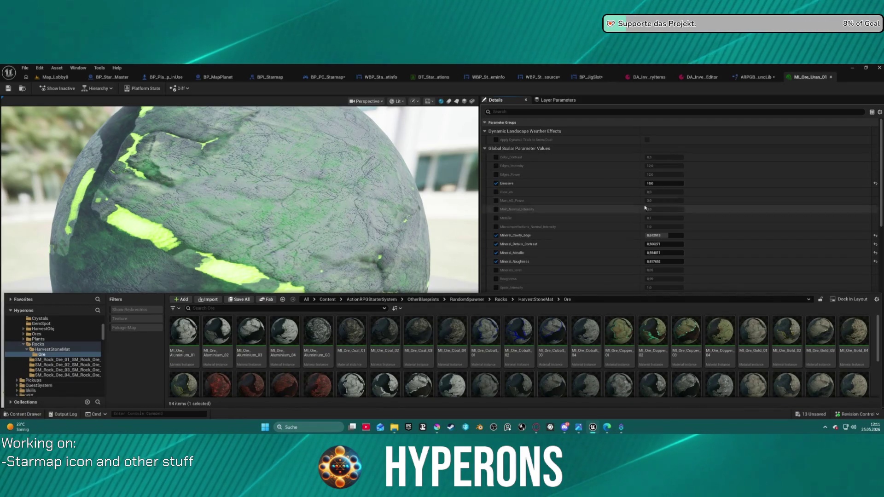
click(702, 77)
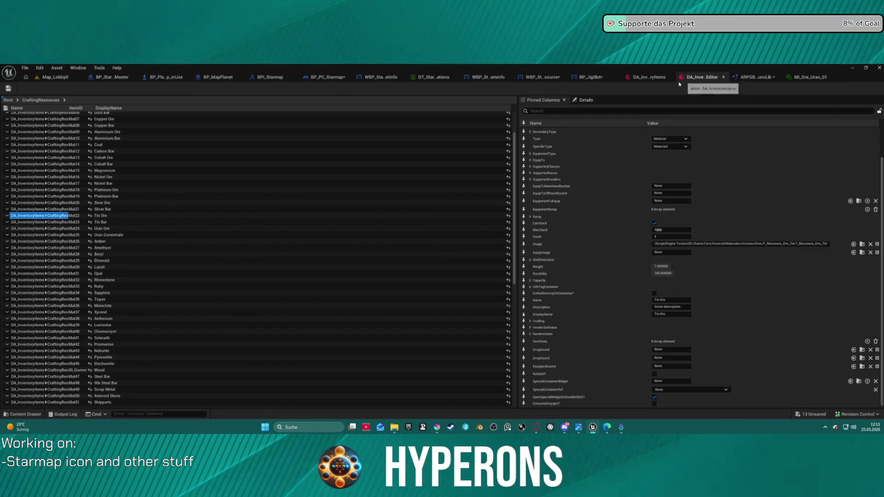
click(863, 244)
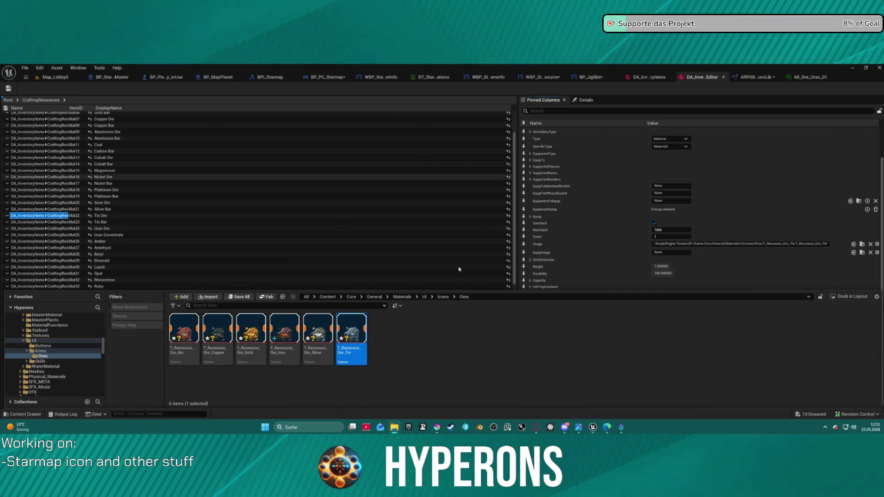
mouse_move(437, 430)
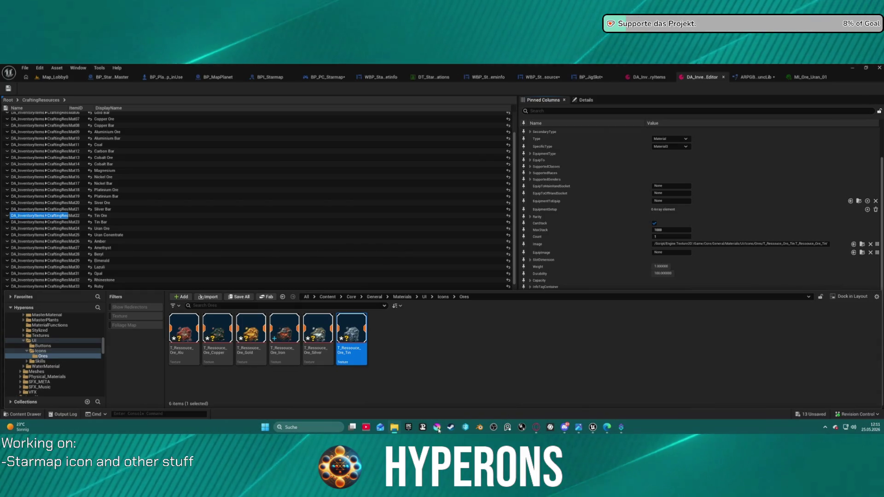
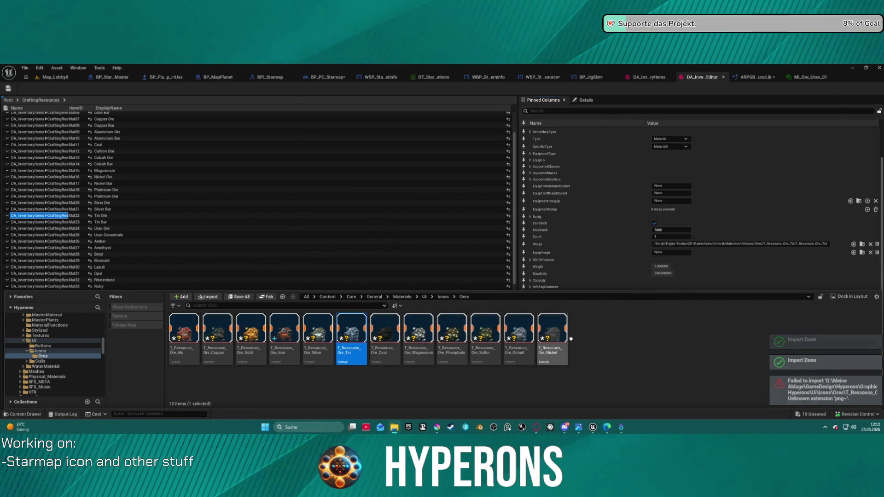
- Close the ore texture browser and look over the Tin and Copper Ore rows
click(631, 356)
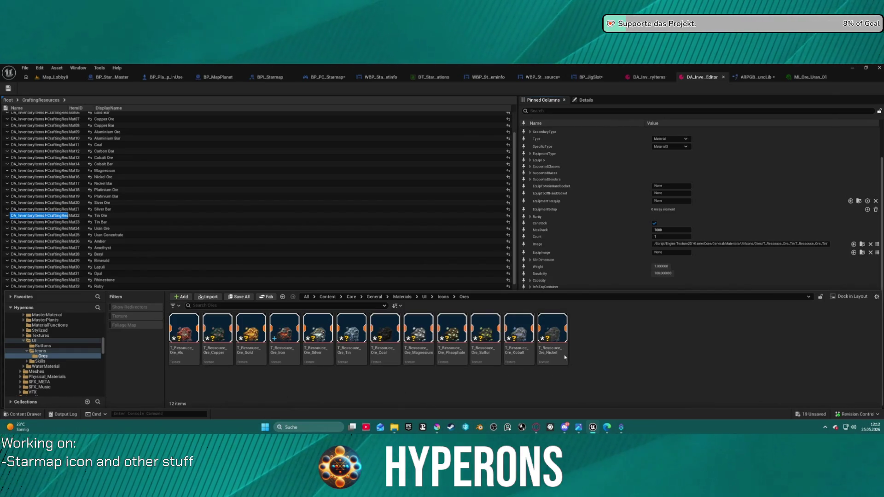
click(43, 215)
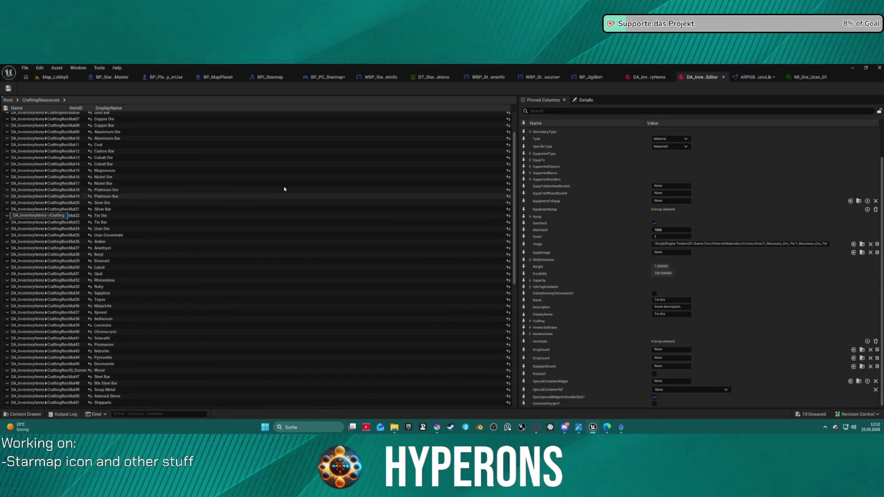
key(ctrl+a)
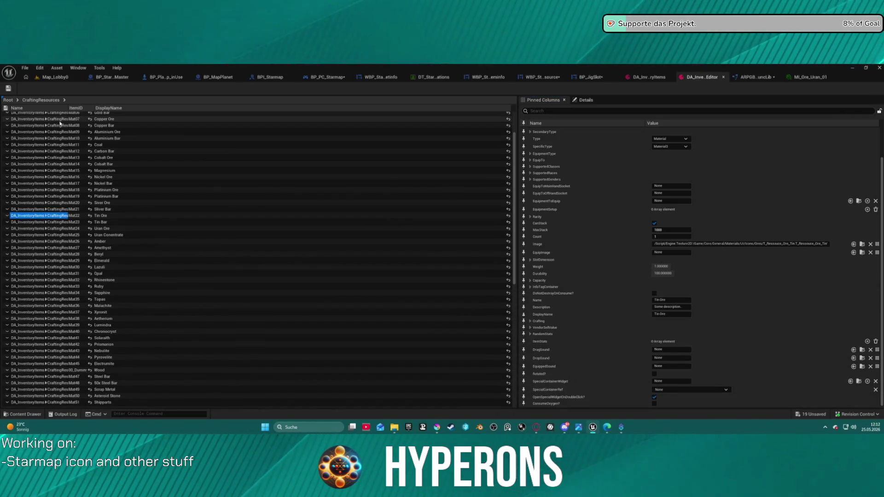
key(Page_Up)
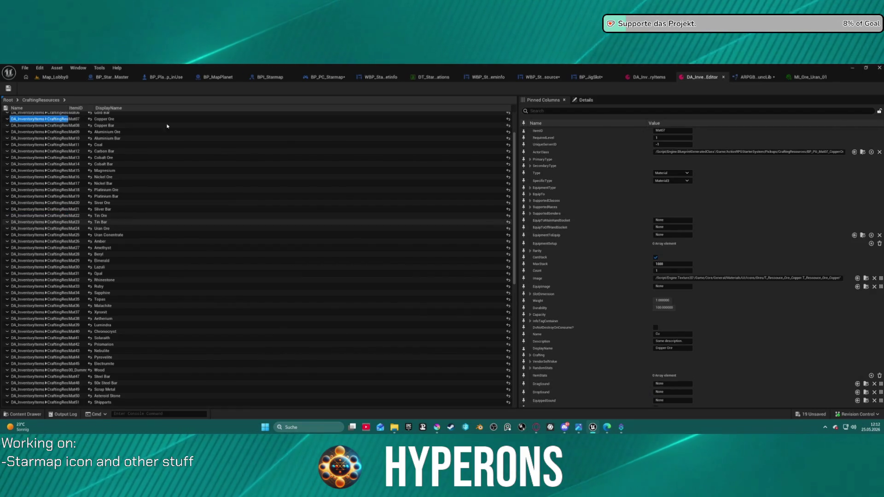
key(Page_Down)
scroll(677, 322, down, 1)
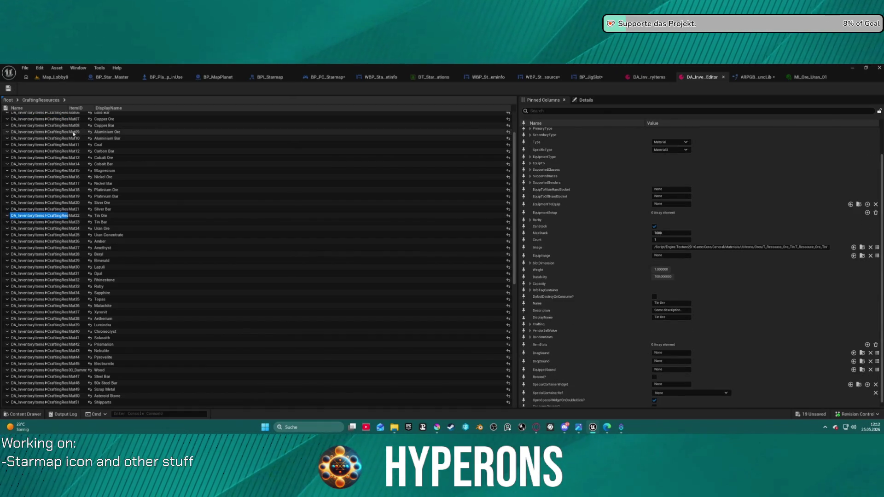
- Select Aluminium Ore and expand its SlotDimension, which reads 2 by 2
click(35, 132)
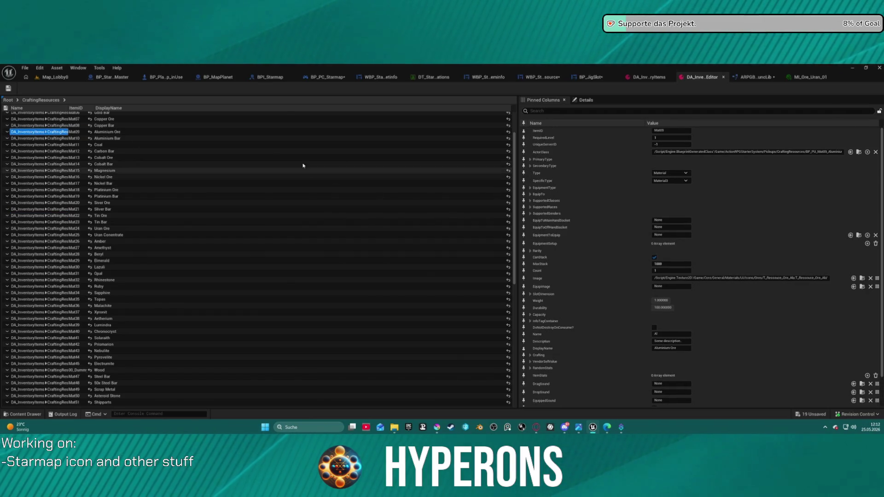
scroll(277, 162, up, 2)
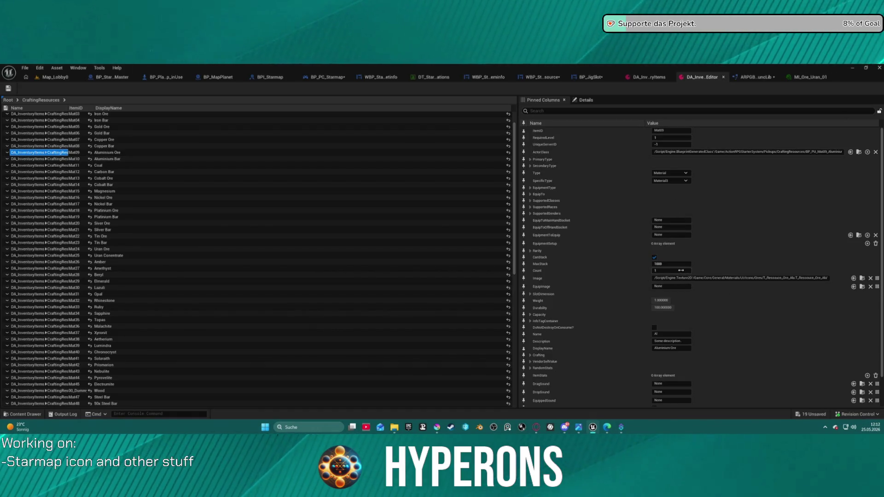
scroll(681, 270, down, 3)
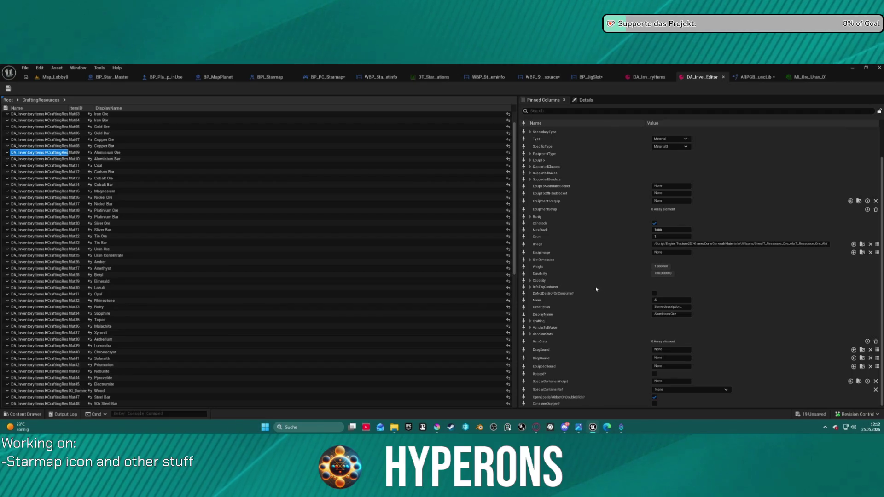
click(540, 260)
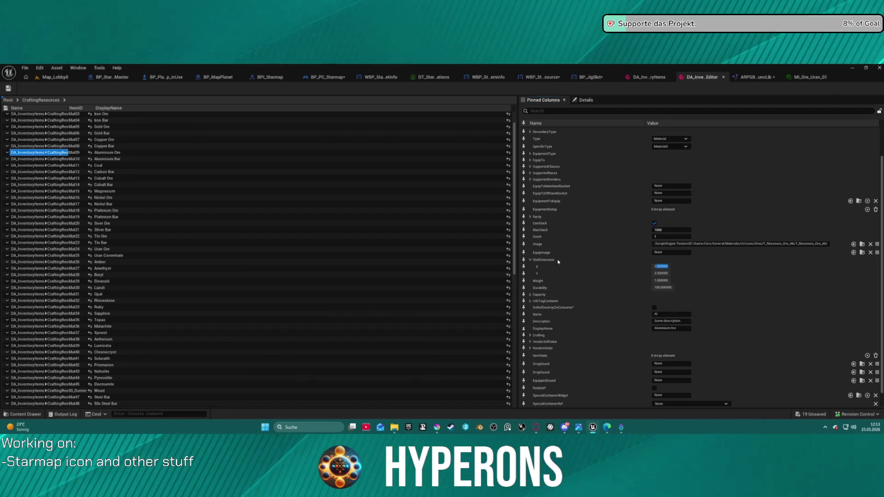
- Pin SlotDimension as a table column and select Aluminium Ore's SlotDimension cell
click(523, 259)
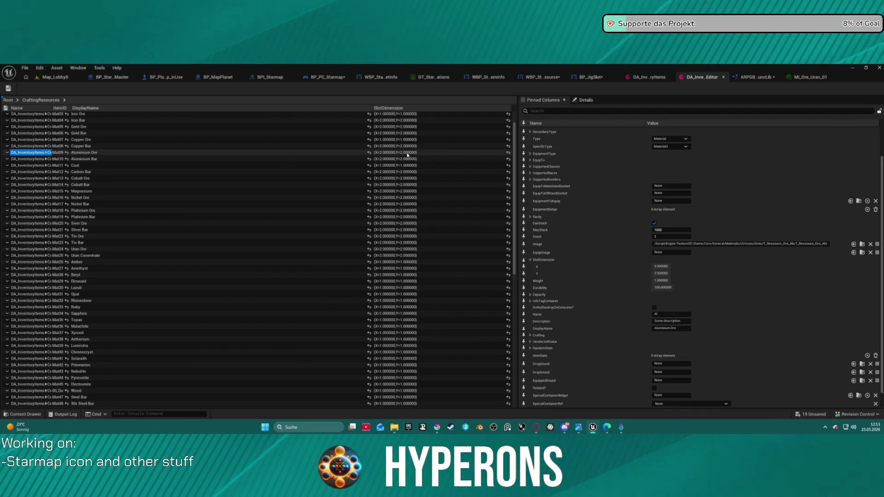
click(408, 154)
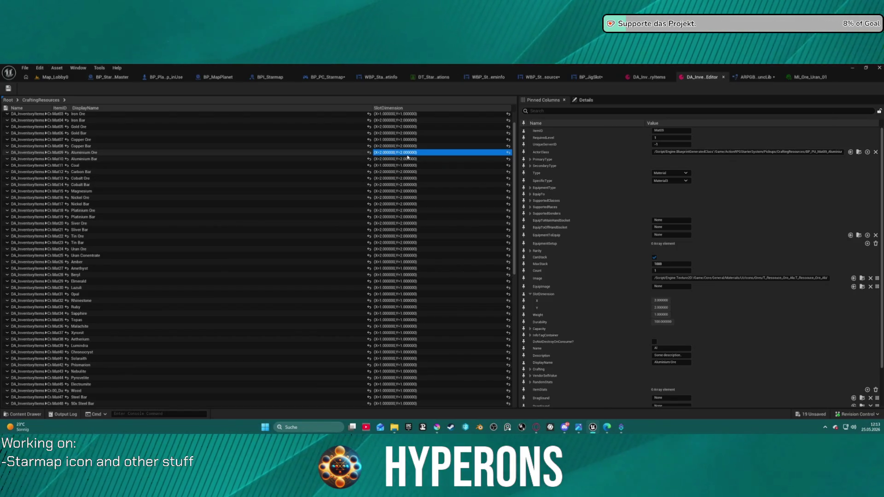
click(613, 176)
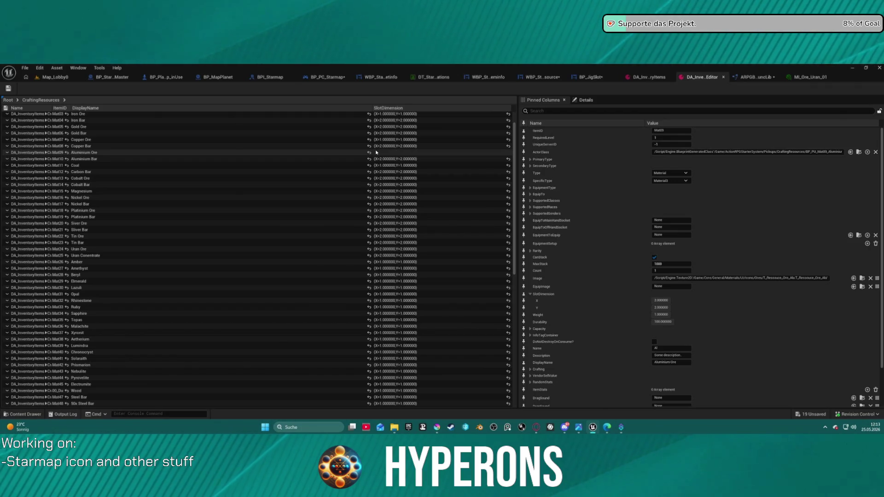
click(395, 153)
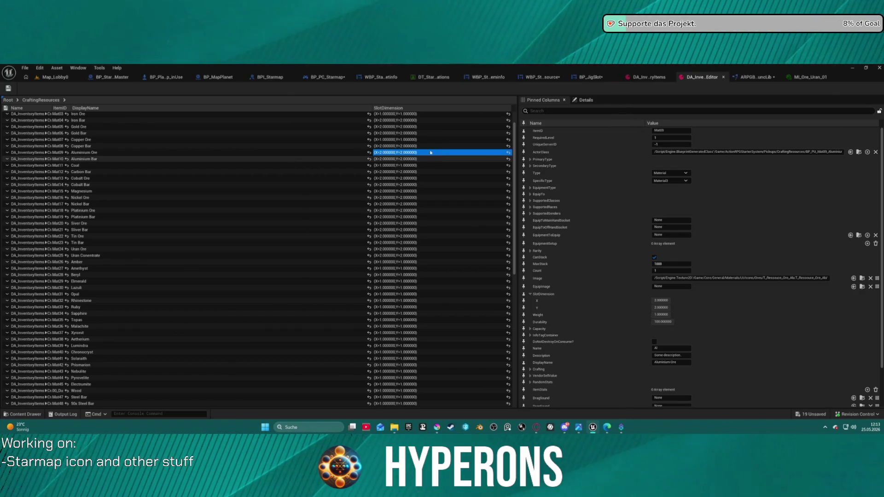
click(672, 77)
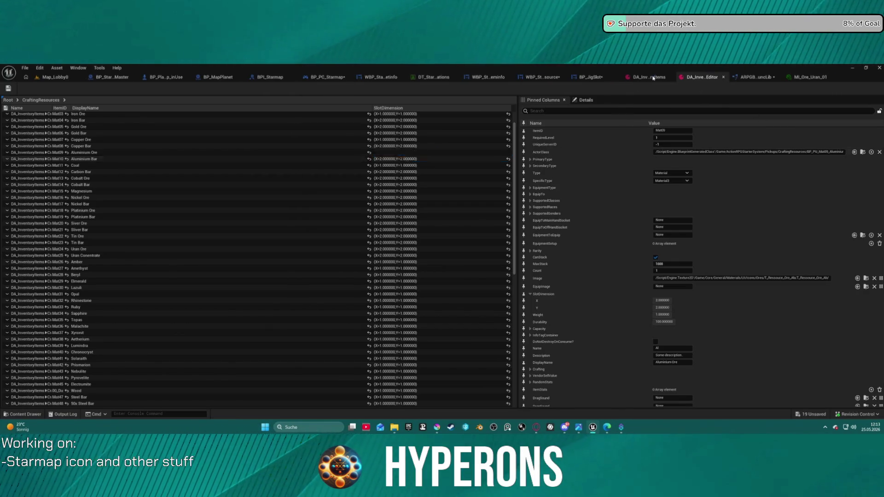
- In DA_InventoryItems, collapse the Index [0] and [1] crafting resource entries
scroll(130, 195, up, 2)
scroll(130, 195, up, 10)
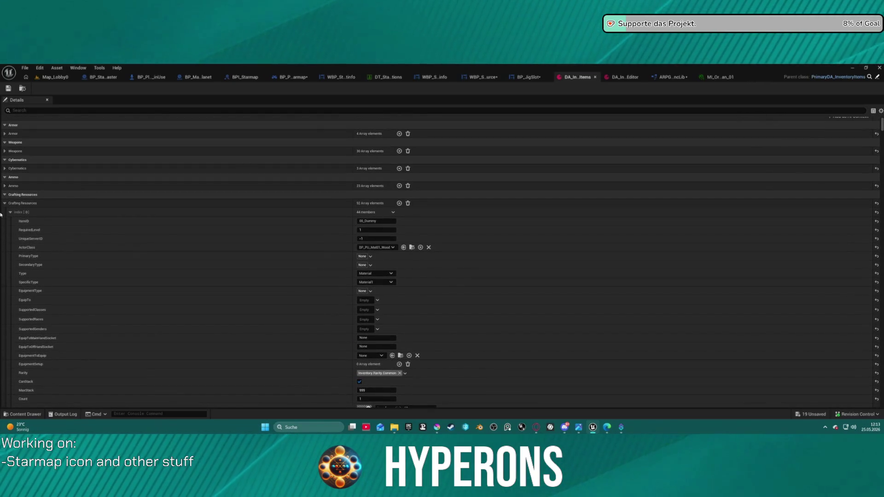
click(10, 212)
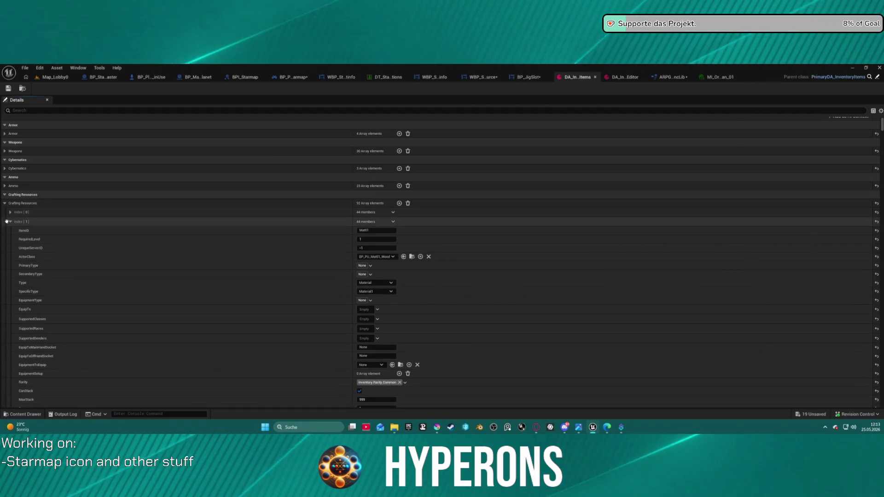
click(10, 222)
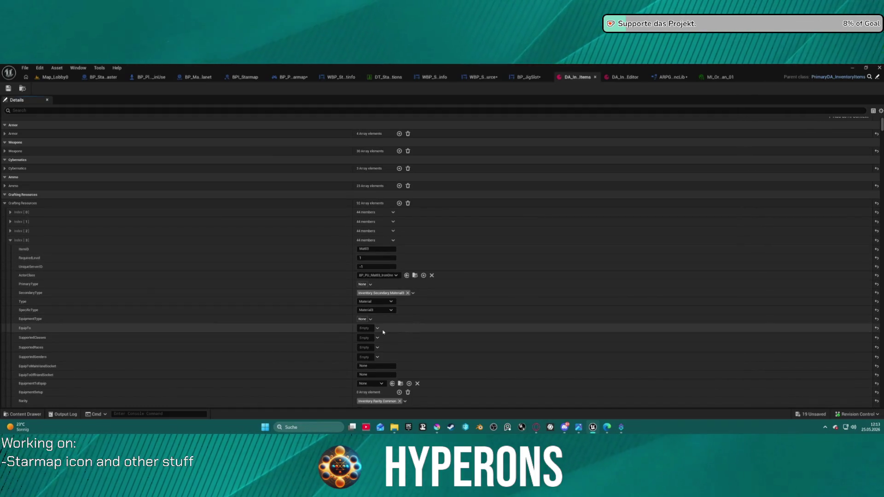
- Scroll to Gold Ore and start changing its SlotDimension X from 2 to 1
scroll(304, 317, down, 1)
scroll(310, 317, down, 4)
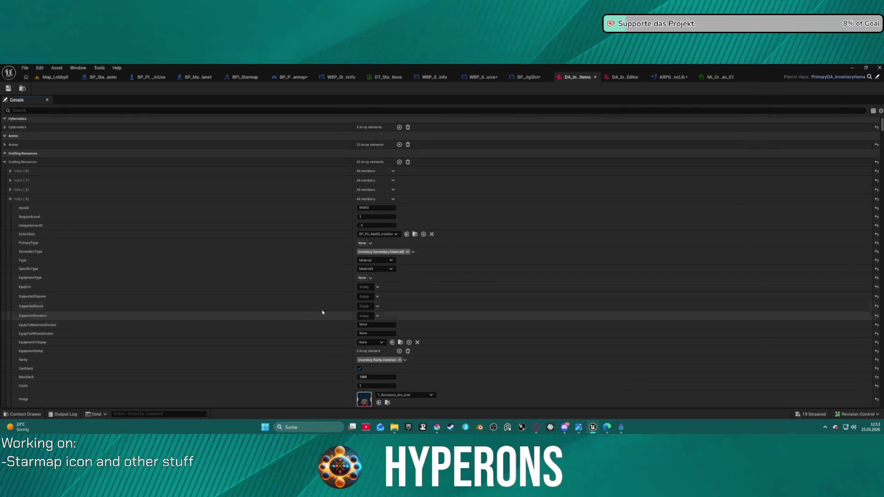
scroll(318, 235, down, 20)
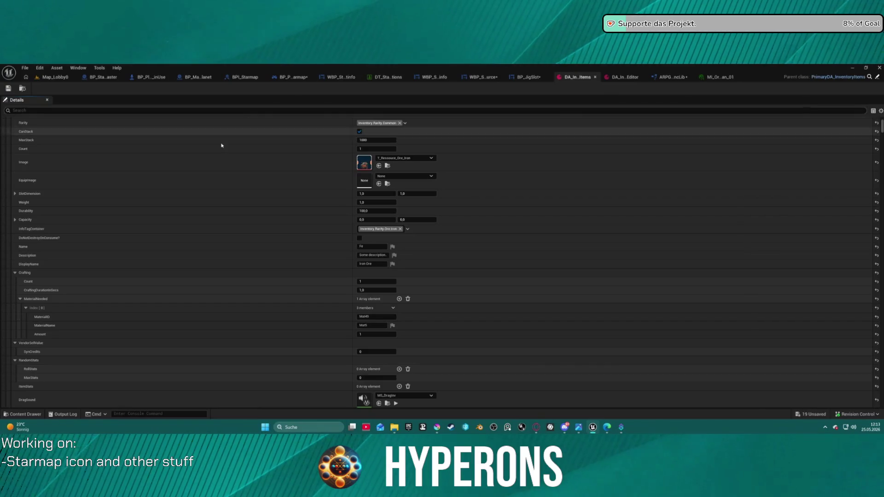
scroll(138, 221, down, 15)
scroll(138, 216, down, 8)
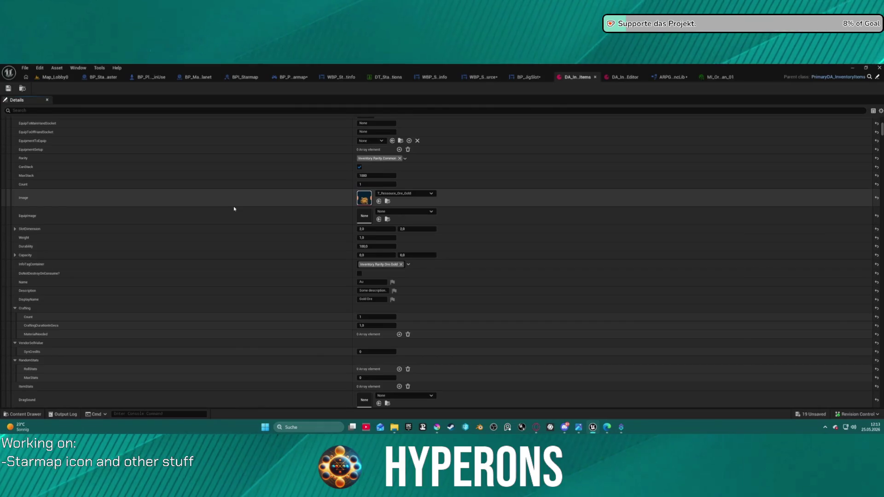
scroll(276, 184, up, 5)
scroll(374, 205, up, 10)
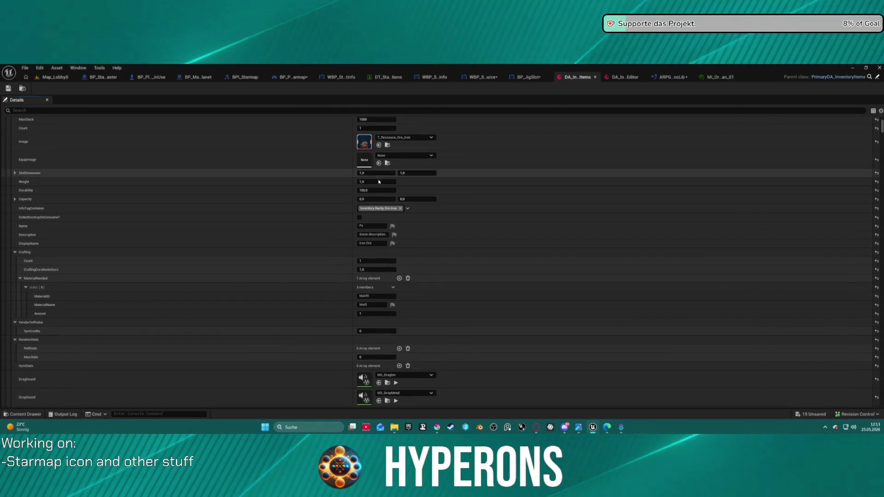
scroll(377, 179, down, 3)
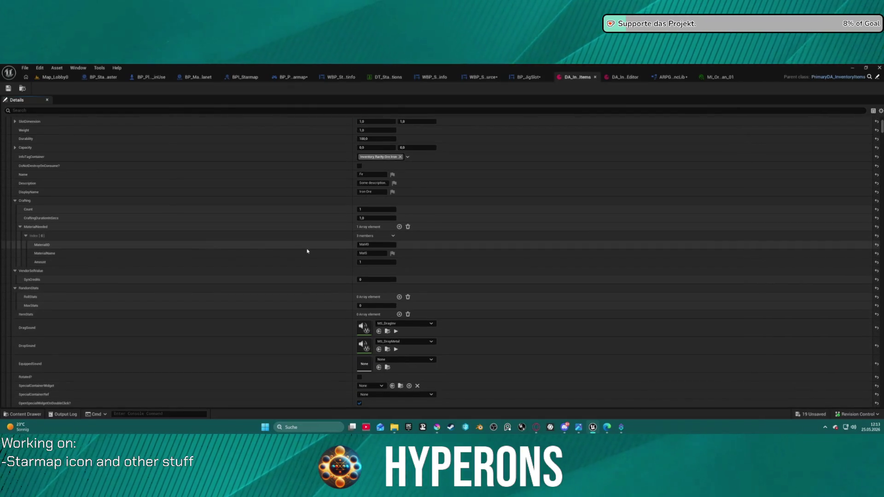
scroll(316, 246, down, 9)
scroll(334, 230, down, 13)
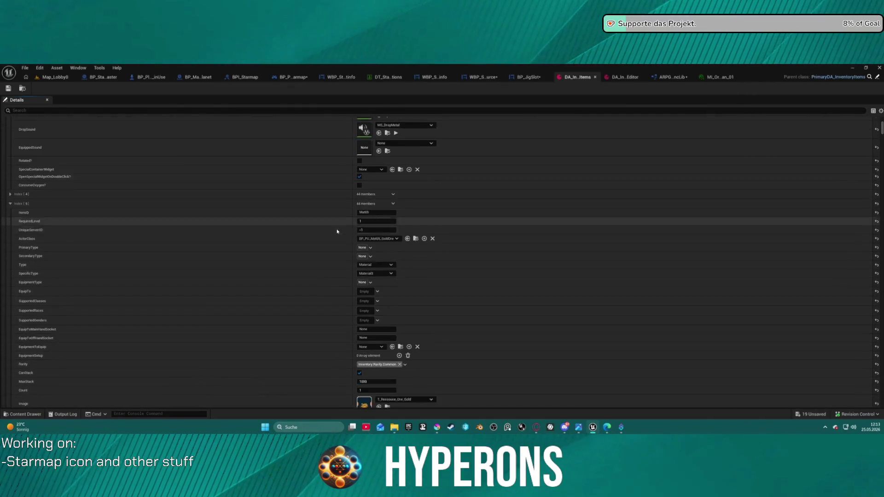
click(383, 280)
text(1)
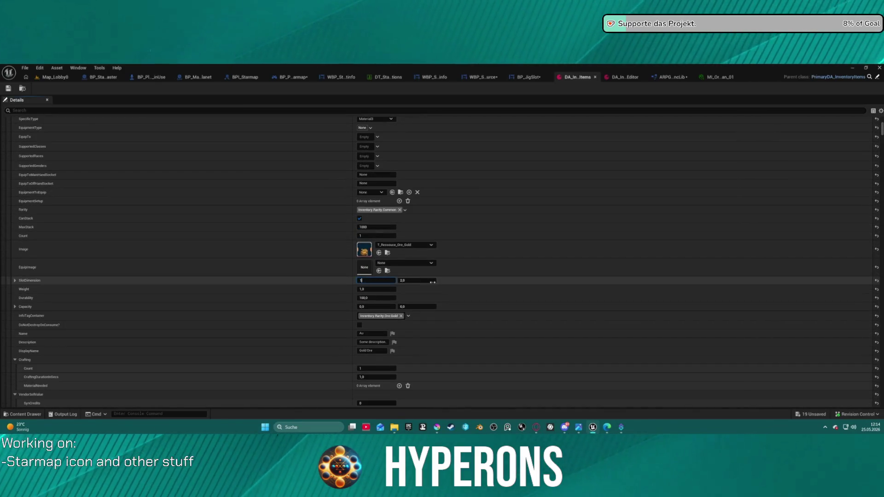
text(1)
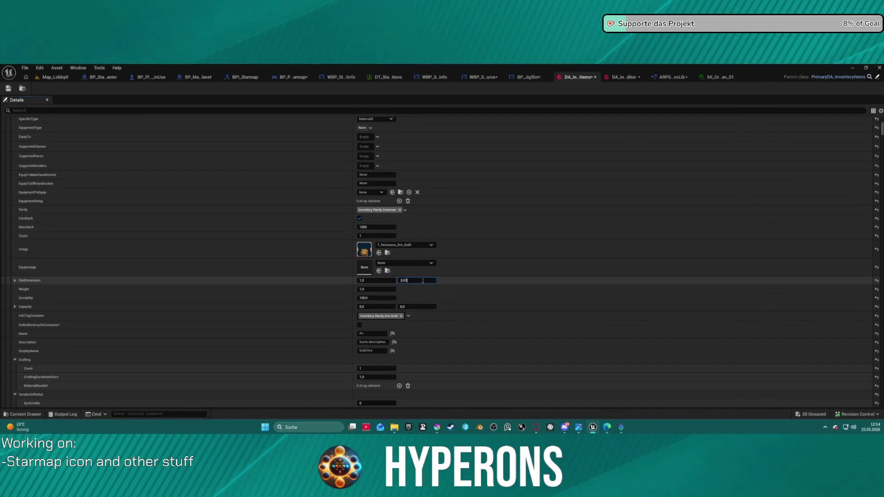
- Set Coal's Image to the T_Ressource_Ore_Coal texture
scroll(192, 249, down, 15)
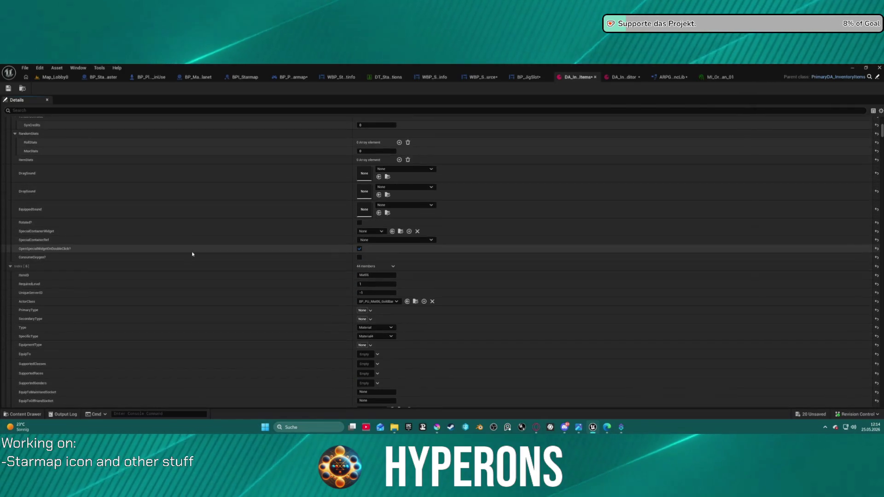
scroll(230, 224, up, 5)
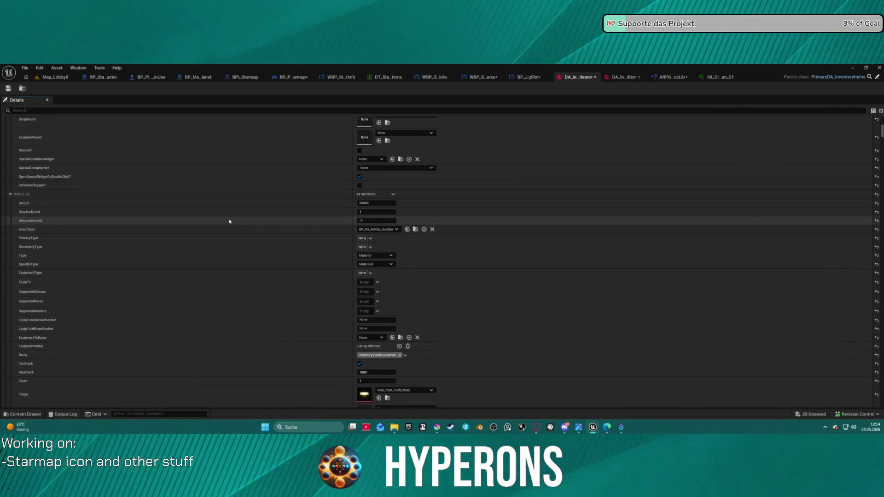
scroll(229, 217, down, 7)
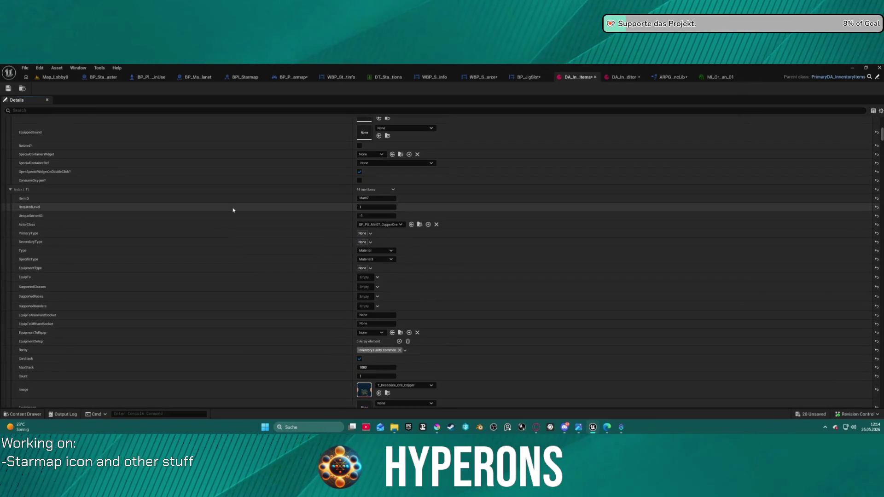
scroll(390, 241, down, 6)
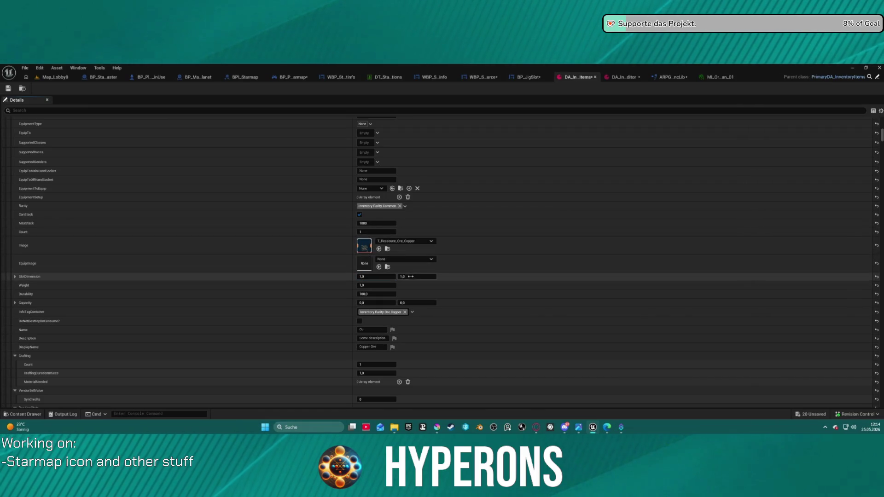
scroll(121, 252, down, 15)
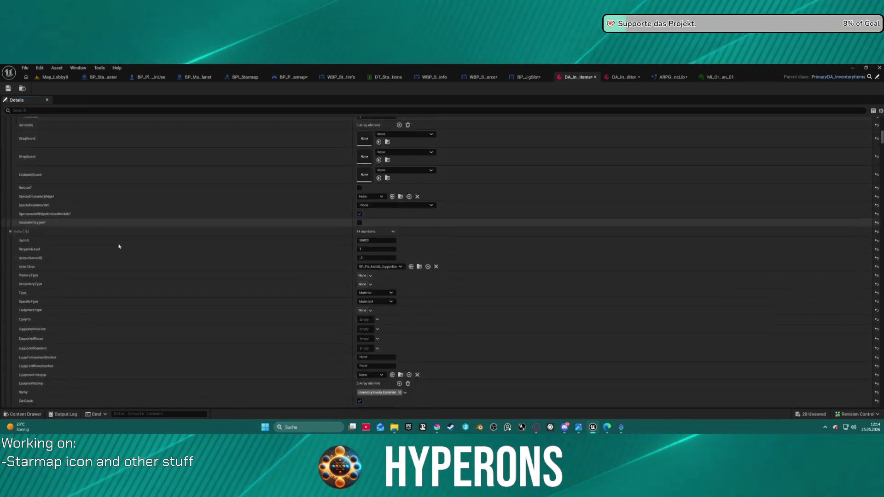
scroll(119, 240, down, 4)
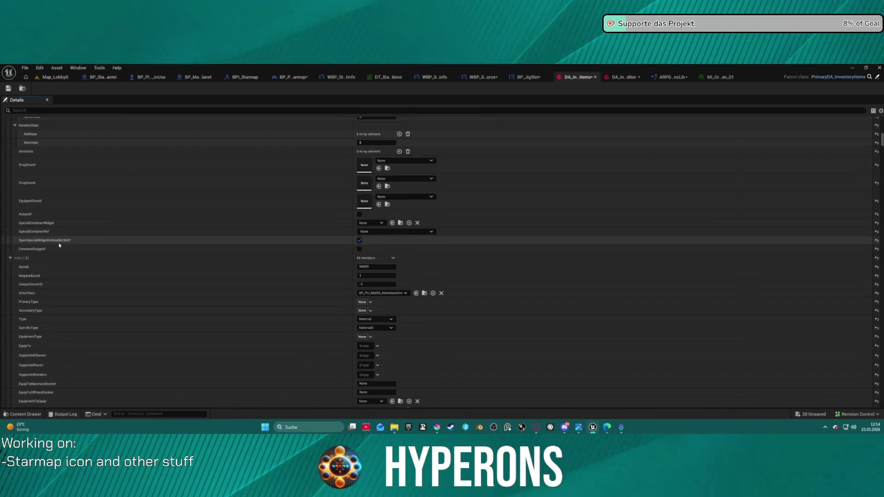
scroll(186, 240, down, 7)
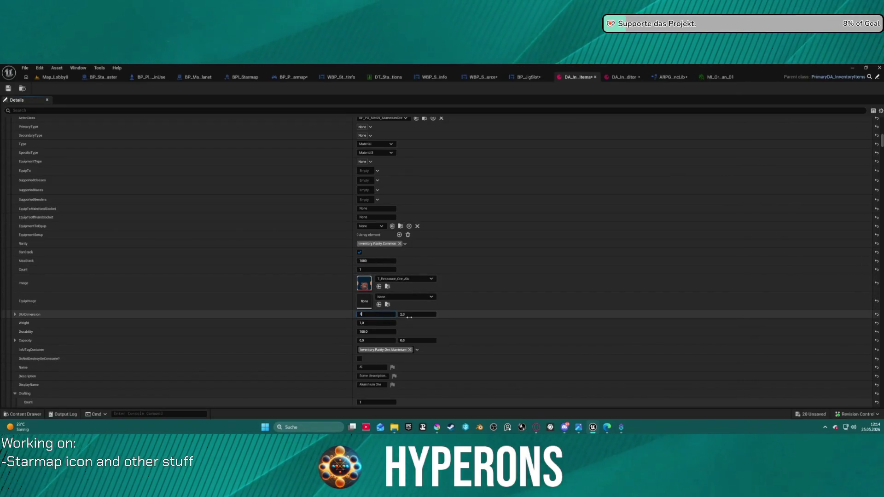
scroll(115, 245, down, 12)
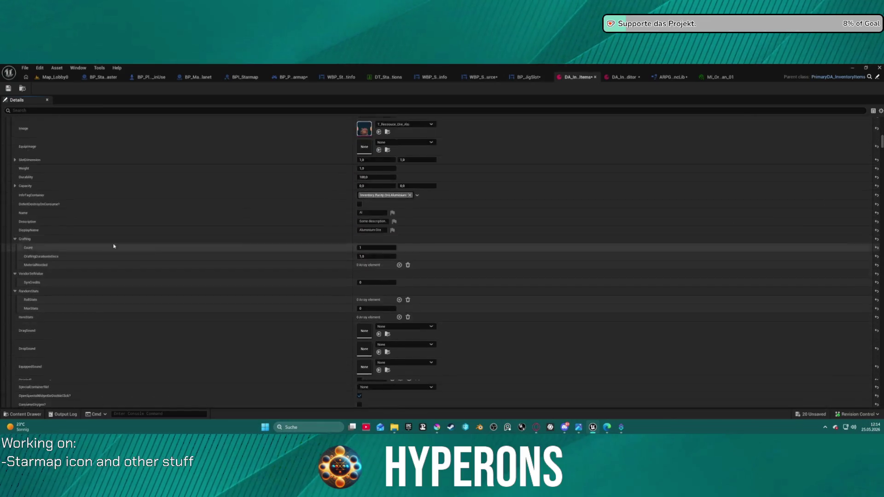
scroll(95, 214, up, 5)
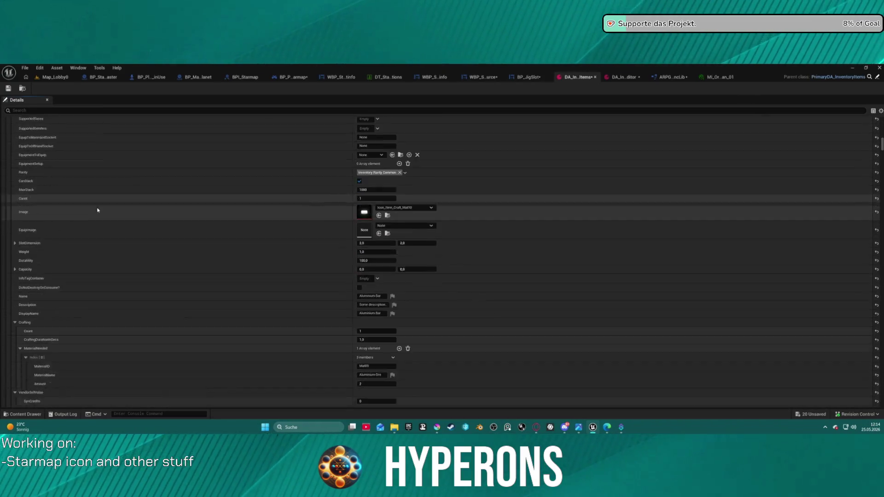
scroll(101, 210, up, 20)
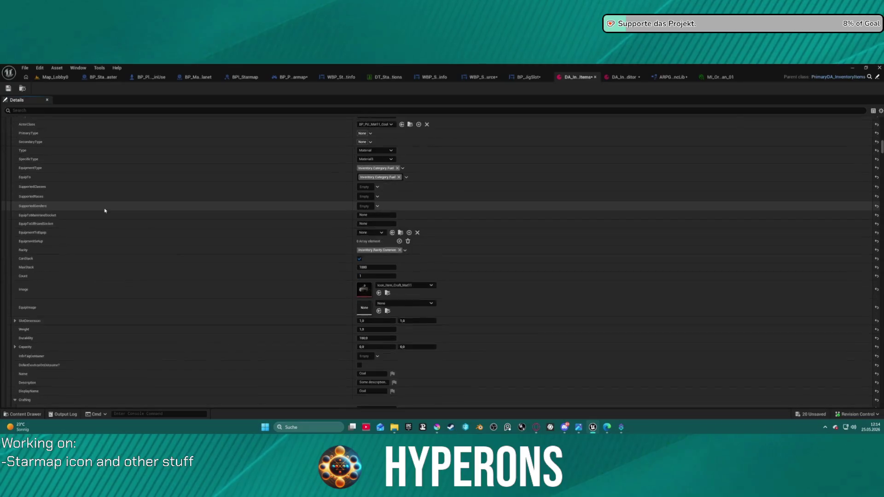
scroll(105, 211, down, 15)
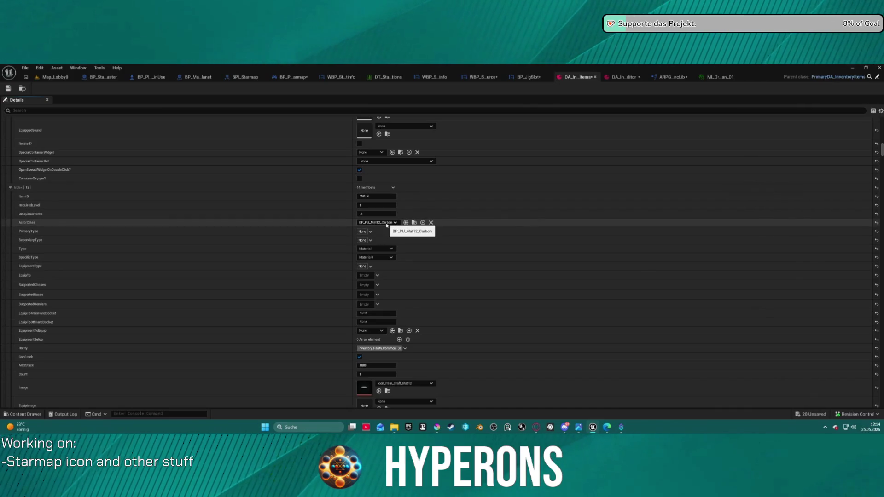
scroll(123, 206, up, 10)
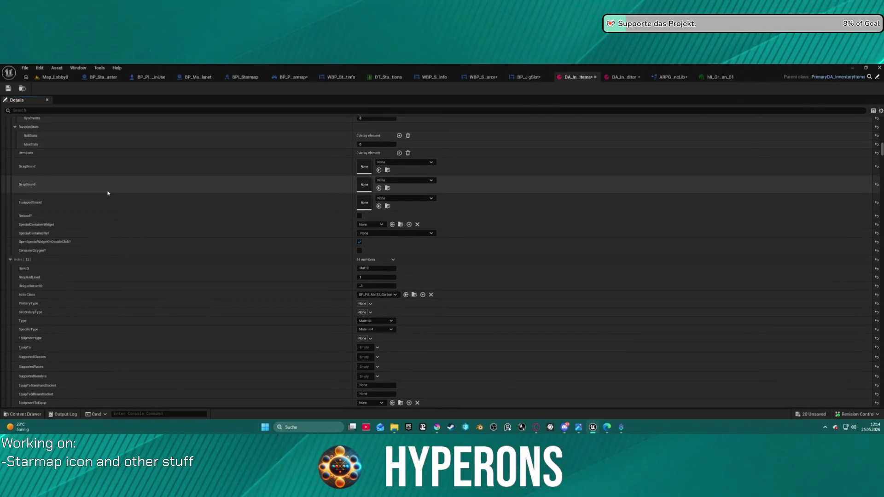
scroll(108, 192, up, 8)
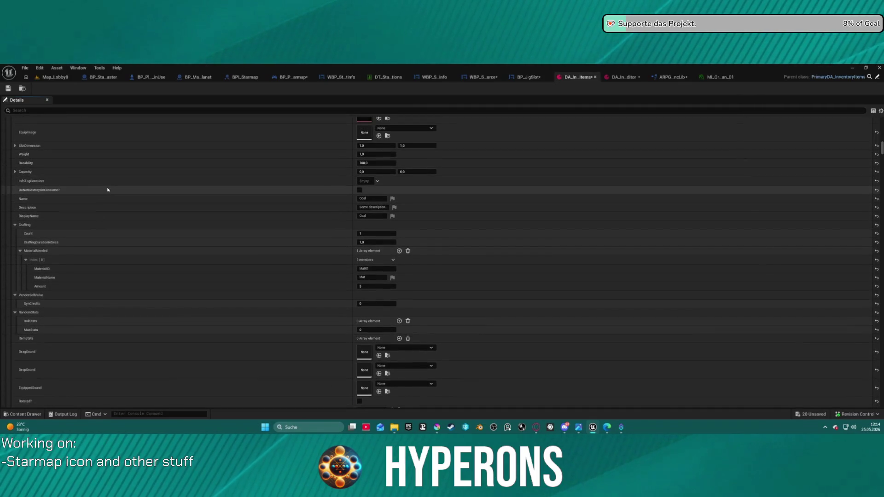
scroll(332, 189, up, 3)
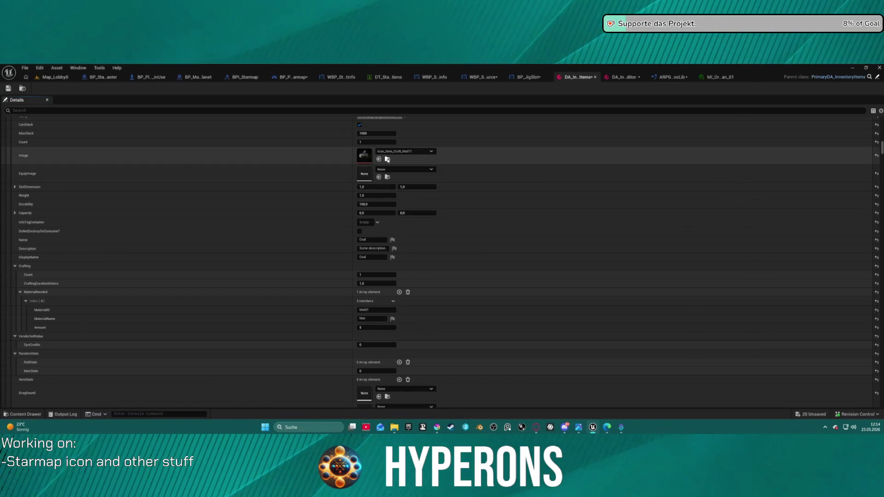
click(387, 159)
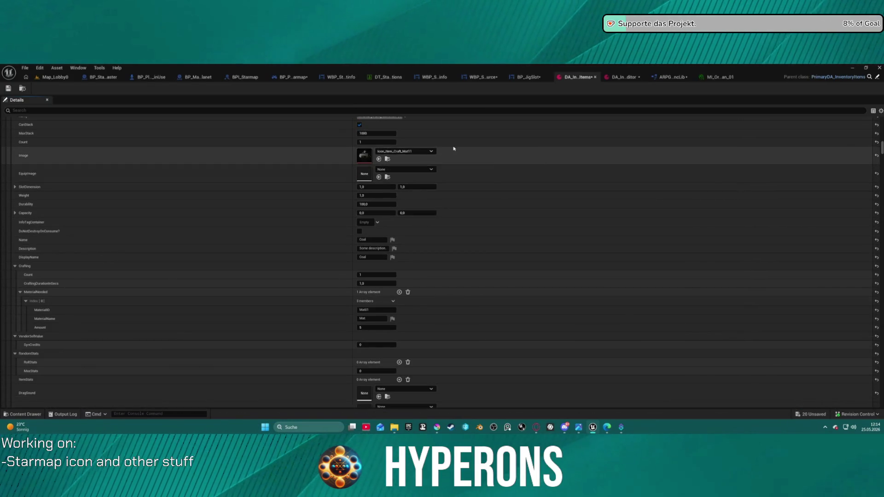
click(622, 77)
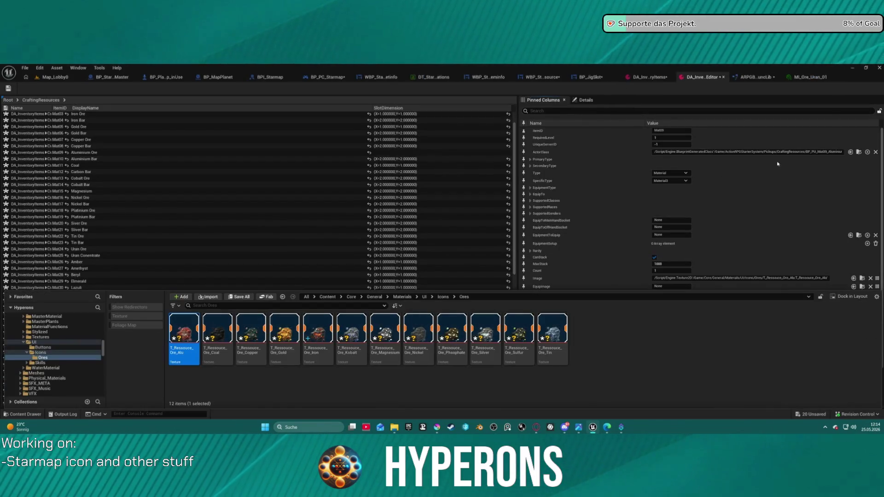
click(649, 77)
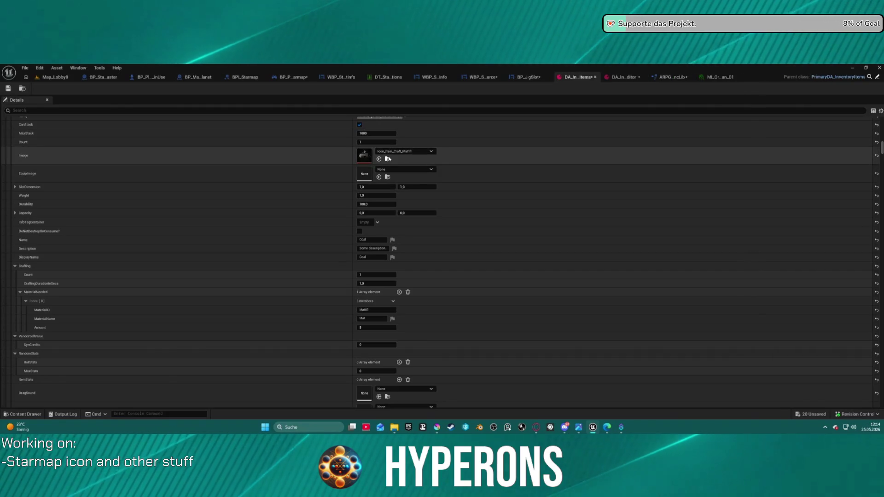
click(388, 159)
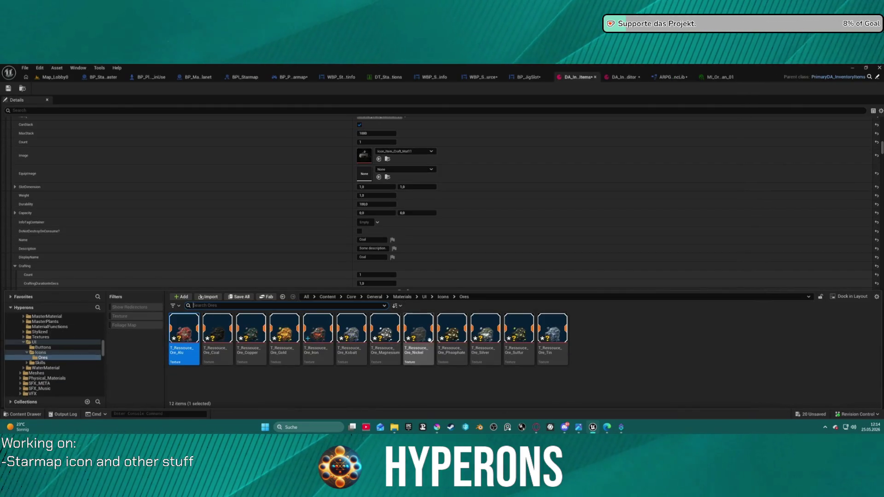
click(217, 328)
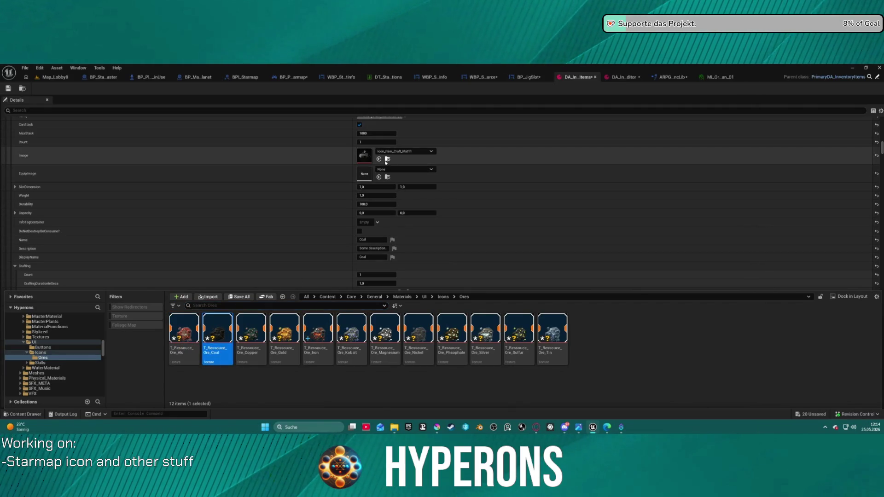
click(380, 160)
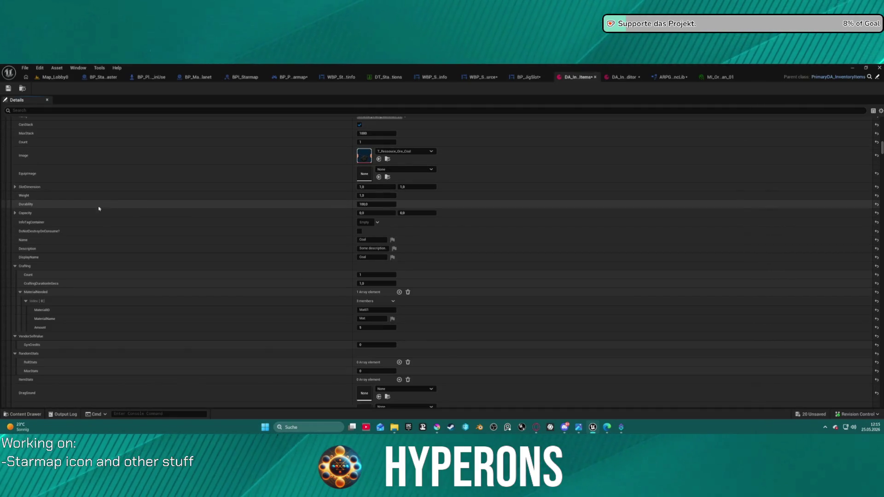
- Set Cobalt Ore's Image to the T_Ressouce_Ore_Kobalt texture
scroll(194, 267, down, 10)
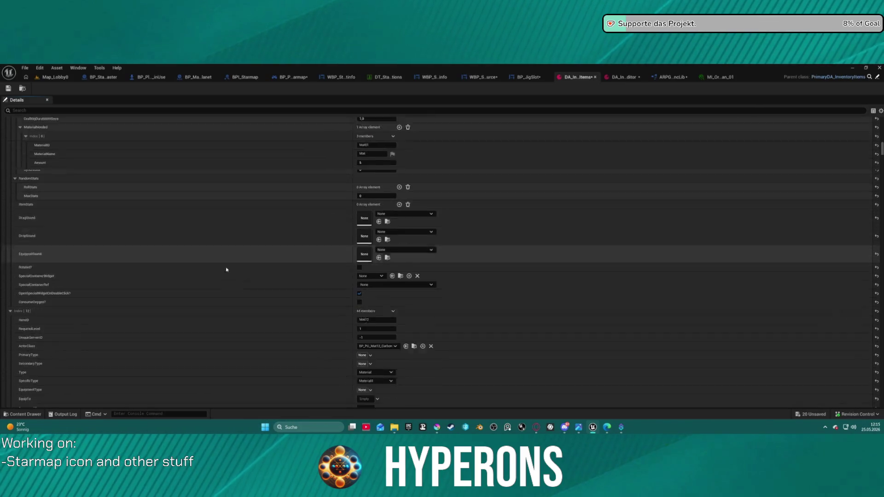
scroll(193, 265, down, 10)
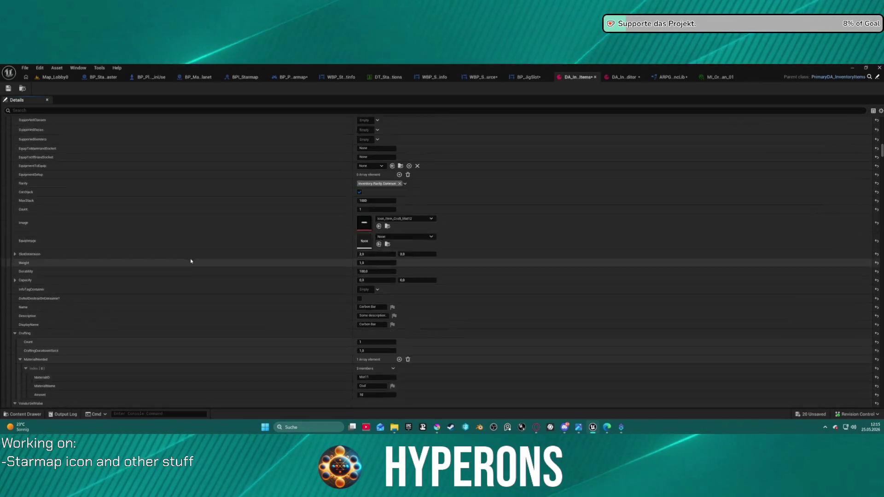
scroll(194, 258, down, 3)
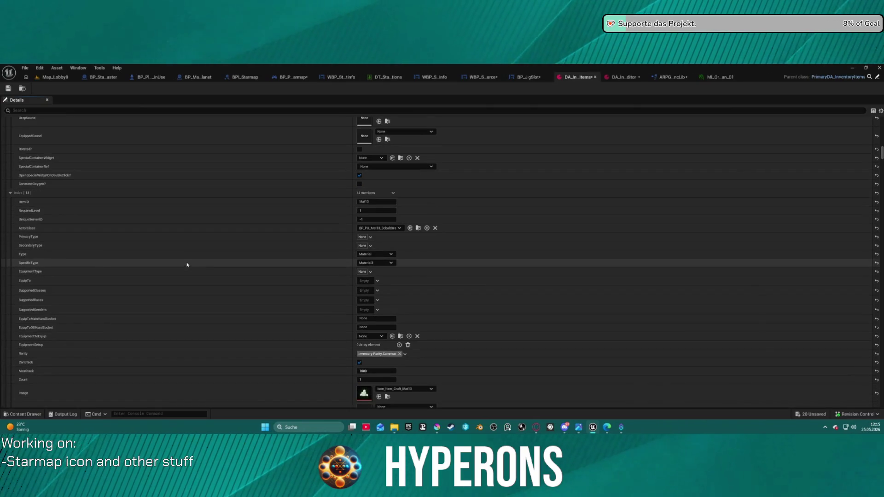
scroll(220, 221, down, 4)
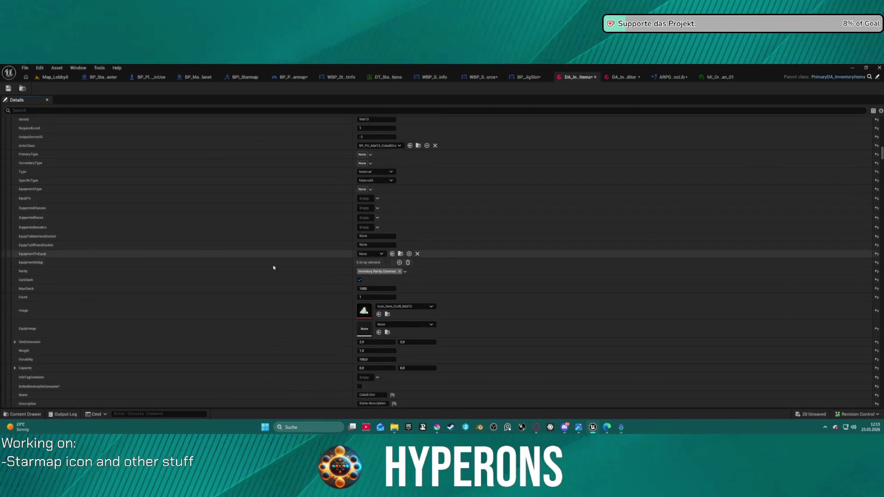
key(ctrl+space)
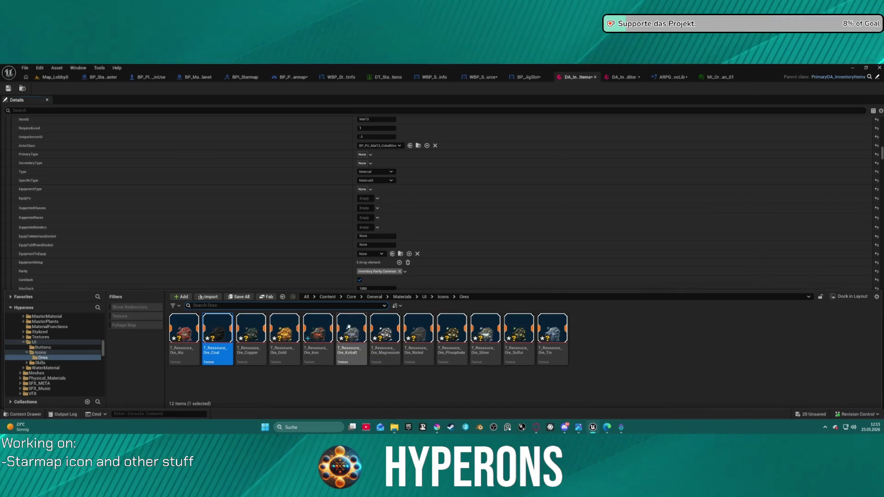
click(349, 327)
scroll(393, 244, down, 2)
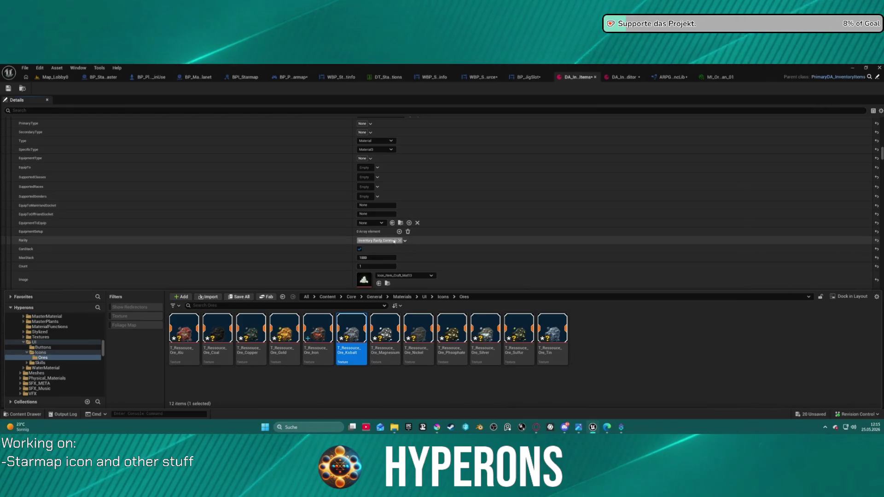
click(378, 283)
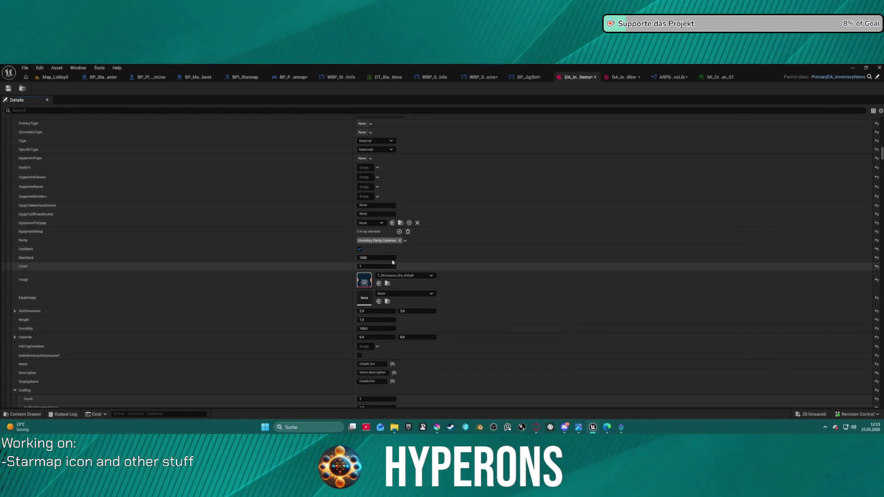
- Set Cobalt Ore's SlotDimension Y to 1, making it 1.0 by 1.0
scroll(375, 200, up, 3)
scroll(374, 200, down, 3)
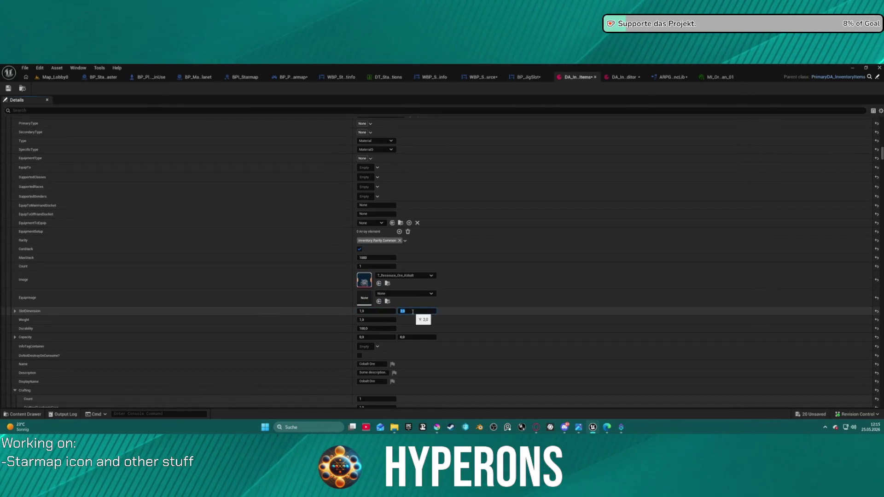
text(1)
key(Return)
scroll(282, 284, down, 10)
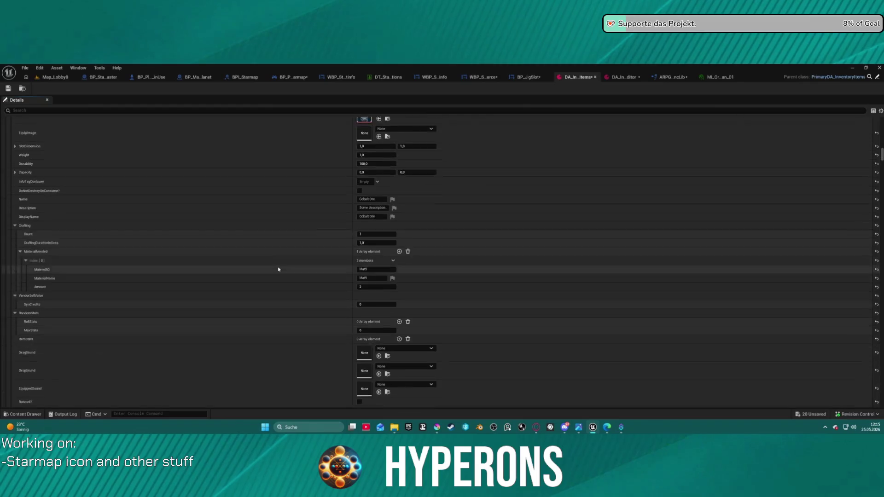
scroll(278, 269, down, 4)
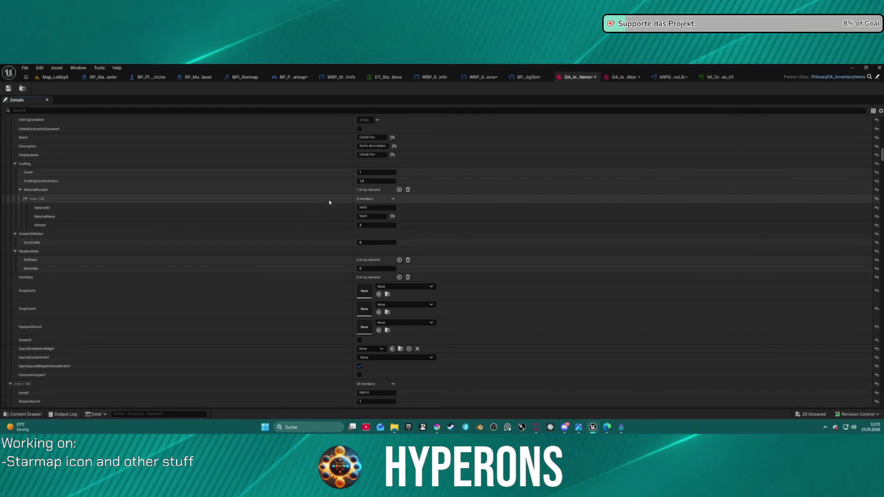
scroll(338, 177, down, 10)
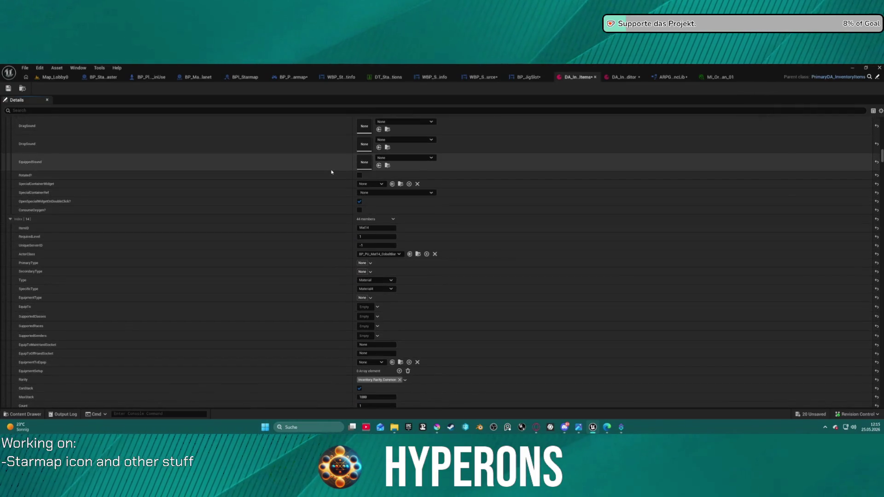
scroll(324, 175, up, 14)
scroll(317, 175, down, 16)
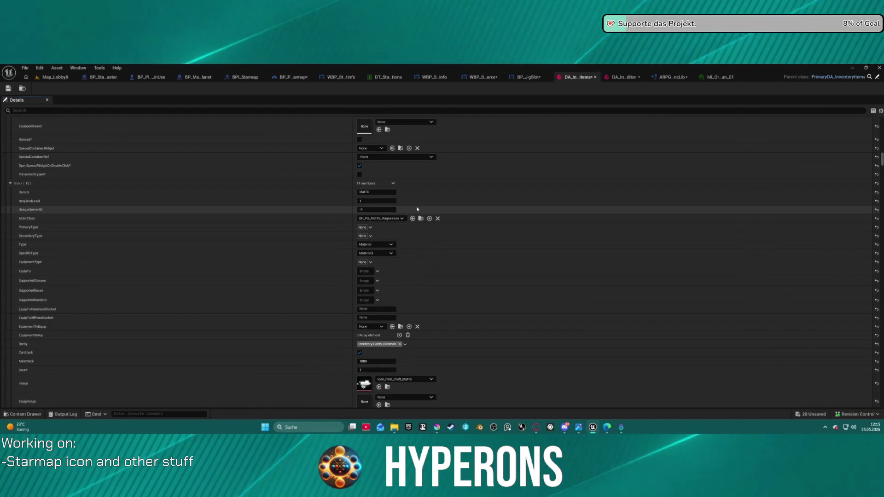
- Set Magnesium's Image to the T_Ressource_Ore_Magnesium texture
scroll(369, 260, down, 6)
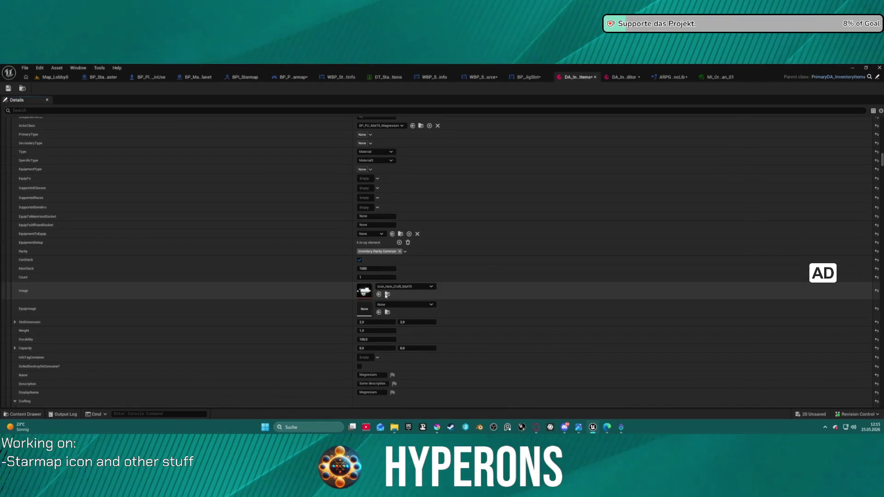
click(387, 294)
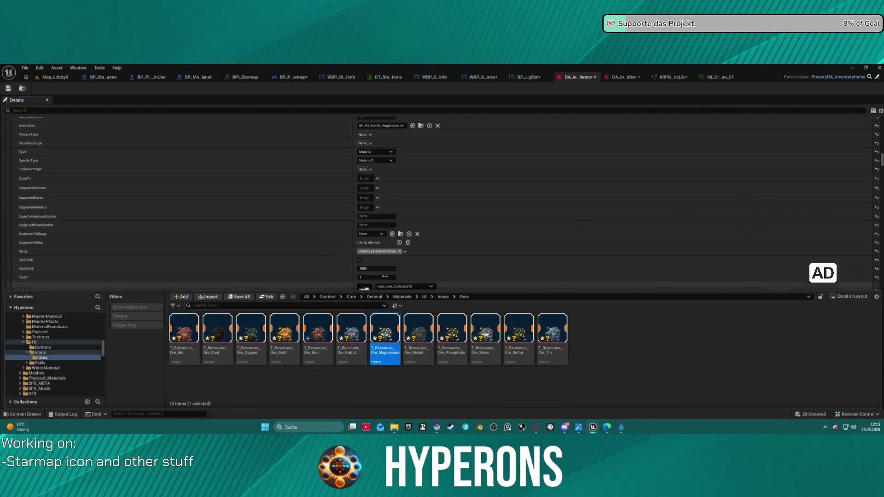
click(380, 245)
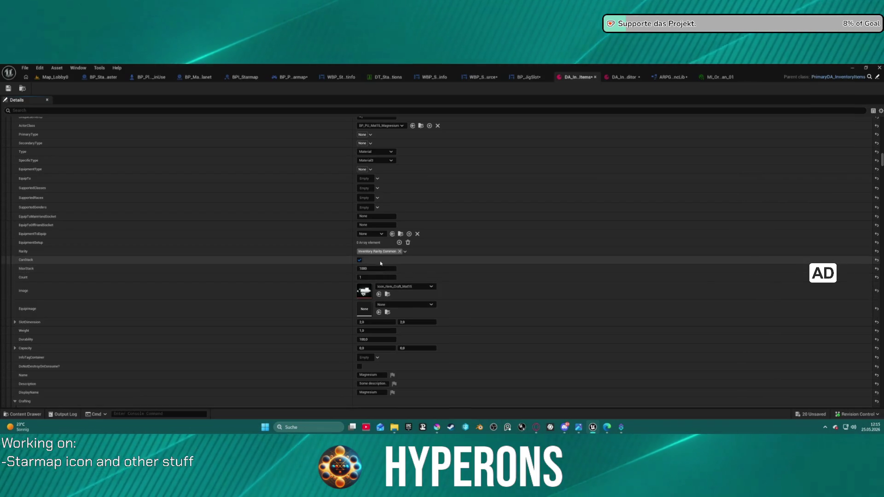
scroll(380, 263, down, 5)
scroll(380, 264, up, 4)
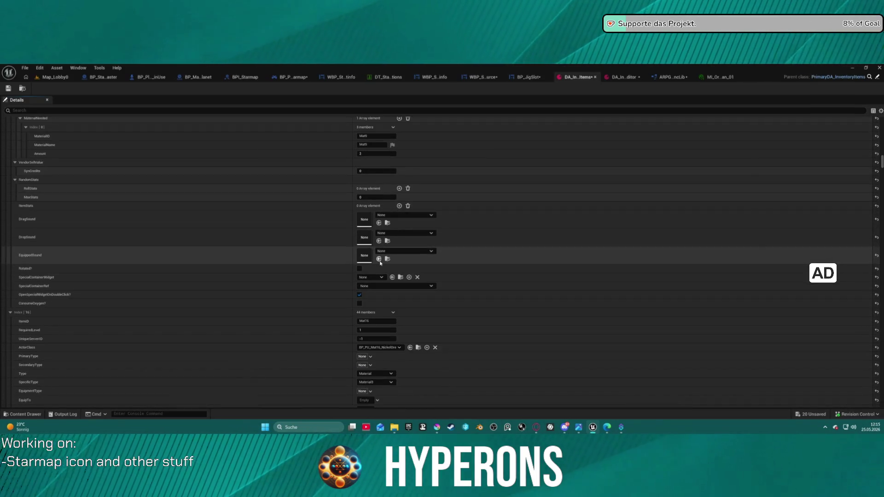
scroll(392, 225, down, 6)
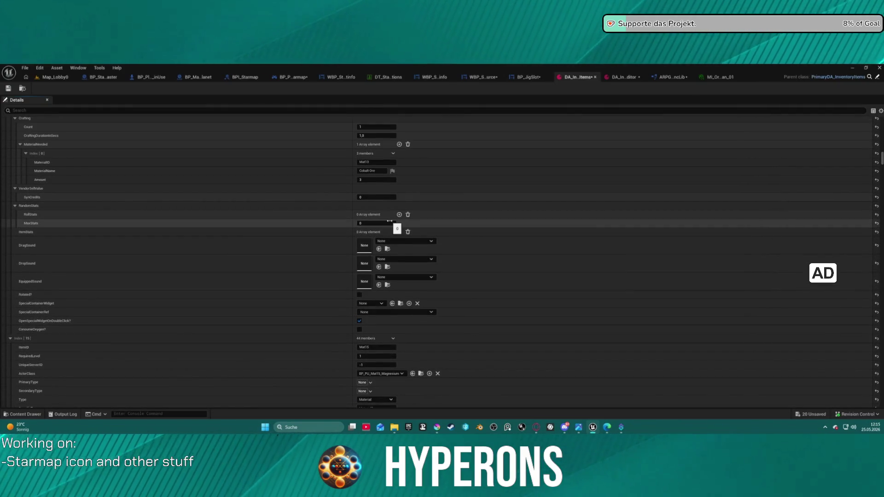
scroll(390, 221, down, 3)
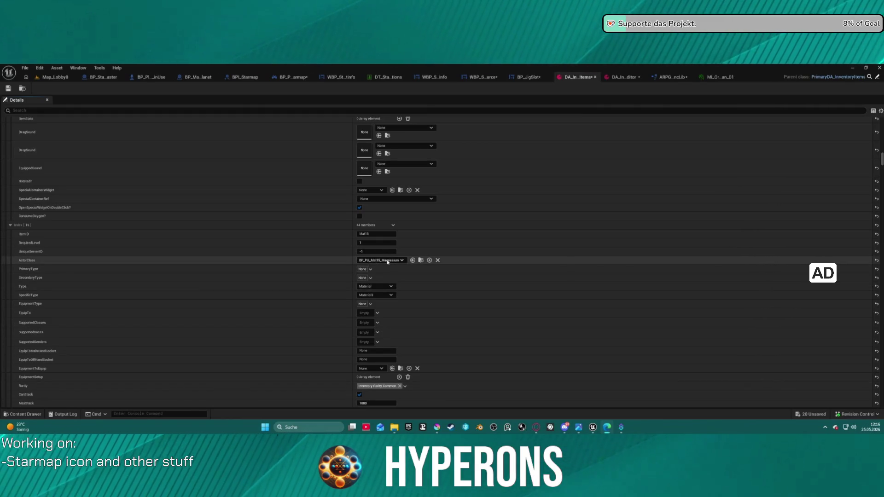
scroll(407, 260, down, 8)
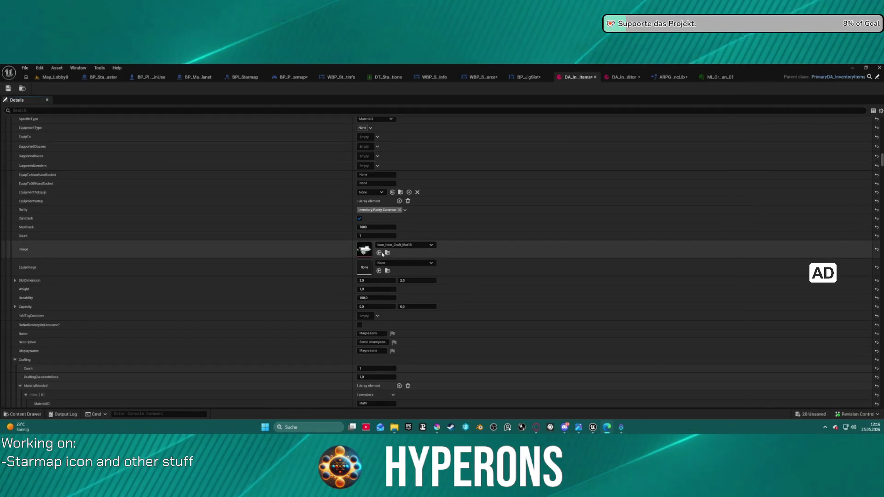
click(379, 252)
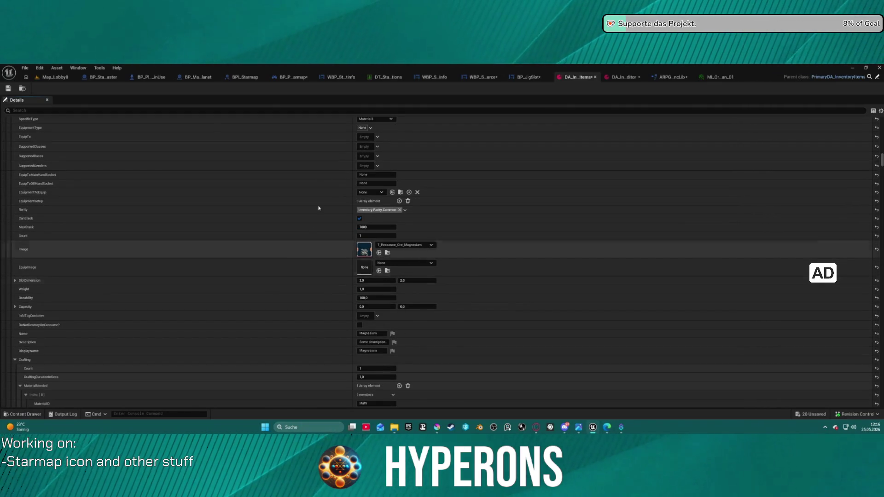
- Give Nickel Ore the T_Ressouce_Ore_Nickel icon and a slot width of 1
scroll(364, 267, up, 7)
scroll(364, 267, down, 3)
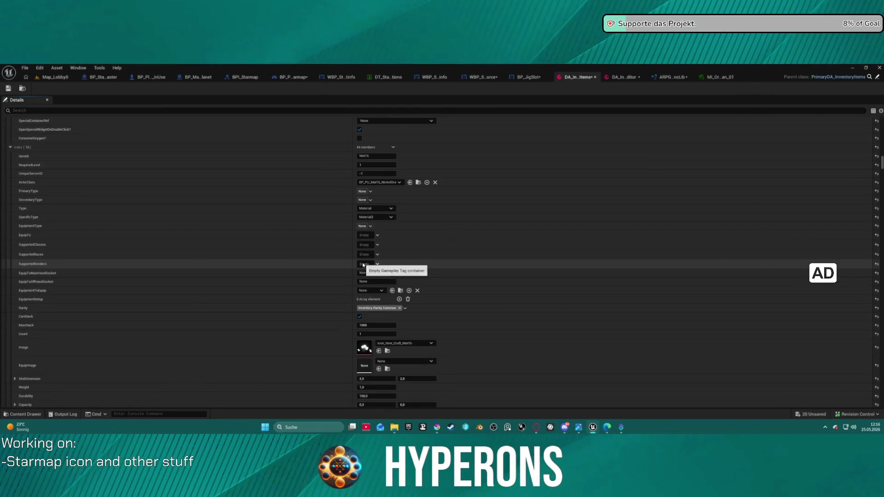
scroll(348, 252, up, 2)
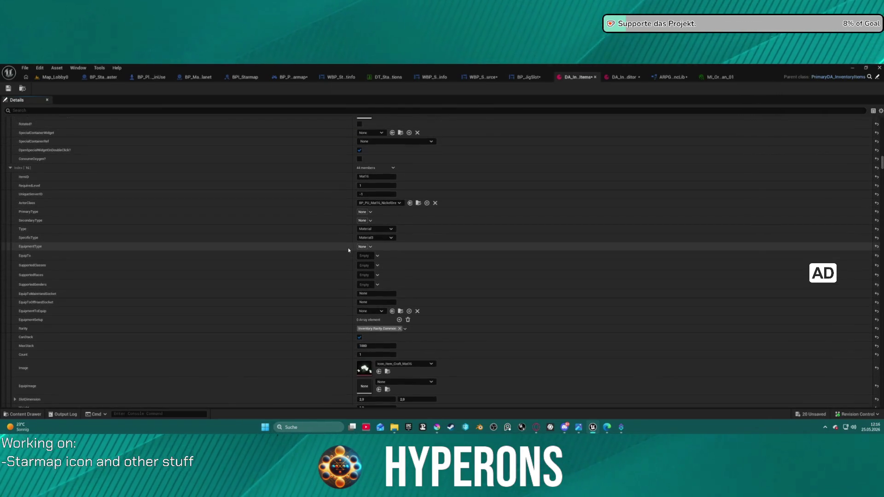
key(ctrl+space)
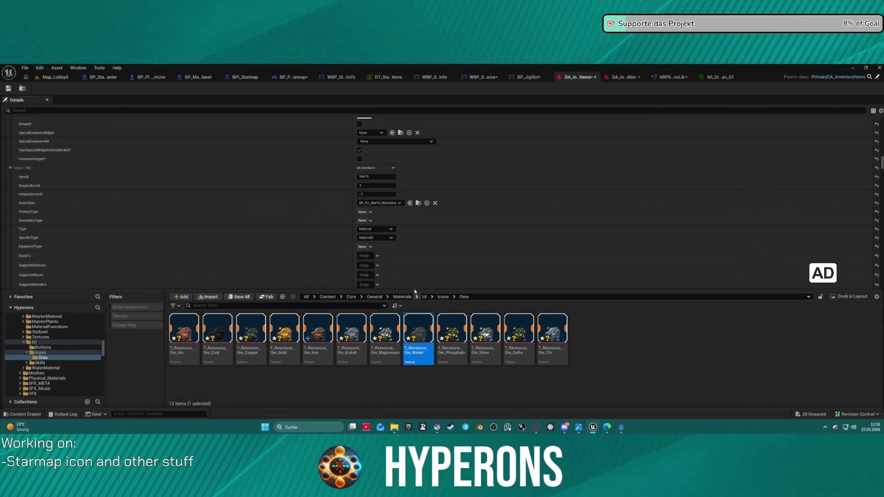
click(422, 254)
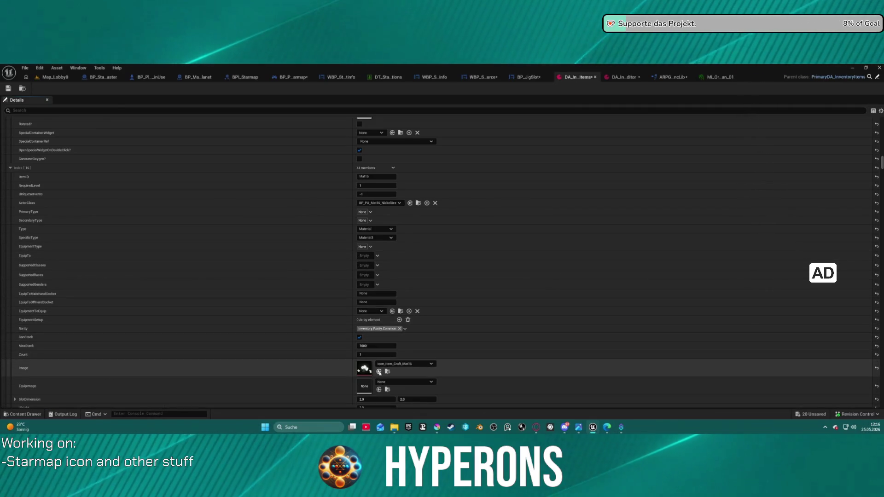
click(379, 371)
scroll(394, 222, down, 2)
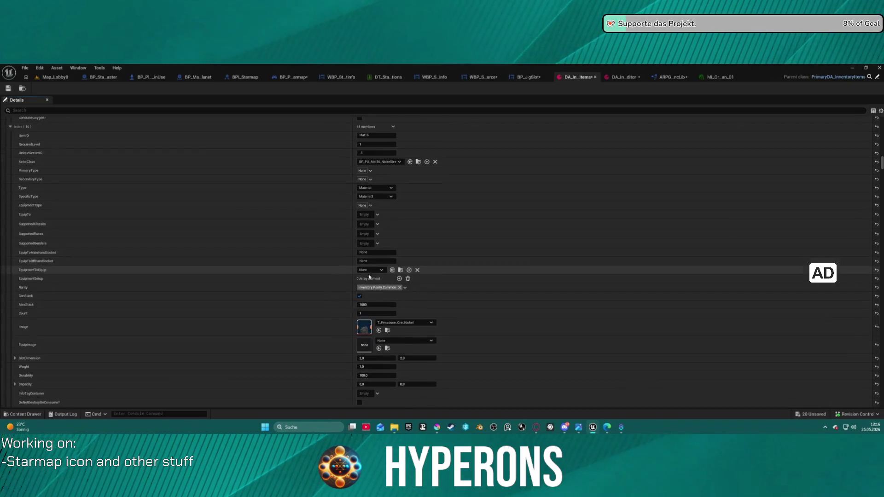
click(377, 358)
text(1)
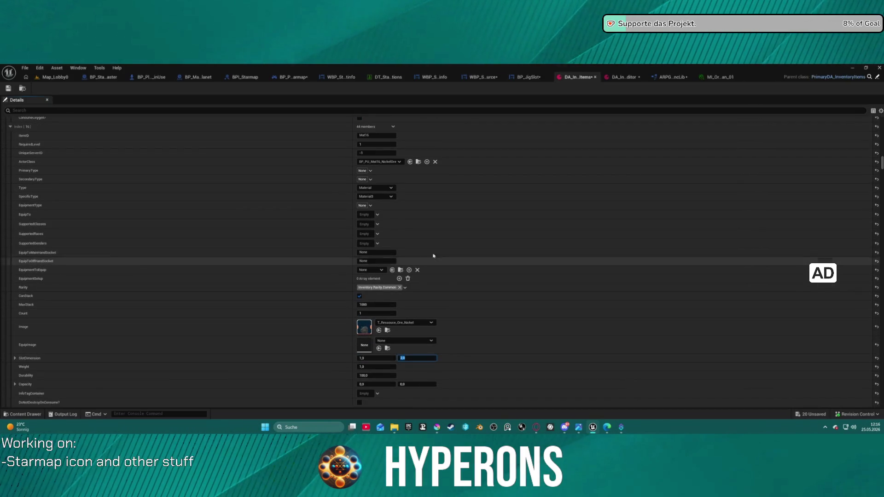
- Set Magnesium's SlotDimension to 1 by 1
scroll(445, 206, up, 2)
scroll(445, 206, down, 15)
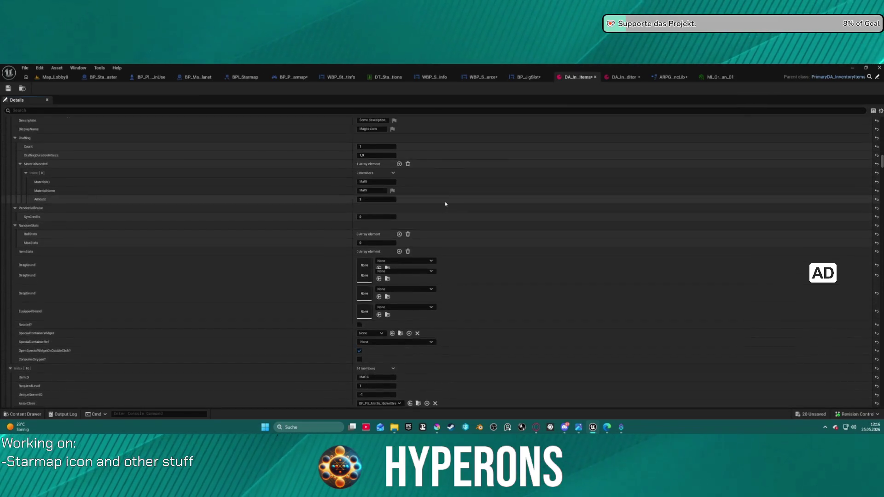
click(382, 172)
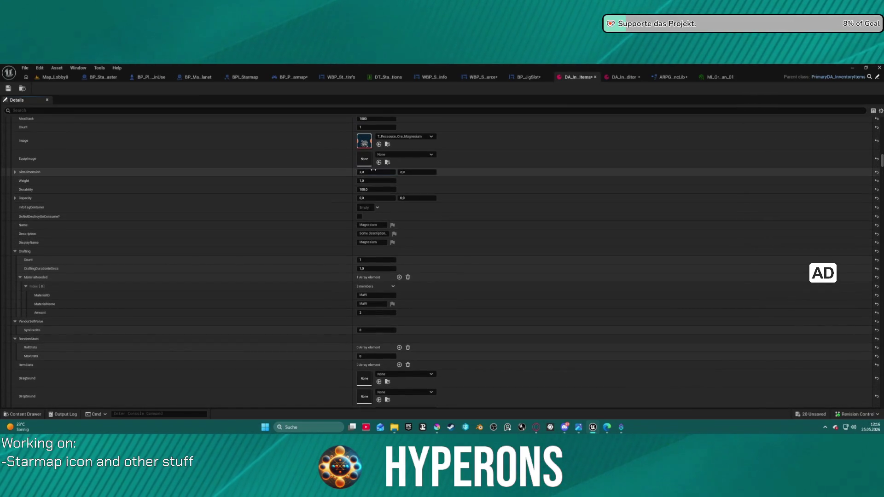
text(1)
click(430, 173)
text(1)
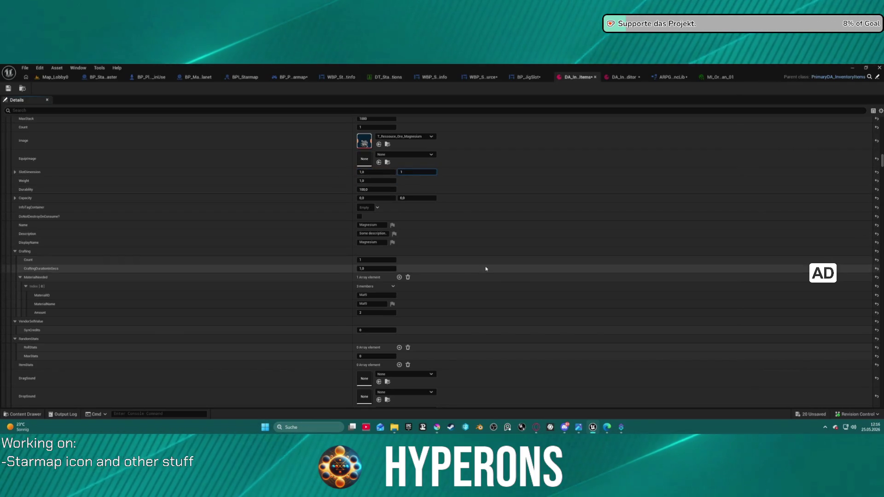
scroll(476, 274, up, 10)
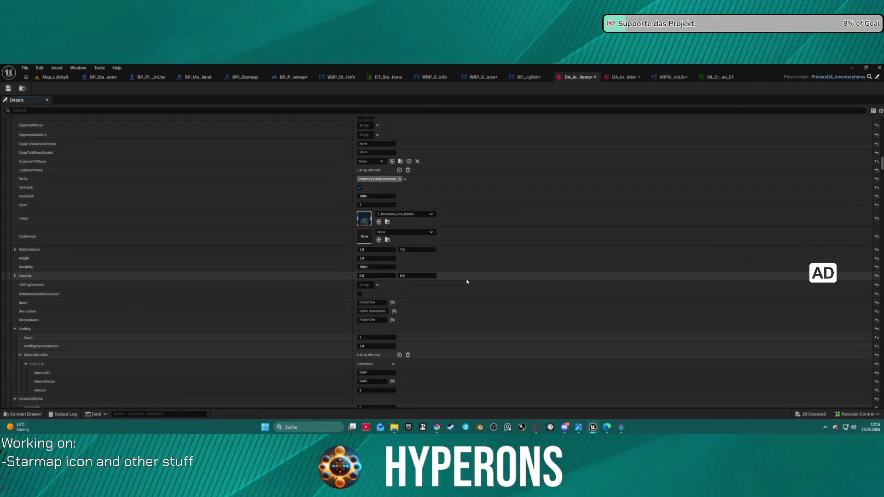
scroll(469, 281, down, 3)
scroll(470, 282, down, 1)
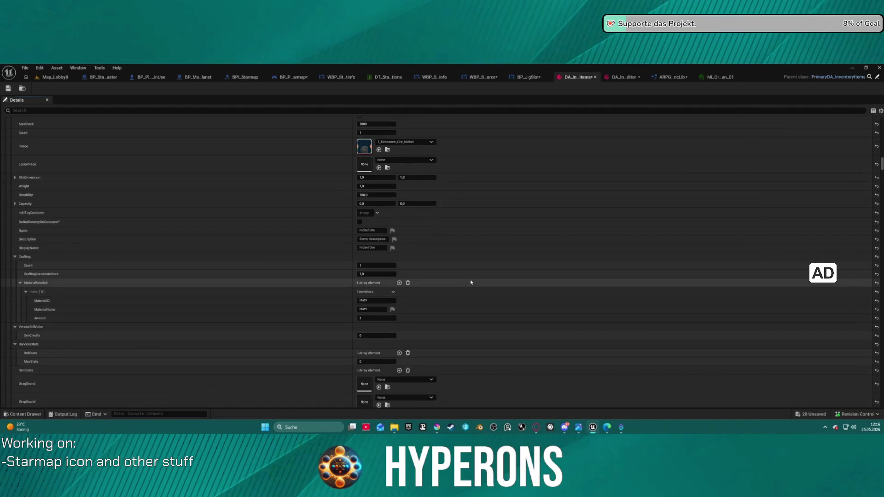
scroll(471, 282, down, 1)
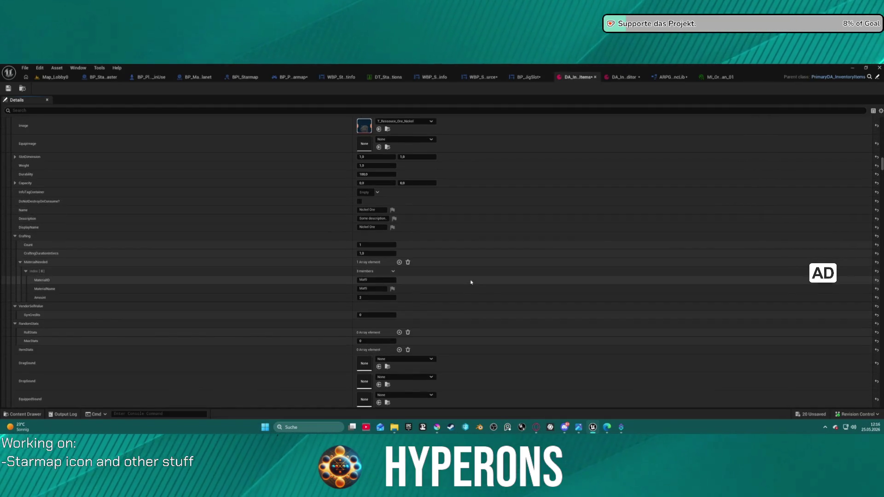
scroll(471, 282, down, 1)
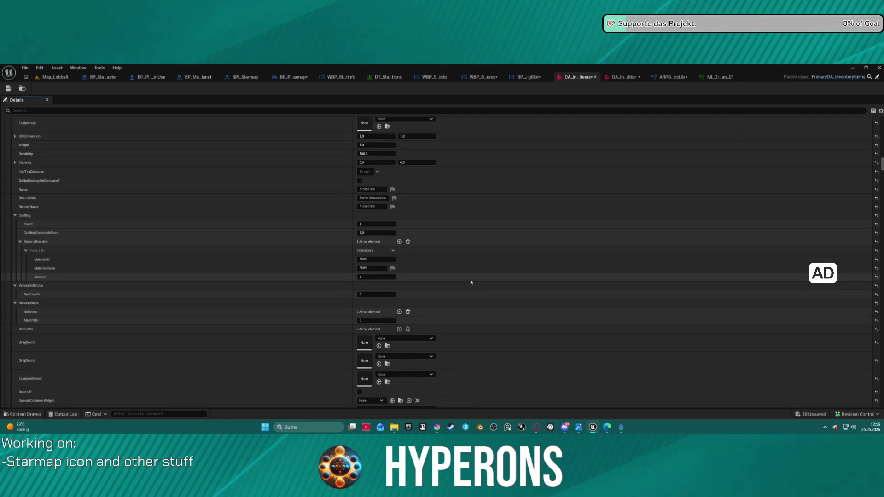
scroll(472, 283, down, 12)
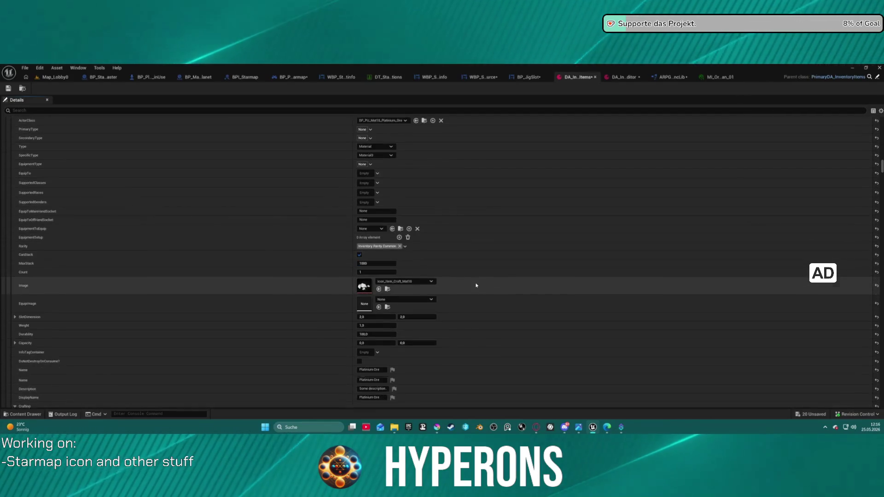
- Switch from Unreal to the Krita window showing T_Ressouce_Test.kra
scroll(476, 285, down, 1)
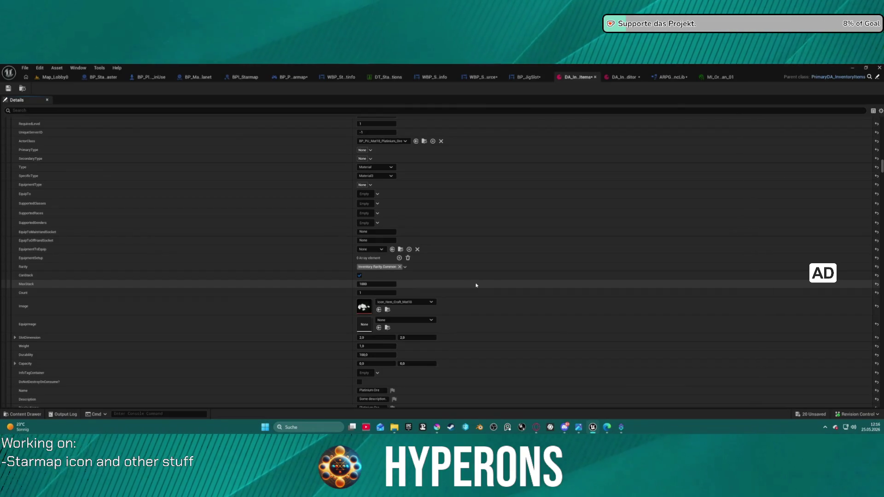
mouse_move(581, 428)
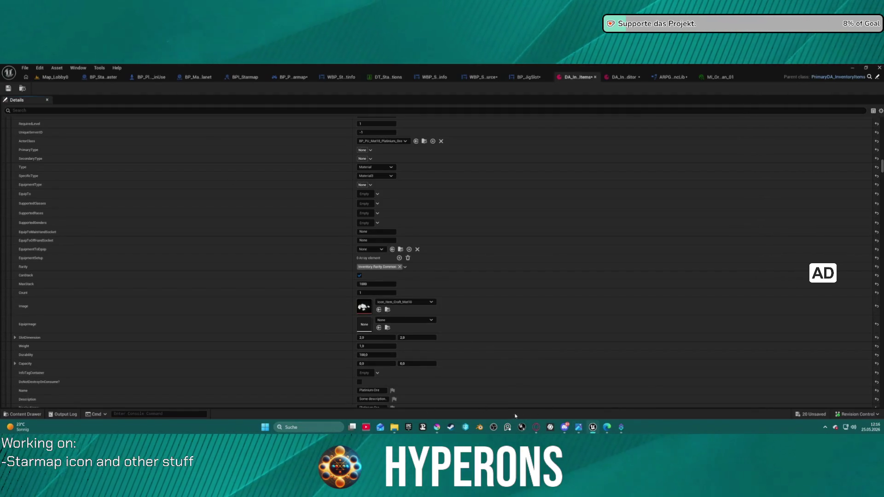
mouse_move(436, 428)
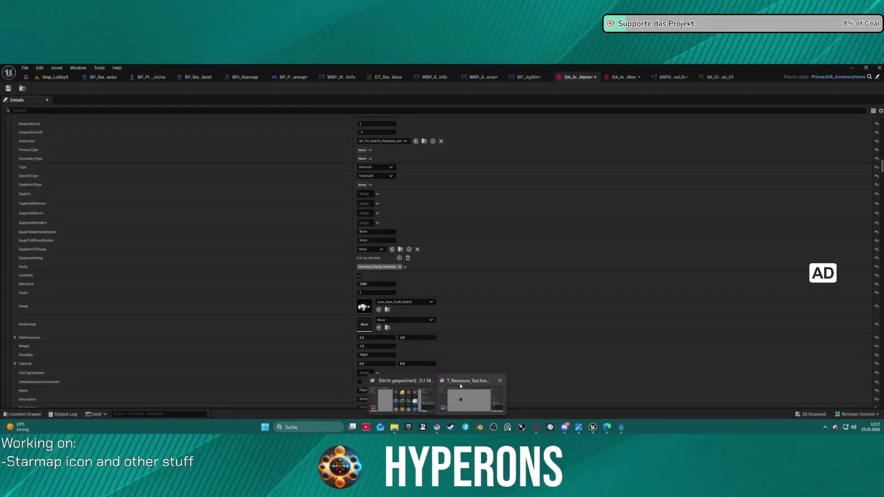
click(461, 399)
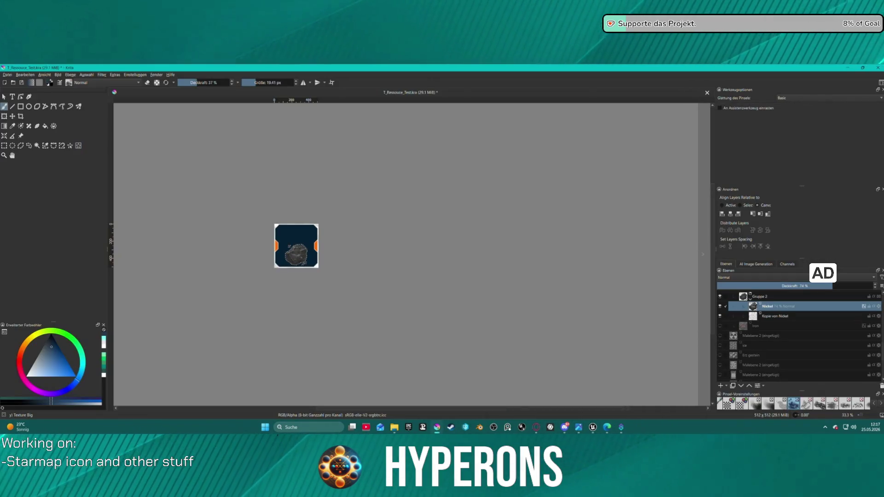
- Duplicate the Tin ore layer on its own, undoing an accidental Tin and Nickel duplicate
scroll(790, 331, down, 10)
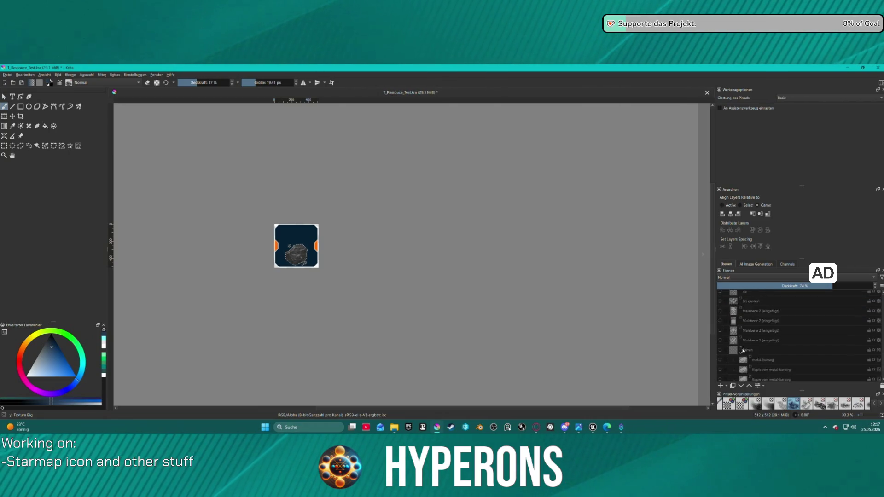
scroll(790, 331, up, 3)
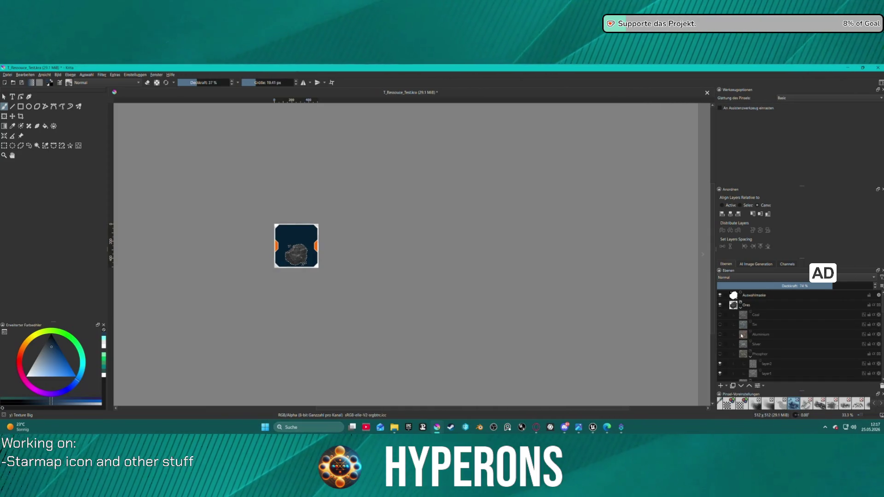
click(720, 325)
click(751, 325)
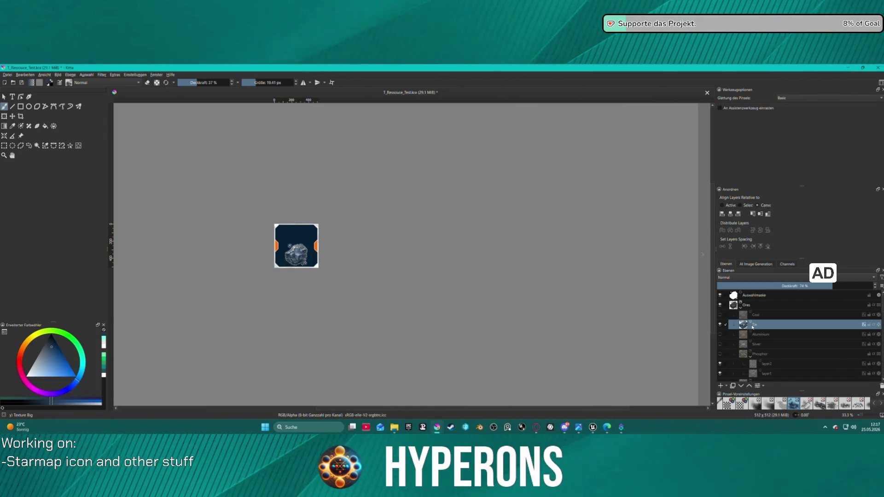
key(ctrl+j)
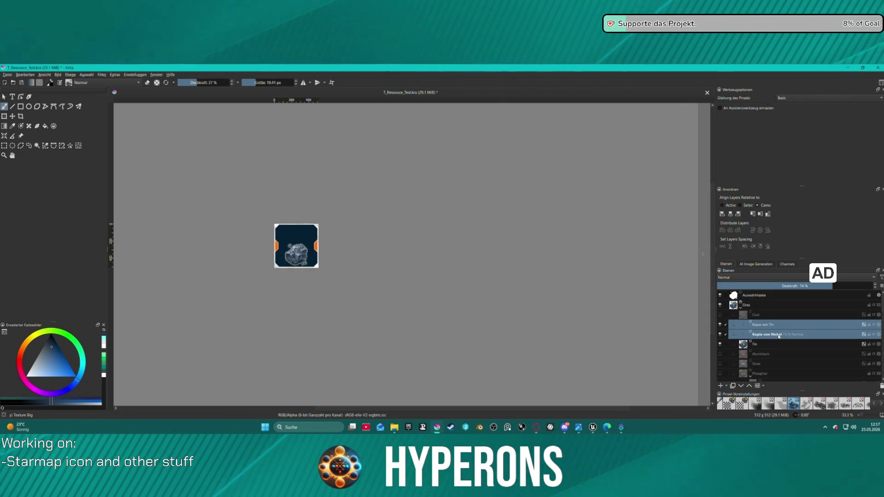
key(ctrl+z)
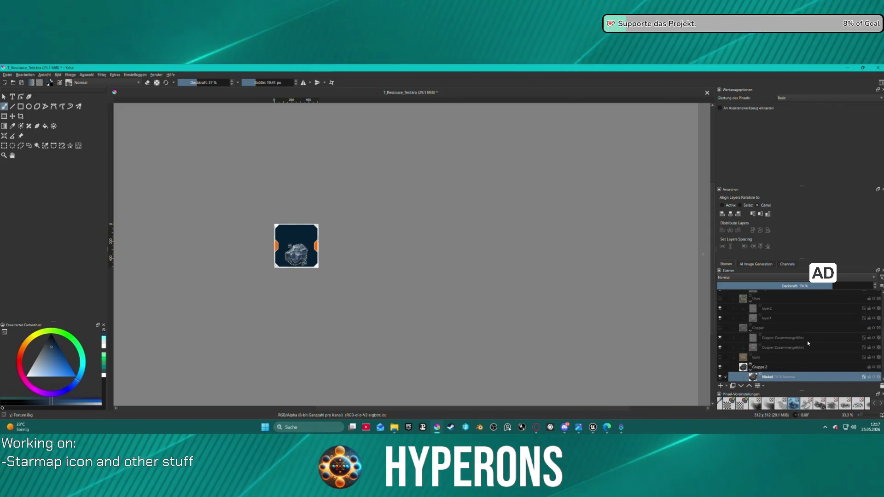
key(ctrl+z)
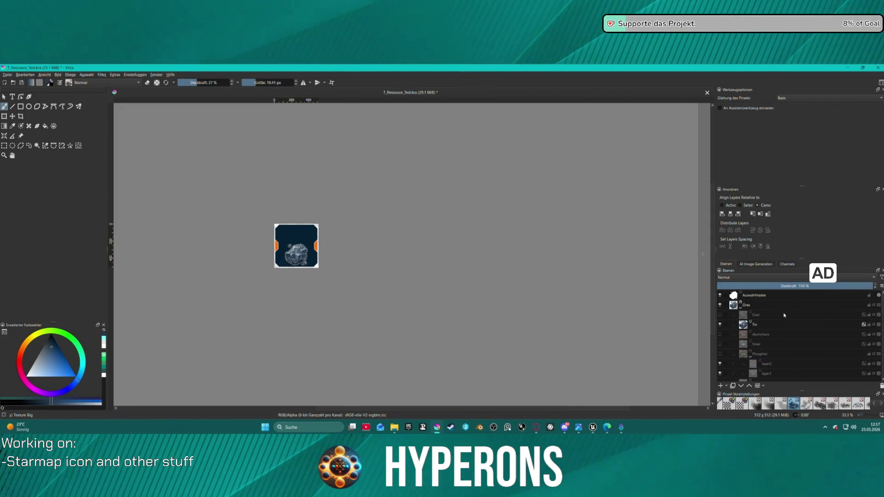
click(776, 325)
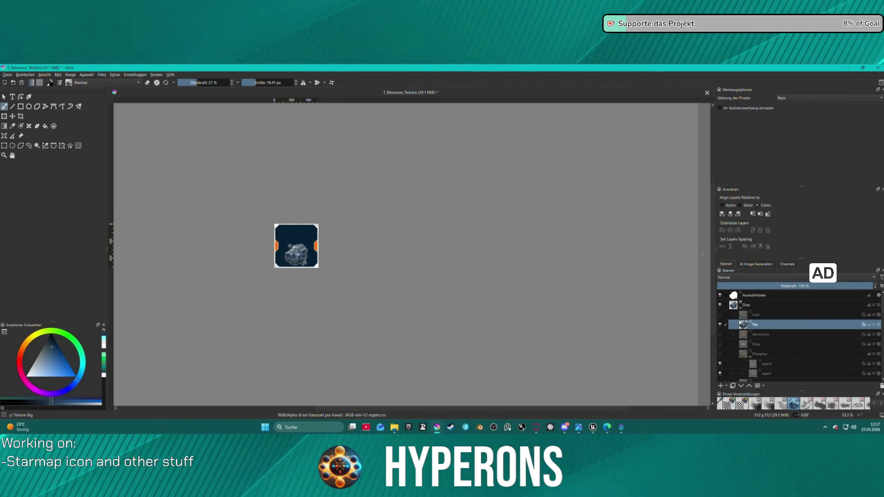
key(ctrl+j)
- Rename the copy to Platinium, group it into Gruppe 3, and duplicate it
double_click(766, 325)
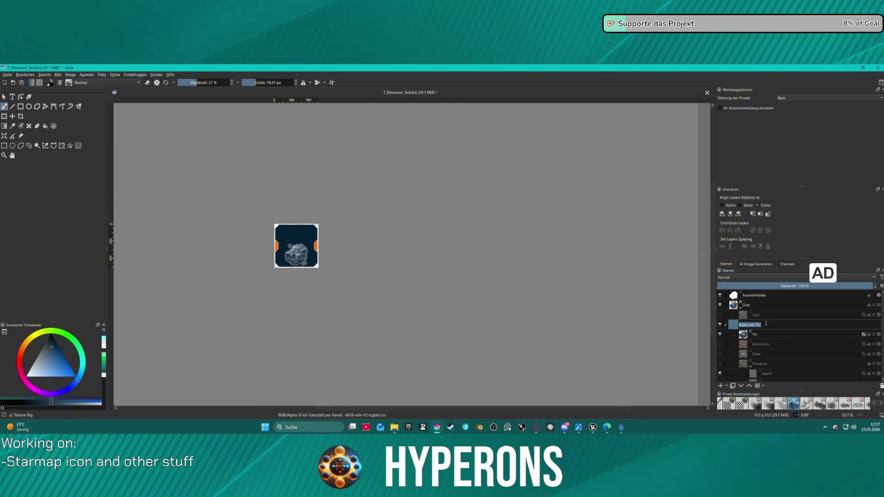
text(Planet)
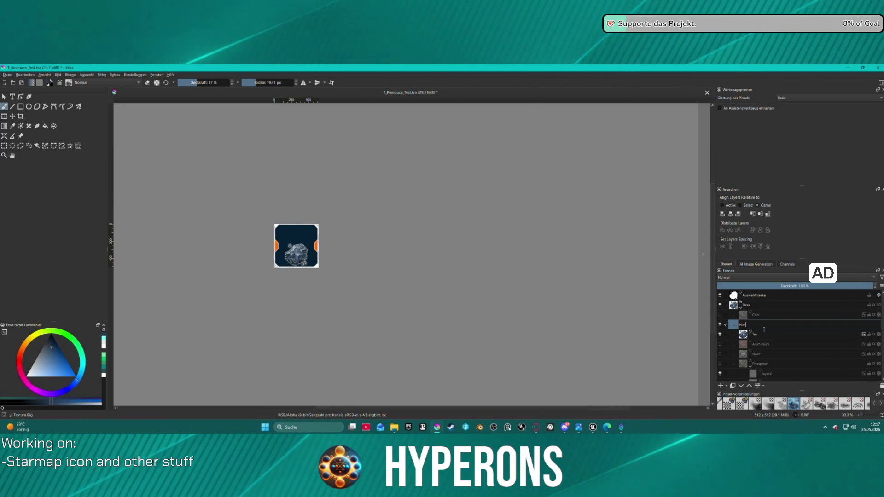
key(BackSpace)
key(BackSpace)
key(BackSpace)
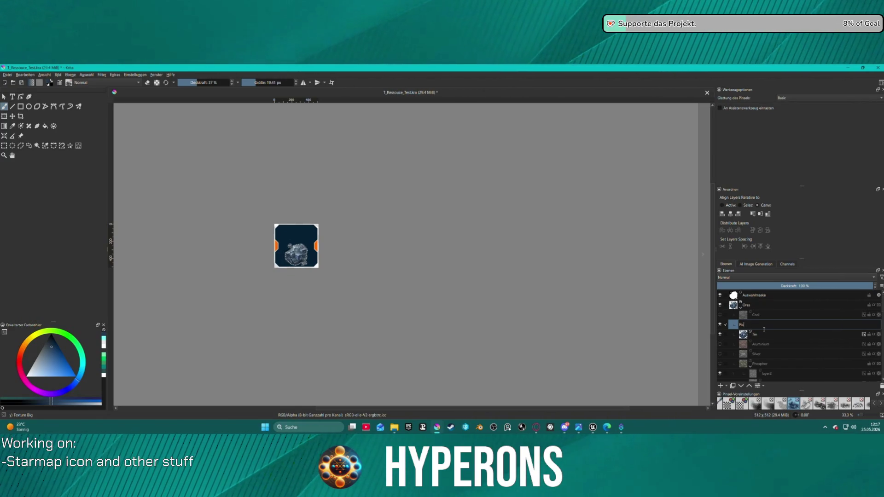
key(Return)
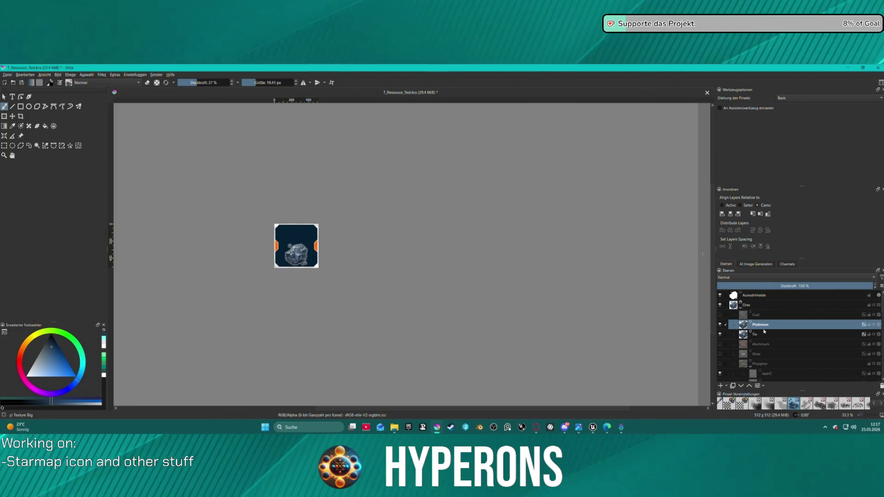
key(ctrl+g)
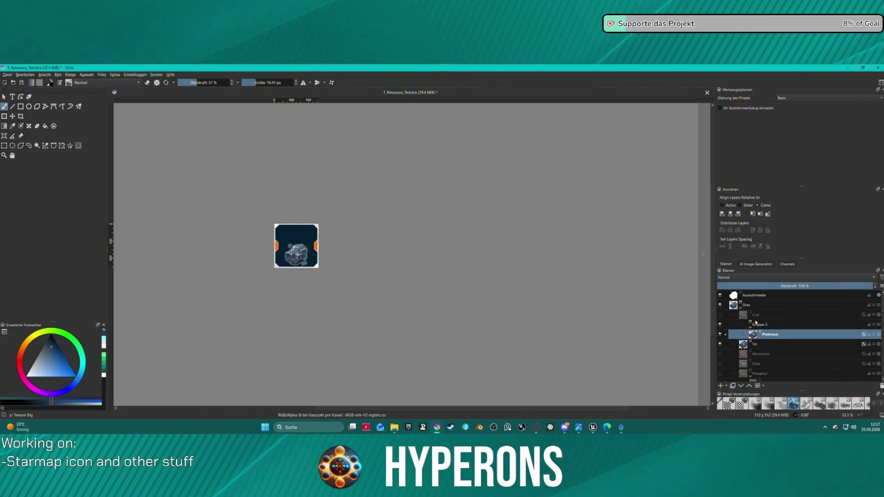
key(ctrl+j)
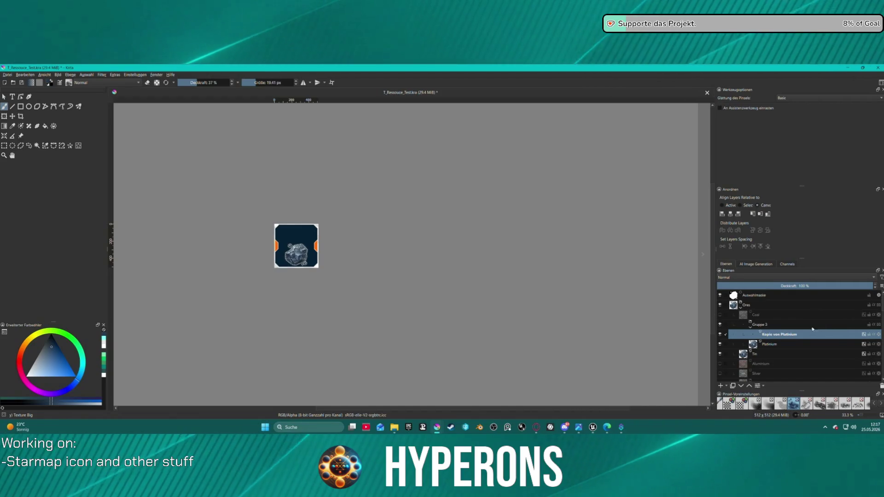
click(774, 347)
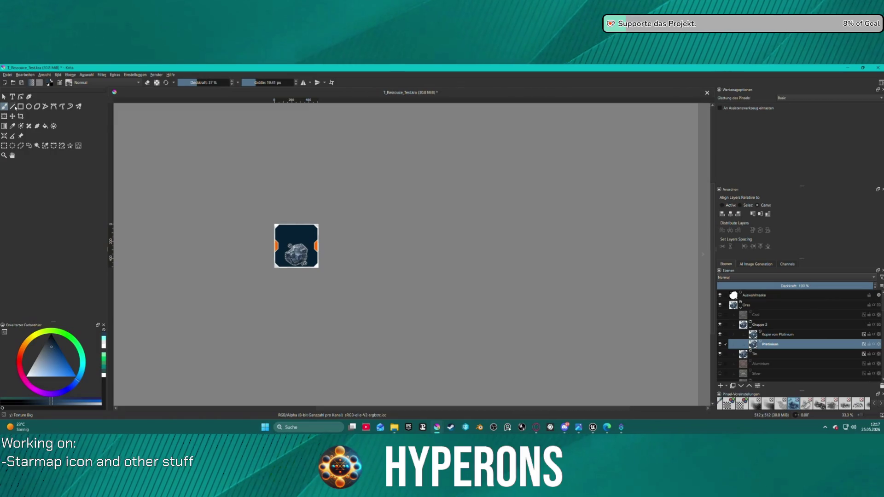
click(78, 147)
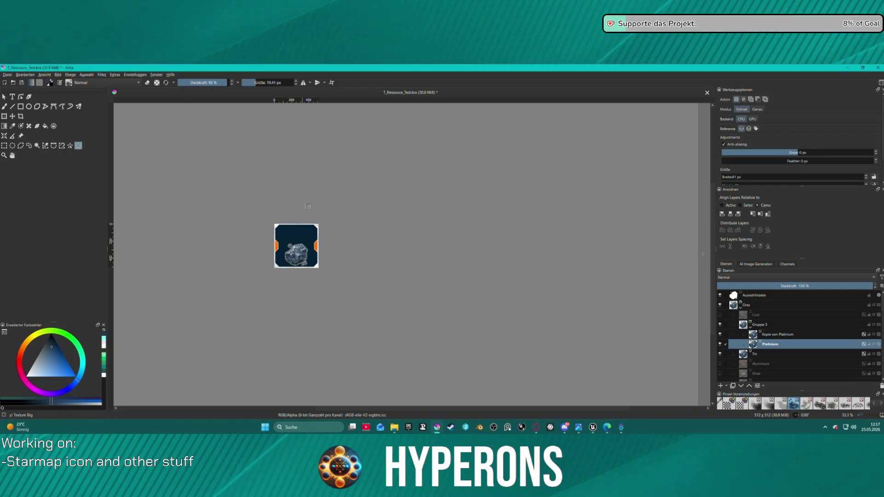
- Clear the selection and delete the contents of the Kopie von Platinium layer
click(308, 206)
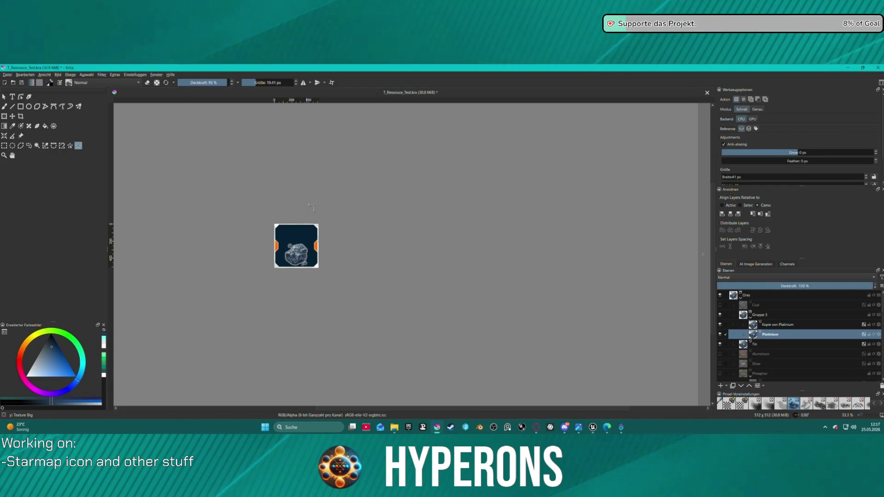
click(783, 325)
key(1)
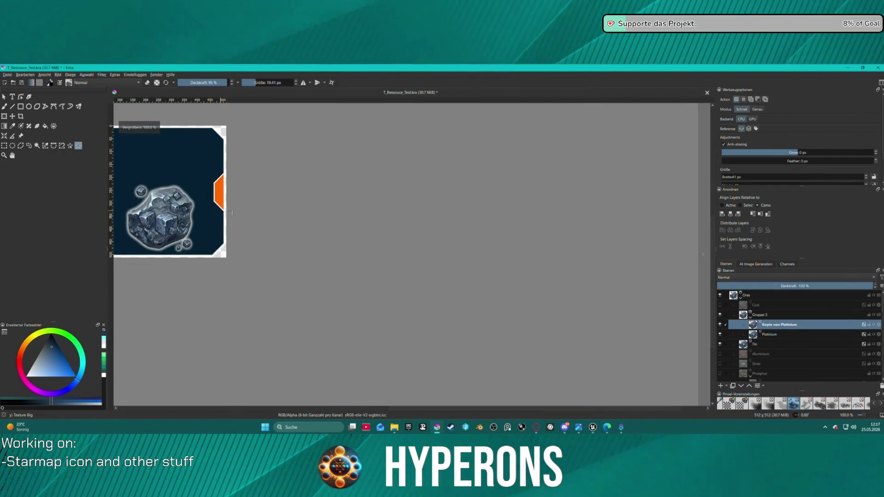
key(minus)
key(minus)
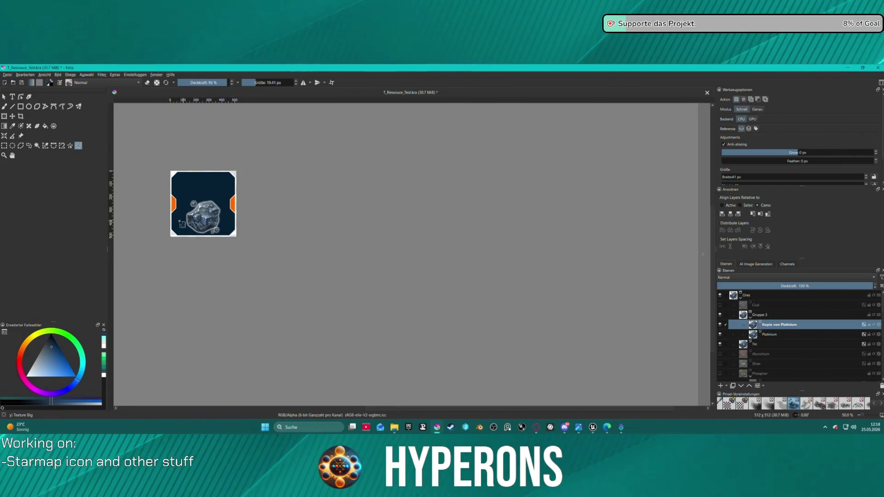
key(1)
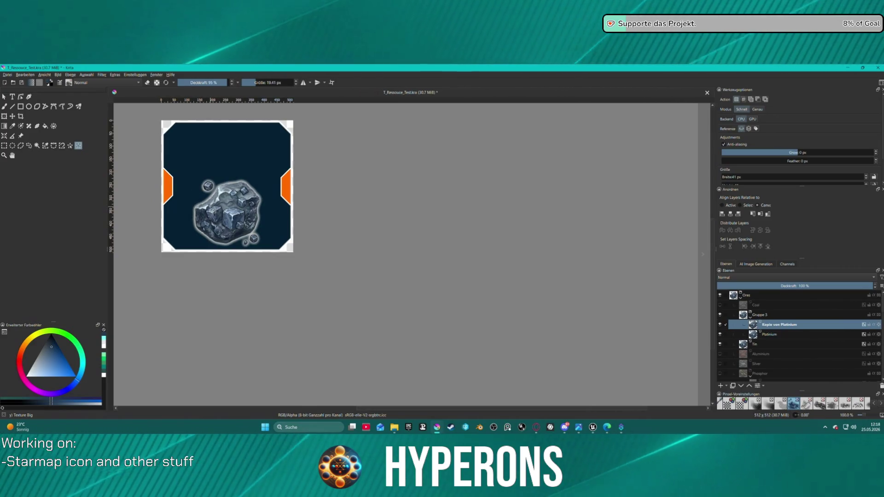
click(782, 335)
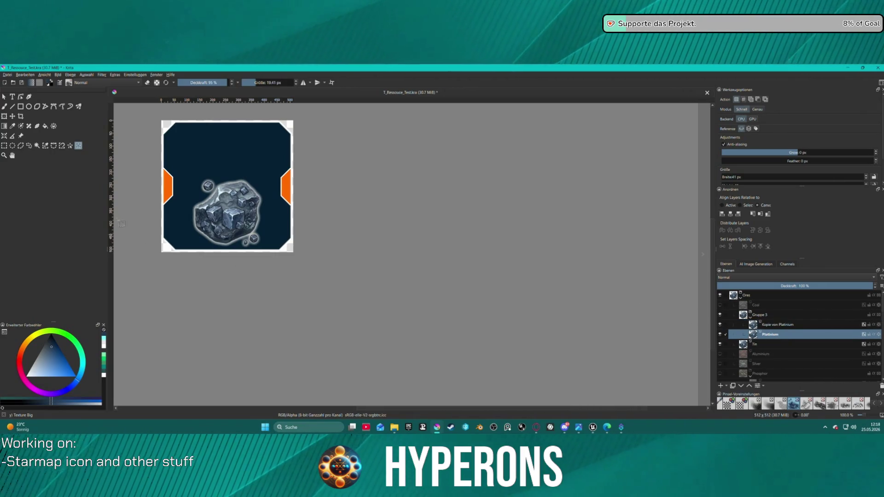
scroll(172, 217, up, 1)
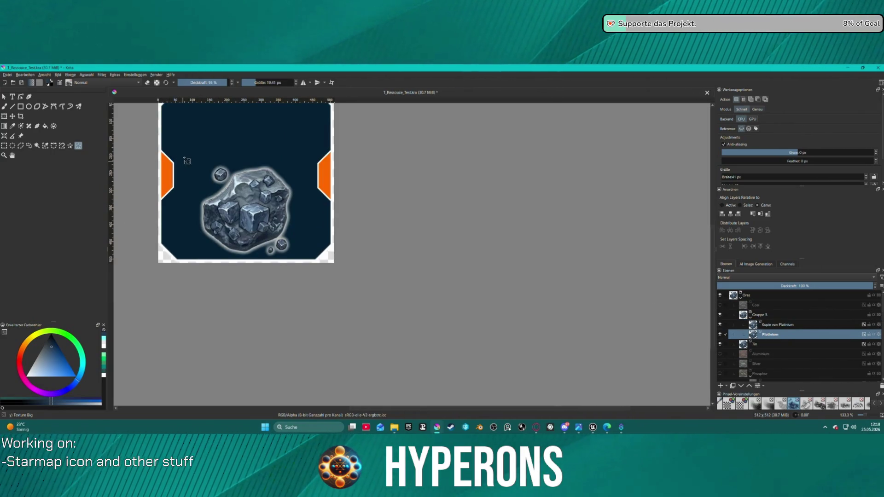
click(779, 326)
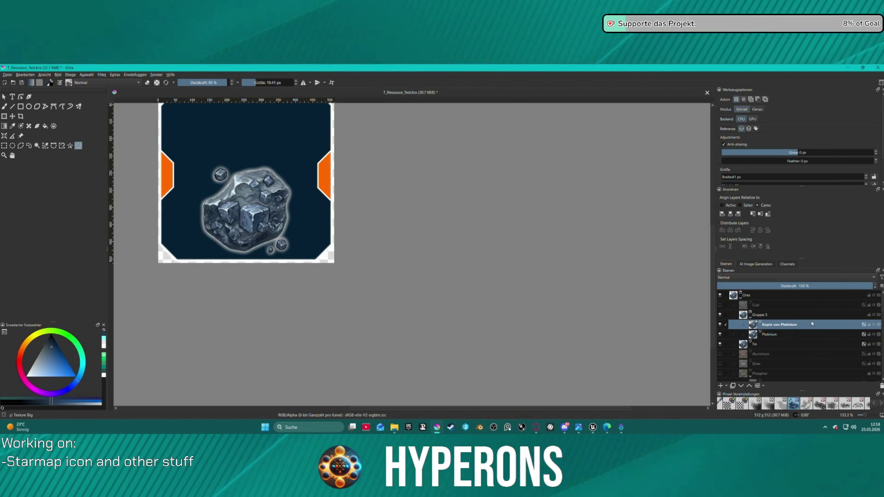
key(Delete)
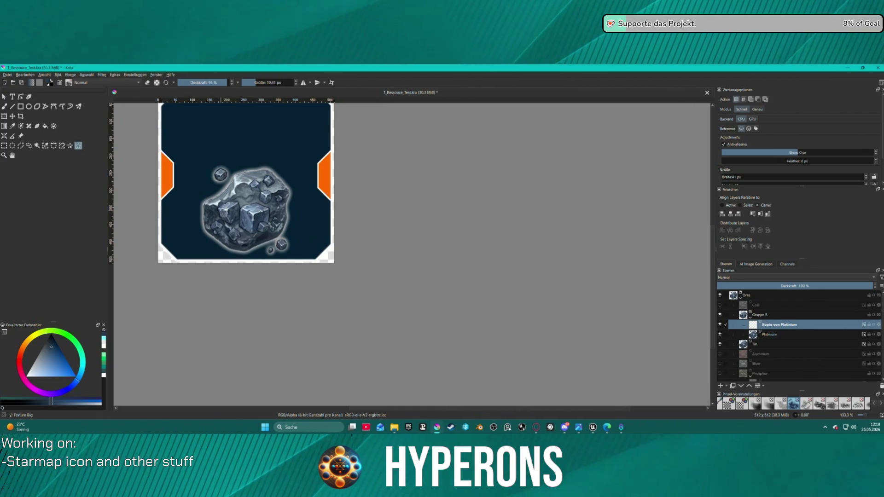
- Zoom in and box-select the small ore cube at the rock's upper left
click(232, 212)
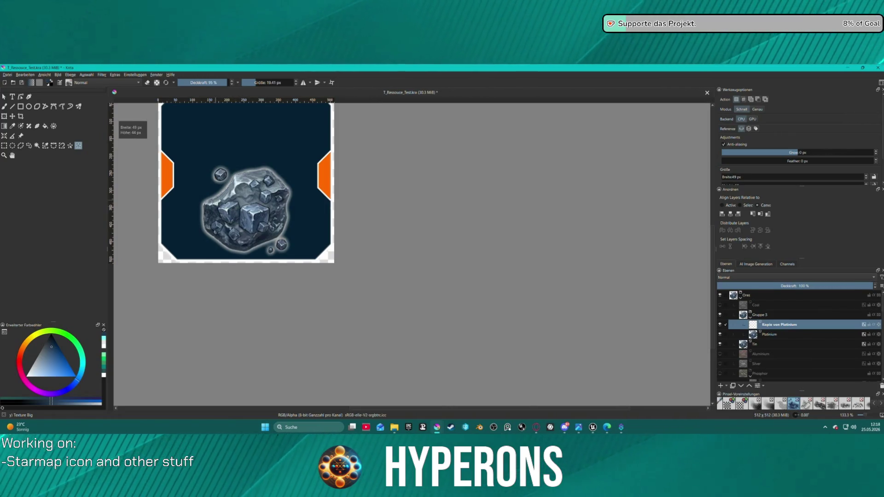
key(Page_Down)
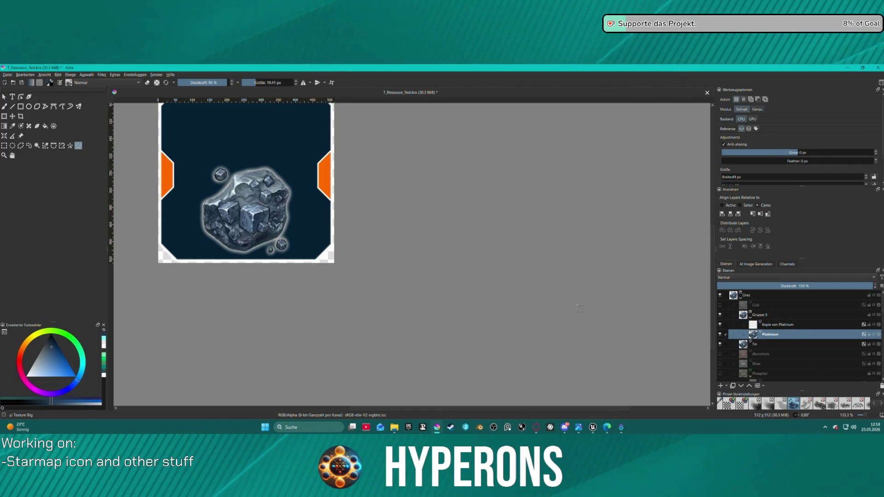
scroll(217, 205, up, 2)
click(176, 199)
scroll(176, 199, down, 2)
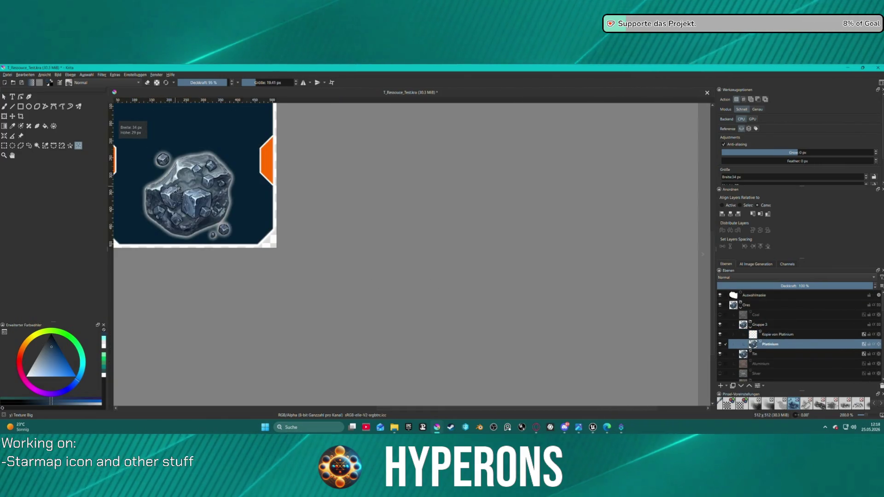
drag(307, 205, 368, 237)
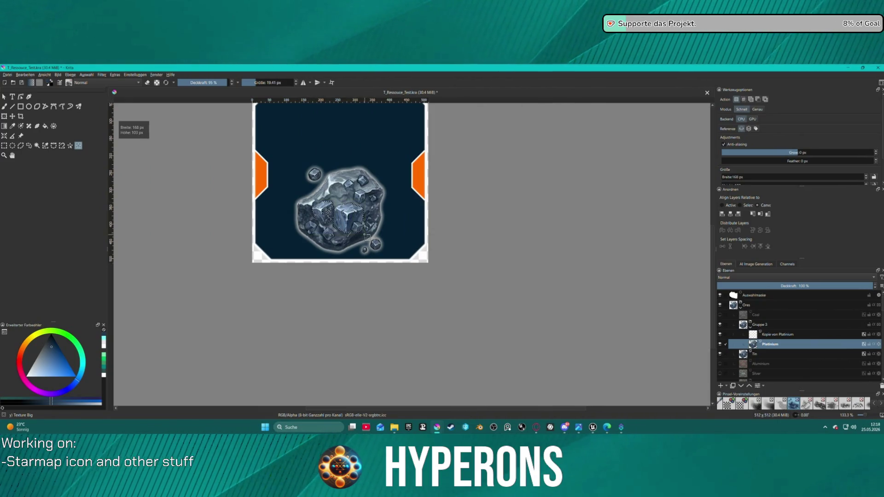
drag(307, 225, 383, 255)
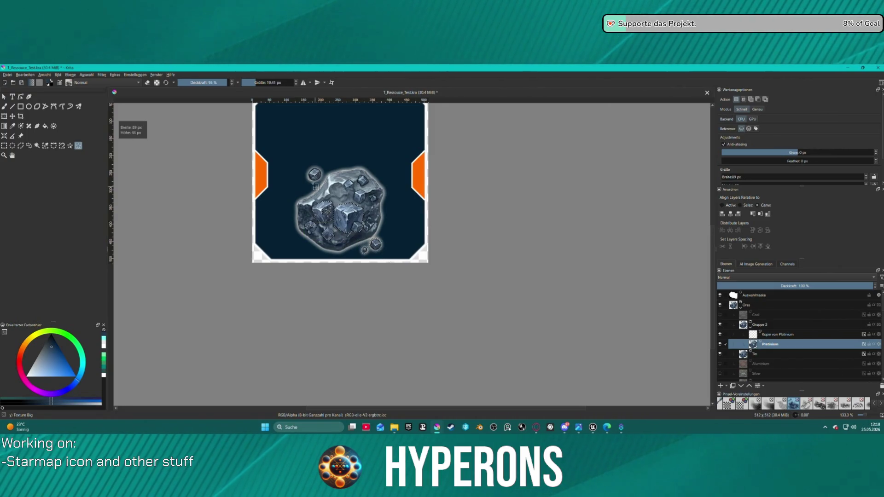
drag(324, 182, 325, 182)
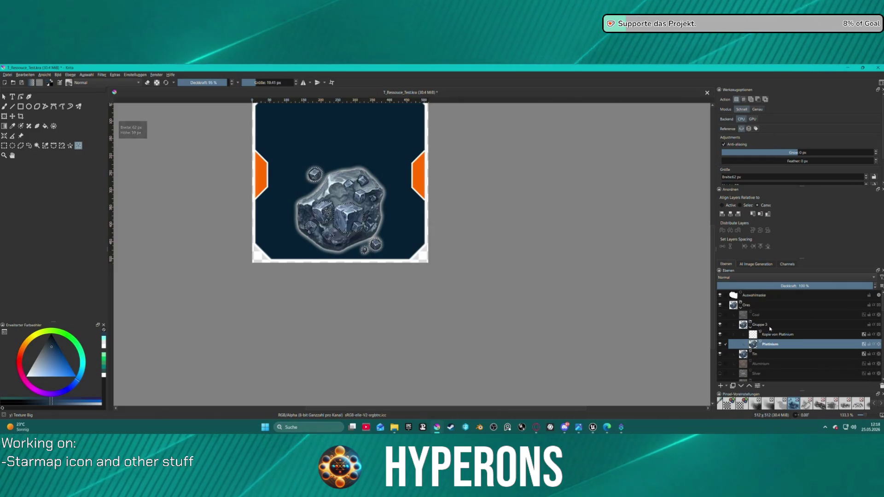
right_click(778, 349)
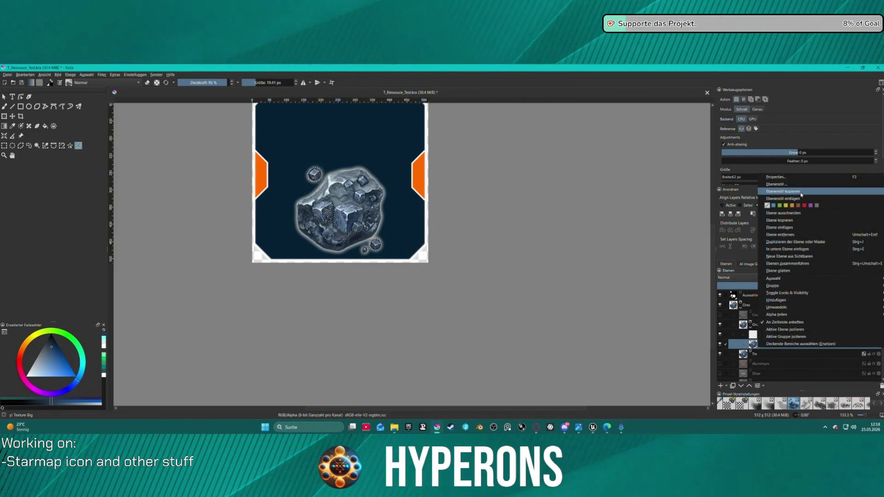
- Enable inner glow in the Platinium layer style, apply it, and clear the selection
click(782, 184)
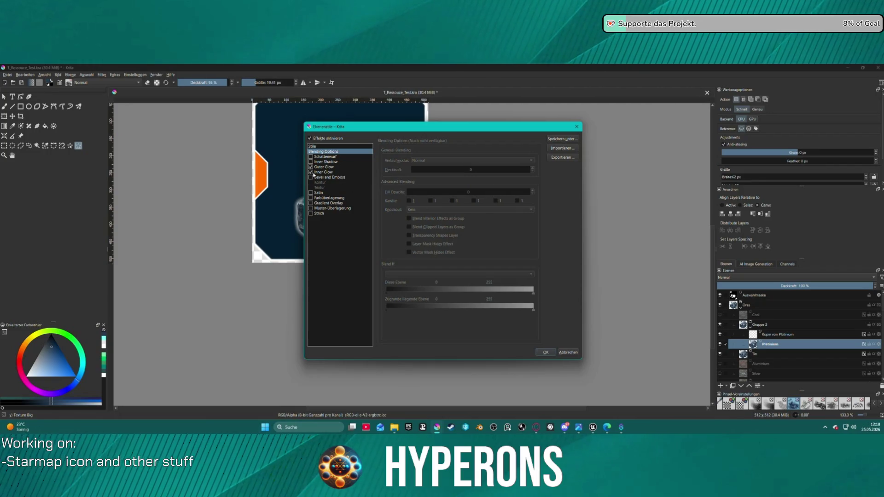
click(311, 172)
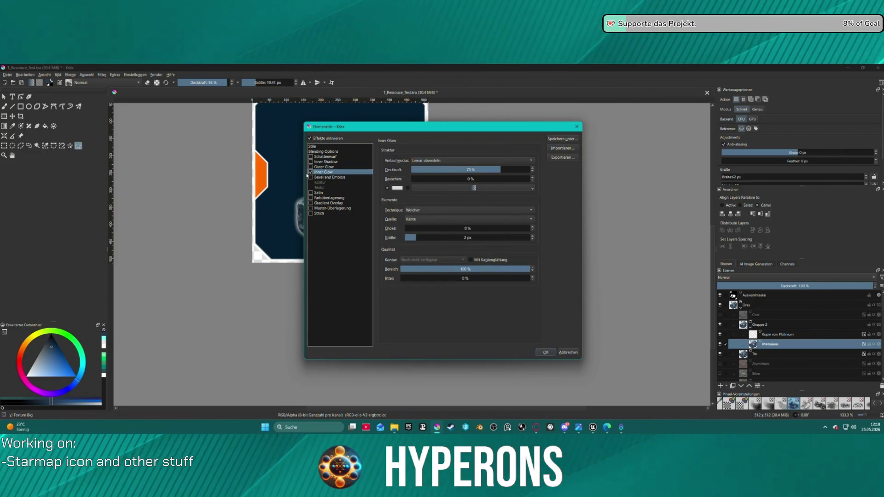
click(546, 353)
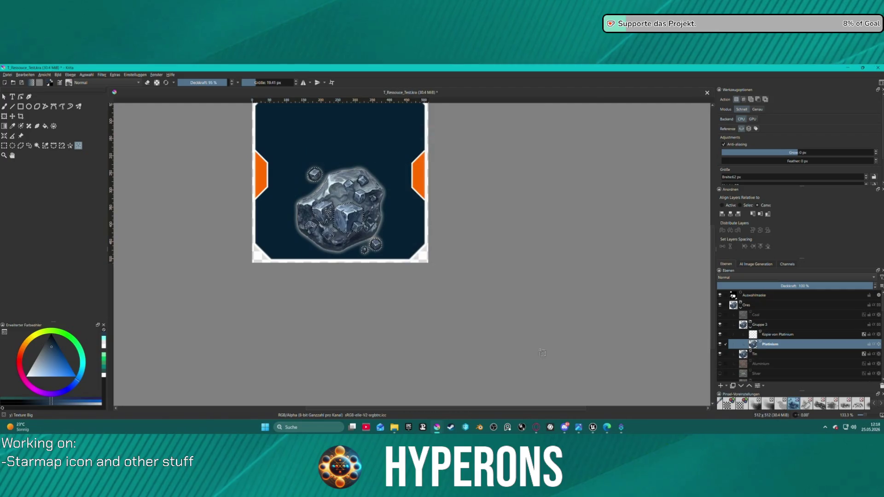
click(382, 216)
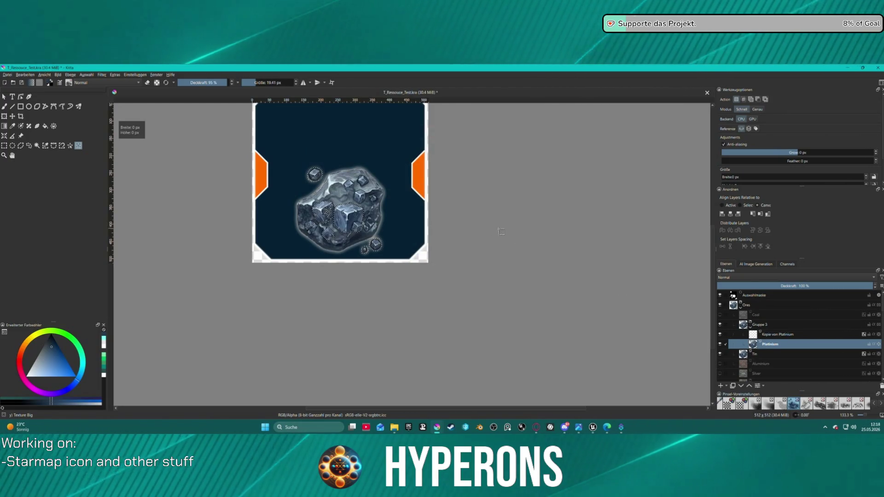
- Select the small cubes and pebbles around the platinum rock with several rectangle selections
scroll(383, 216, up, 1)
scroll(382, 217, down, 1)
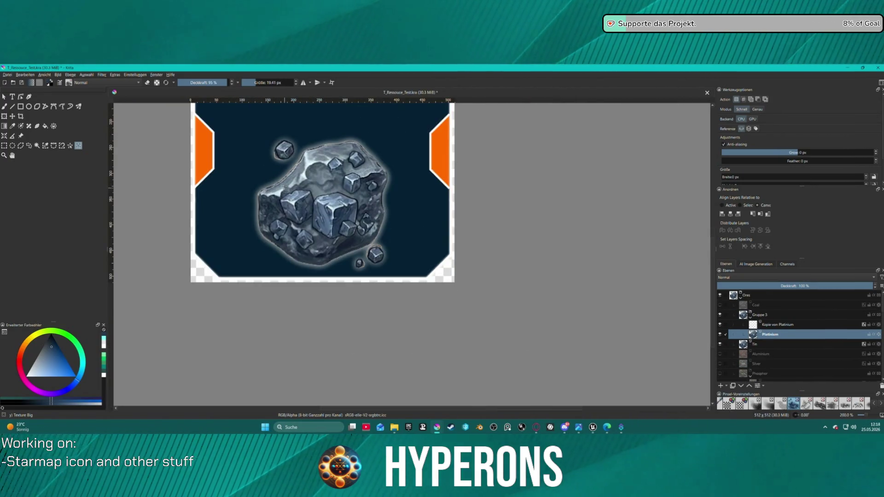
drag(272, 189, 364, 249)
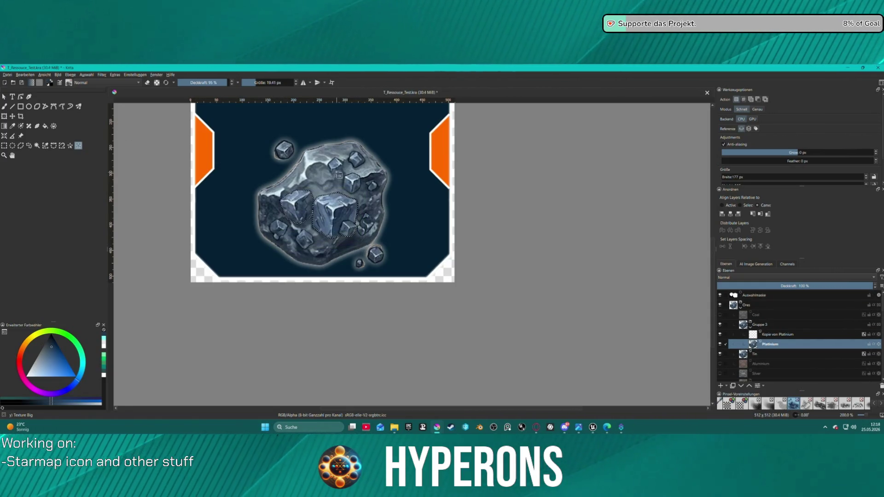
drag(337, 174, 354, 189)
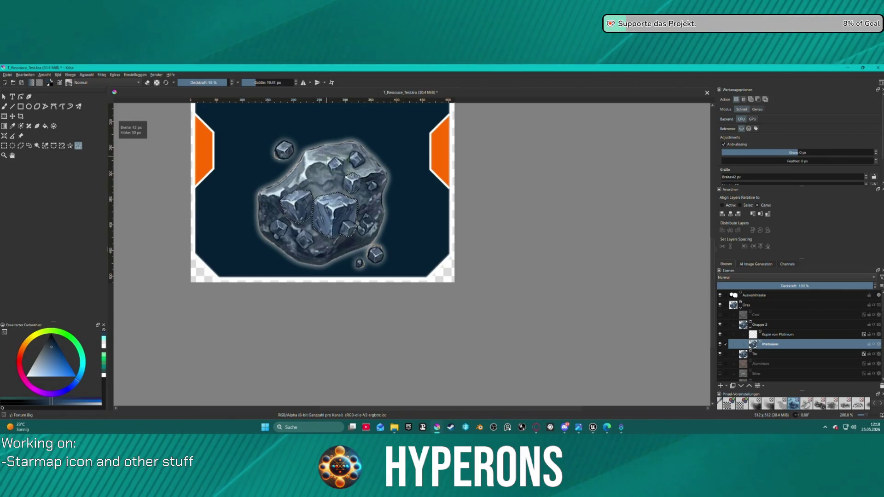
mouse_move(347, 153)
mouse_down()
mouse_move(374, 216)
mouse_move(381, 204)
mouse_move(372, 186)
mouse_up()
drag(374, 252, 374, 253)
drag(354, 258, 366, 269)
drag(313, 240, 272, 224)
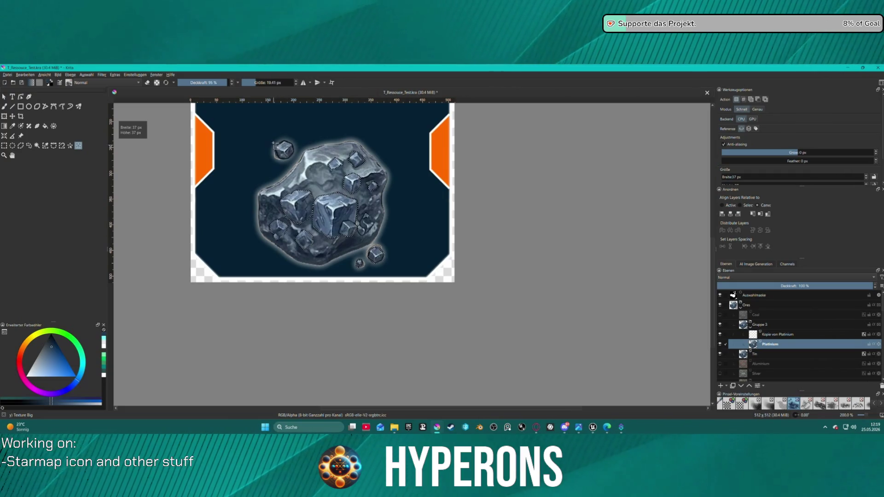
drag(277, 145, 295, 159)
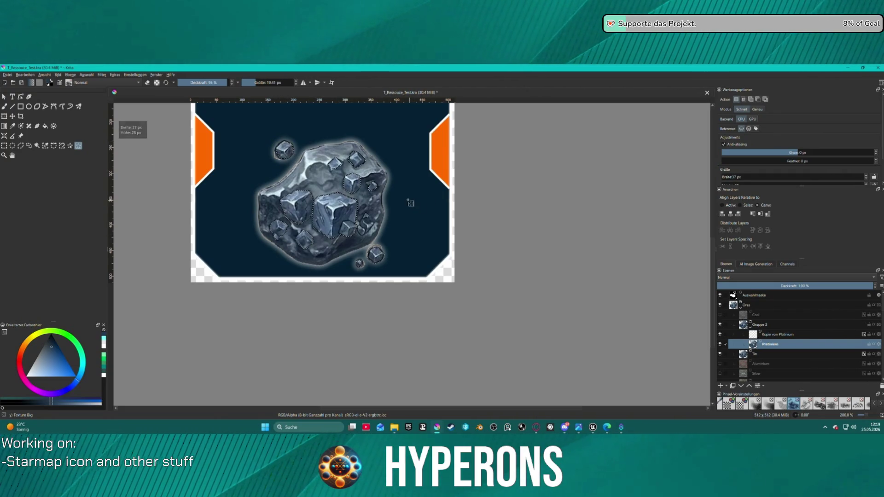
- Hide the Tin layer and copy the selection onto a new Platinium layer
scroll(409, 197, down, 2)
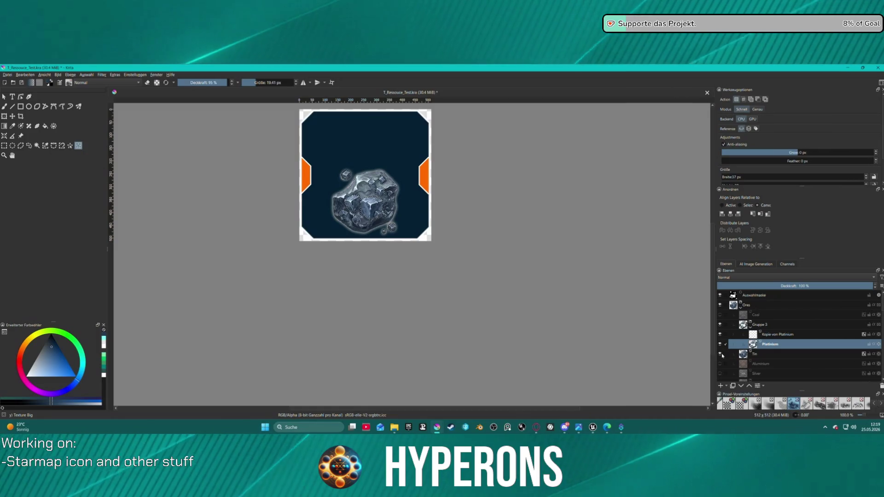
click(720, 354)
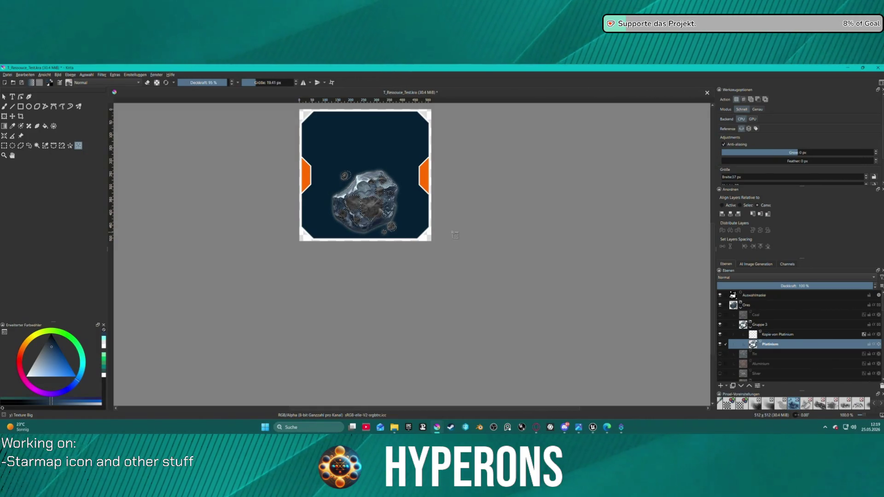
key(ctrl+alt+j)
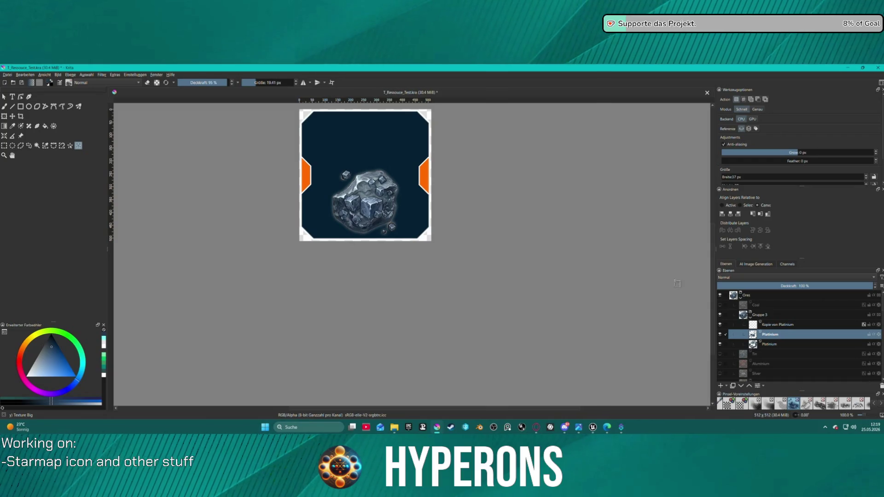
scroll(725, 330, down, 10)
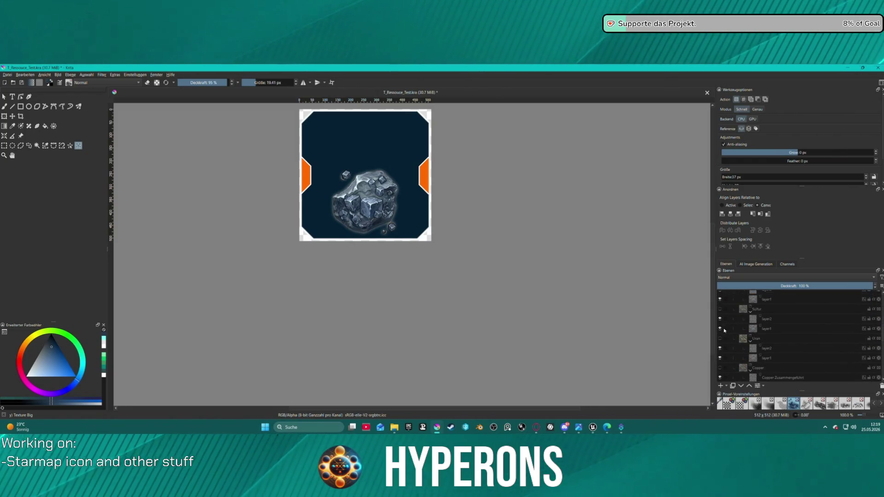
- Delete the Kopie von Platinium layer
scroll(724, 330, down, 10)
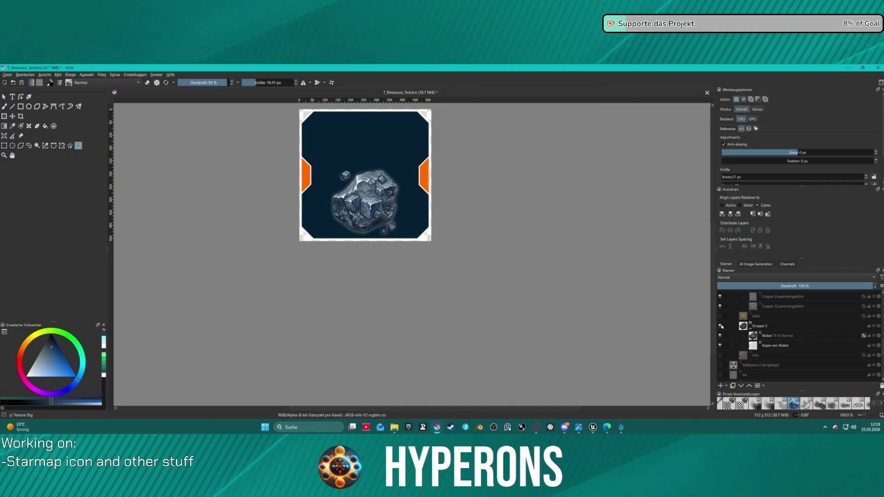
scroll(774, 315, up, 20)
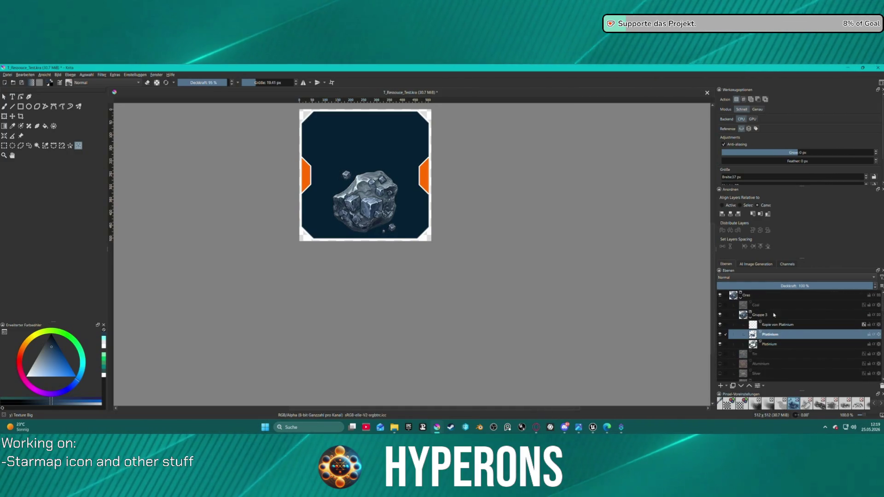
click(794, 324)
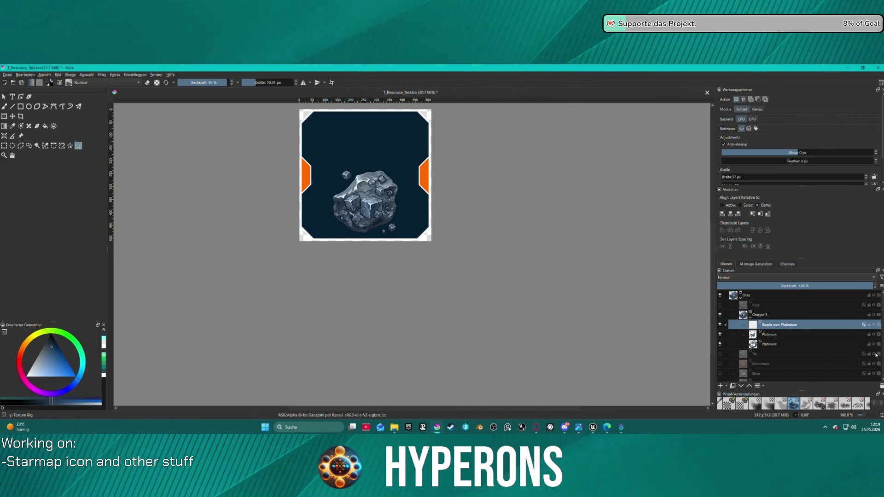
click(882, 386)
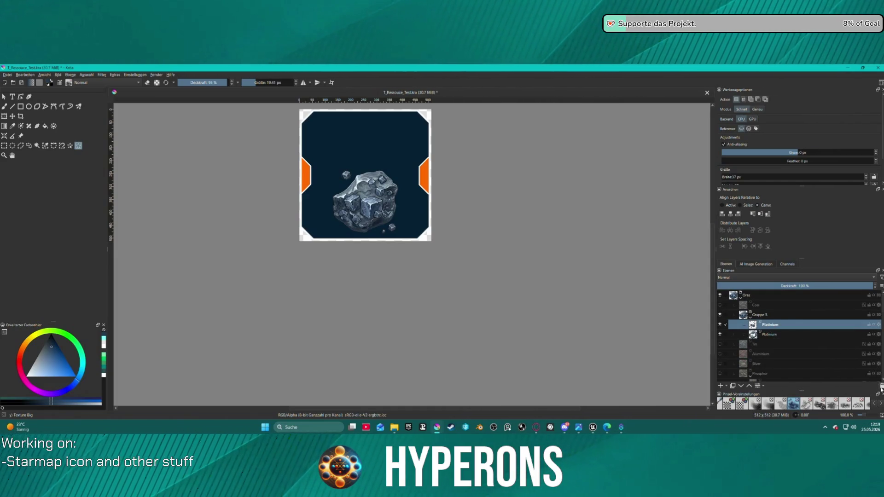
- Rename the lower Platinium layer, then switch to the Opera browser
double_click(773, 334)
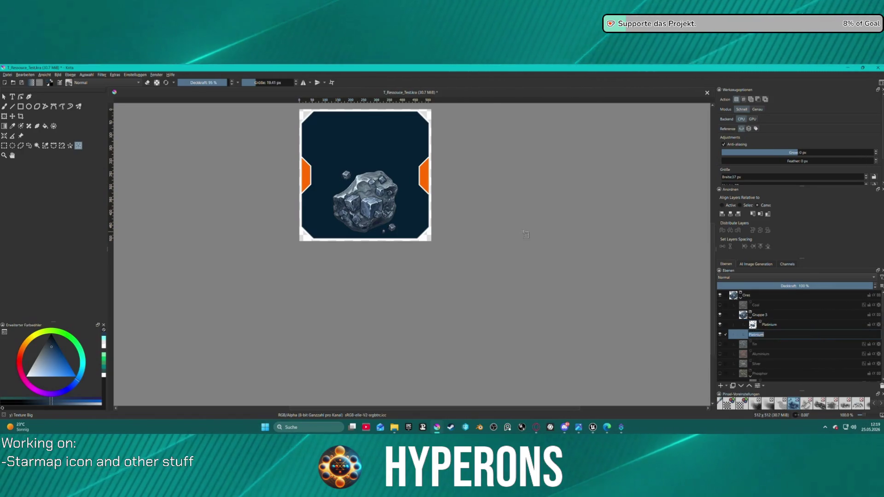
key(Return)
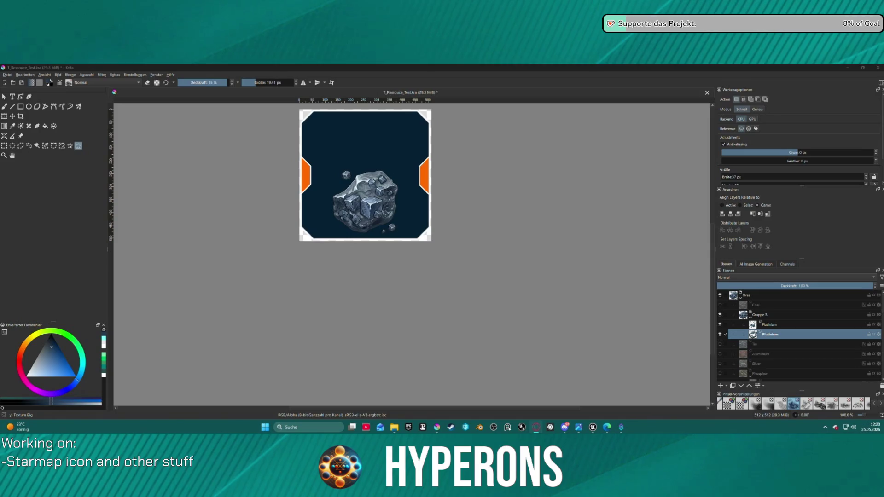
key(alt+Tab)
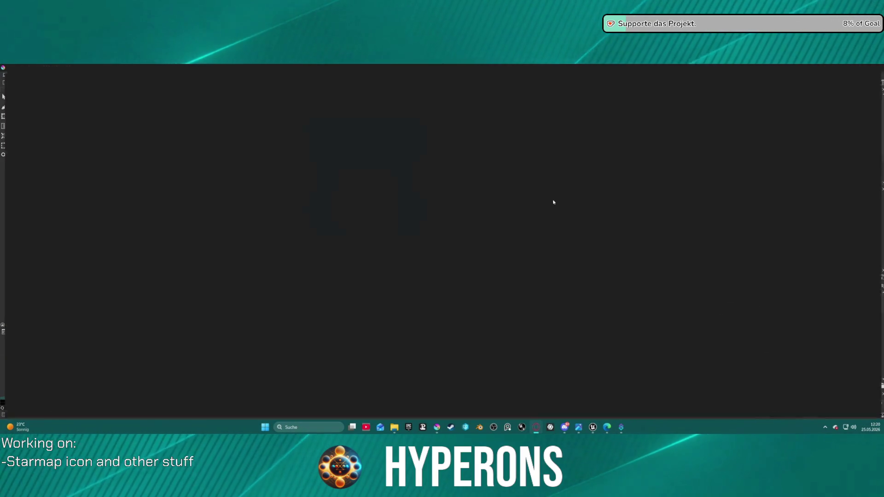
- Scroll through the Platin (Pt) Erz reference photos, then close Opera to return to Krita
scroll(399, 338, down, 15)
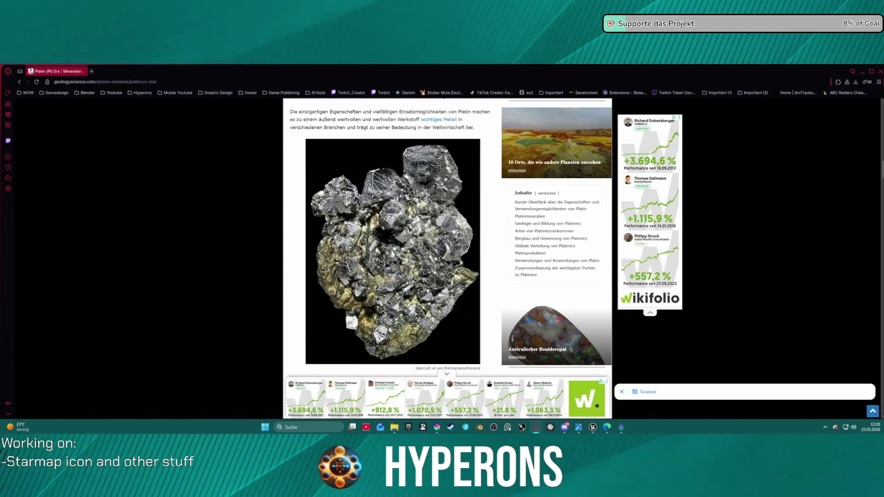
scroll(422, 300, down, 2)
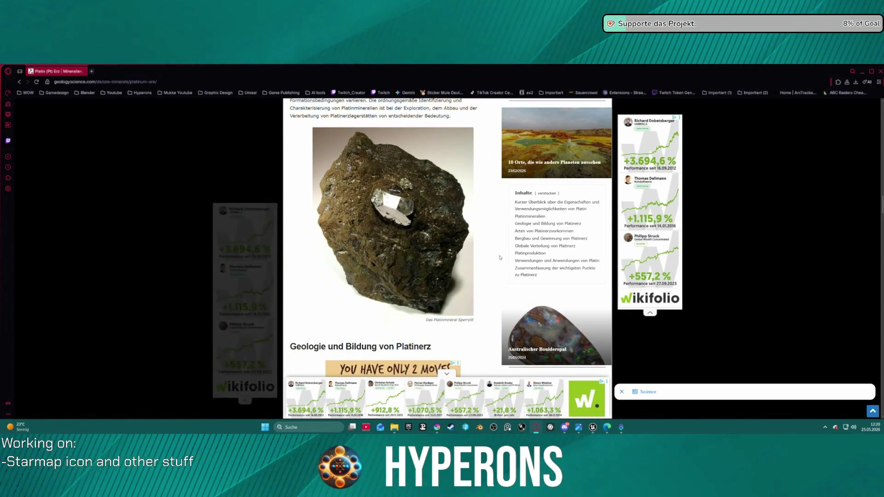
click(879, 71)
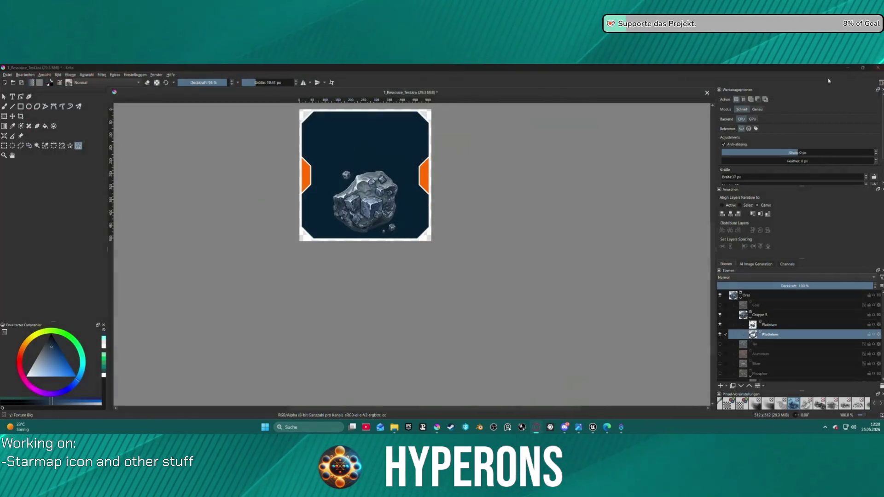
- Enable a colour overlay in the upper Platinium layer's layer style
click(766, 324)
right_click(766, 324)
click(784, 170)
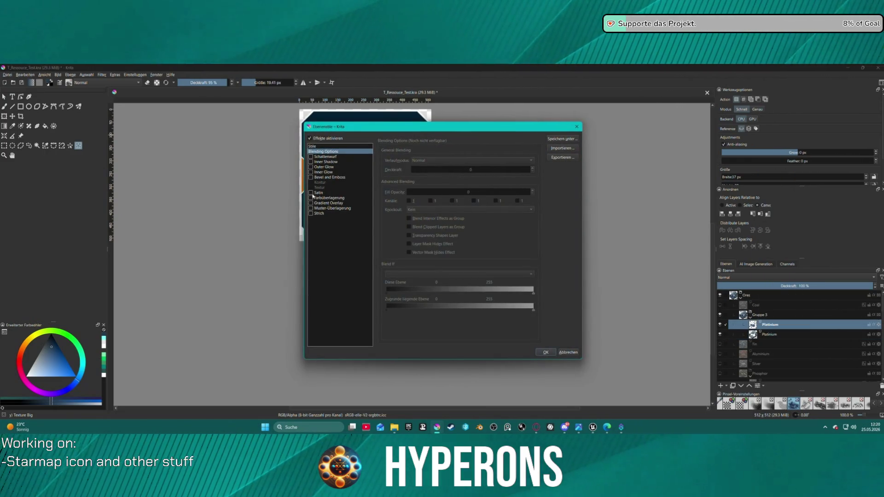
click(311, 198)
mouse_move(443, 127)
mouse_down()
mouse_move(277, 139)
mouse_move(145, 98)
mouse_move(151, 107)
mouse_up()
- Set the white overlay to Aufhellen mode at 55% opacity, then select the lower Platinium layer
click(38, 179)
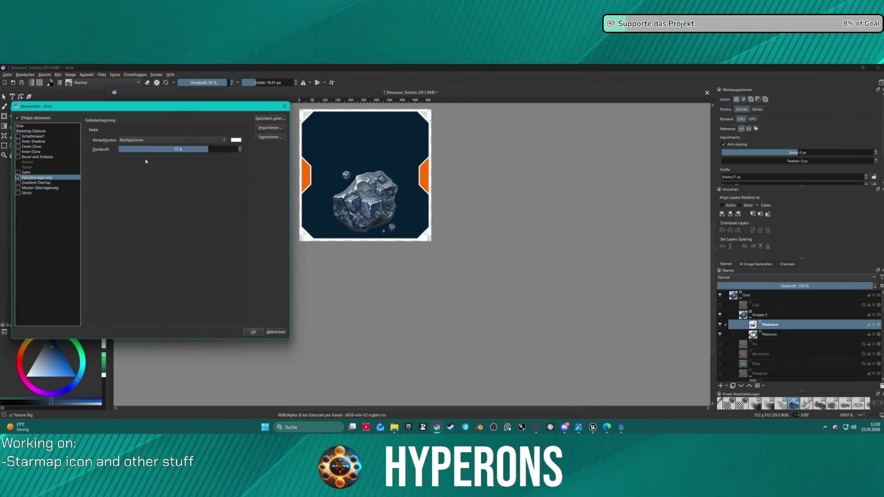
click(210, 140)
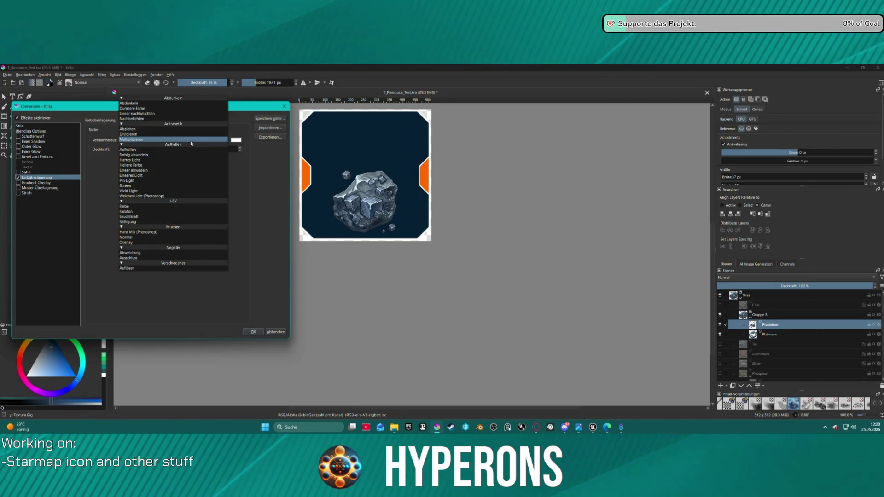
click(199, 150)
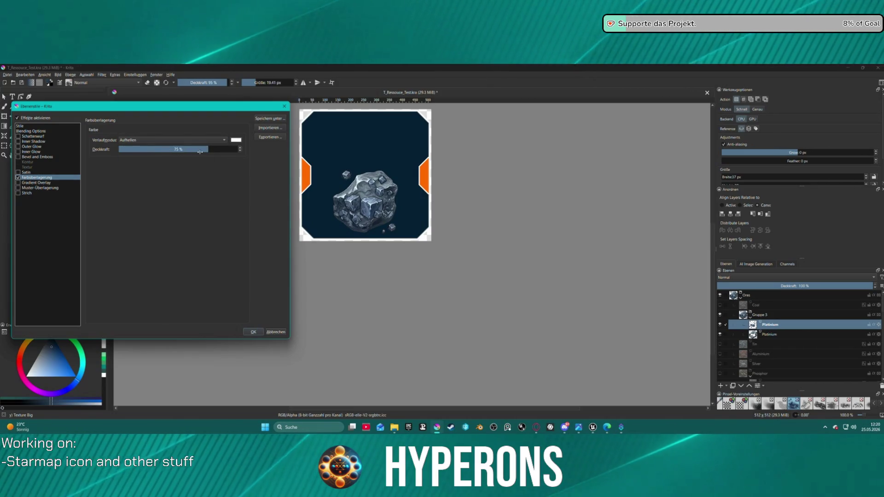
click(219, 153)
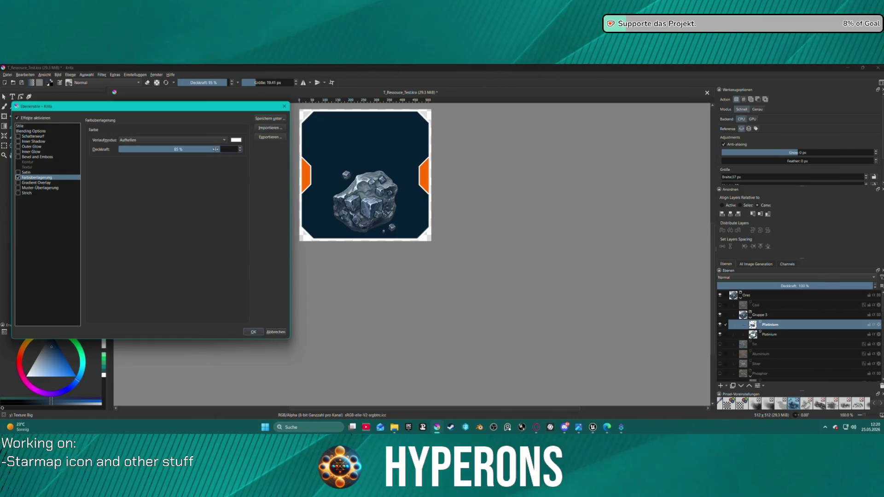
click(194, 149)
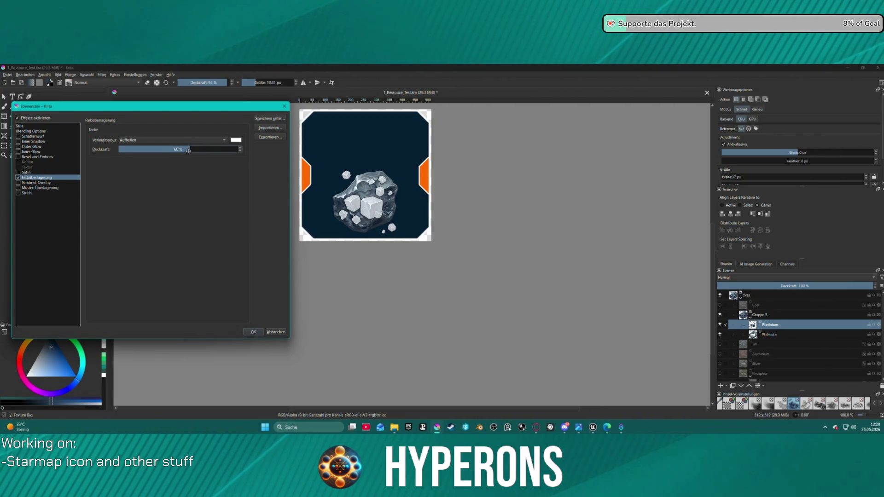
drag(188, 150, 184, 150)
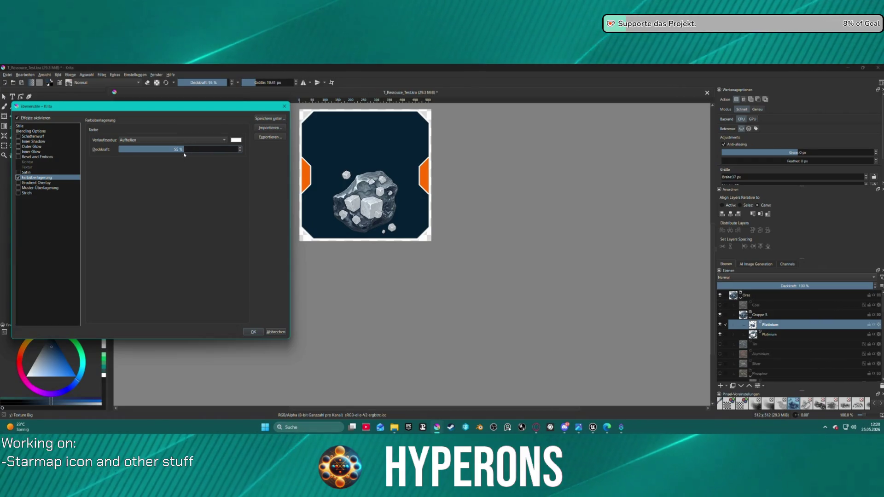
click(282, 332)
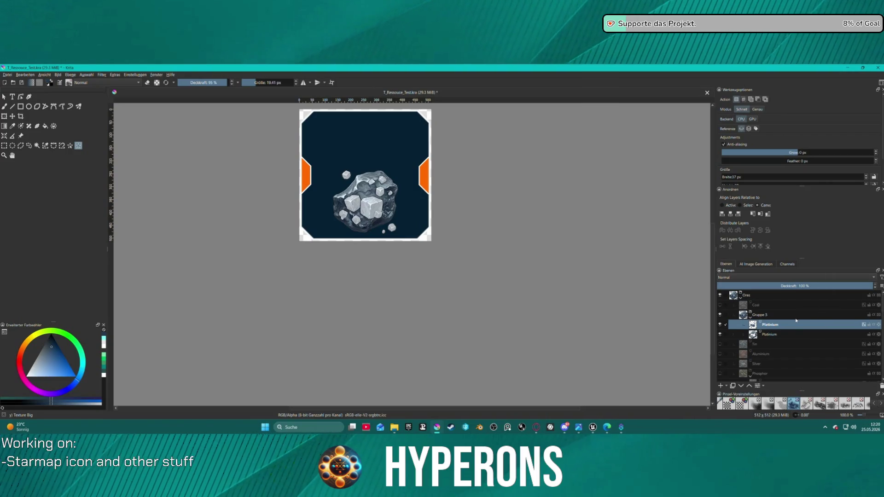
click(787, 335)
right_click(772, 337)
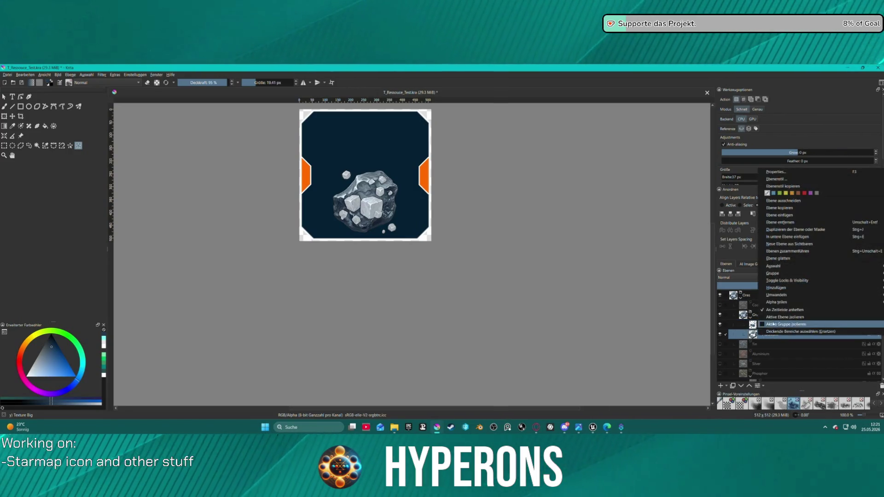
- Enable outer glow and a colour overlay on the lower Platinium layer
click(783, 181)
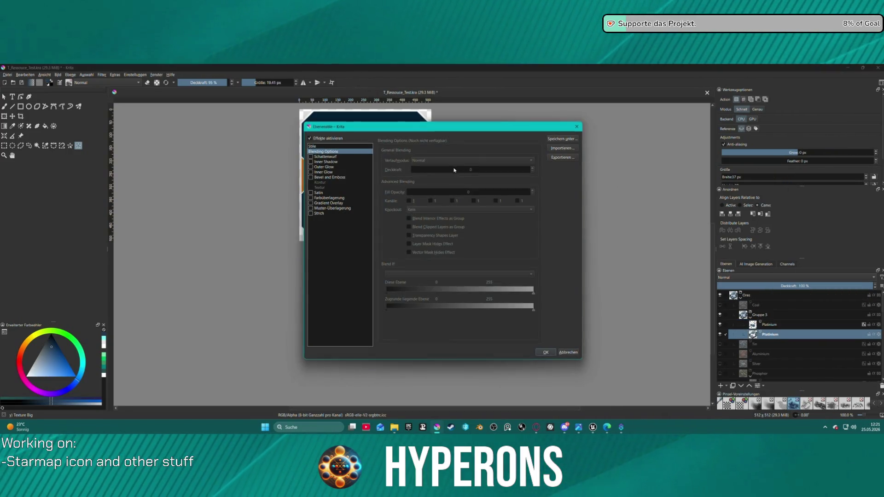
click(316, 167)
mouse_move(492, 127)
mouse_down()
mouse_move(266, 140)
mouse_move(219, 108)
mouse_up()
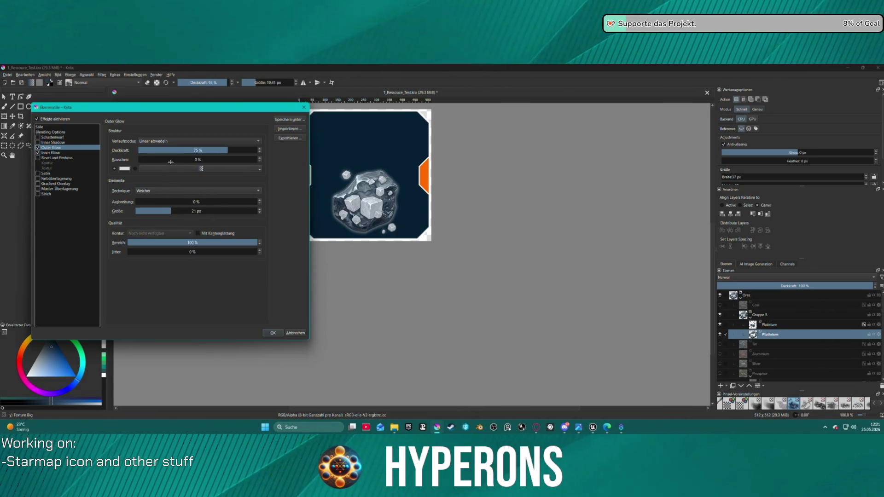
click(69, 178)
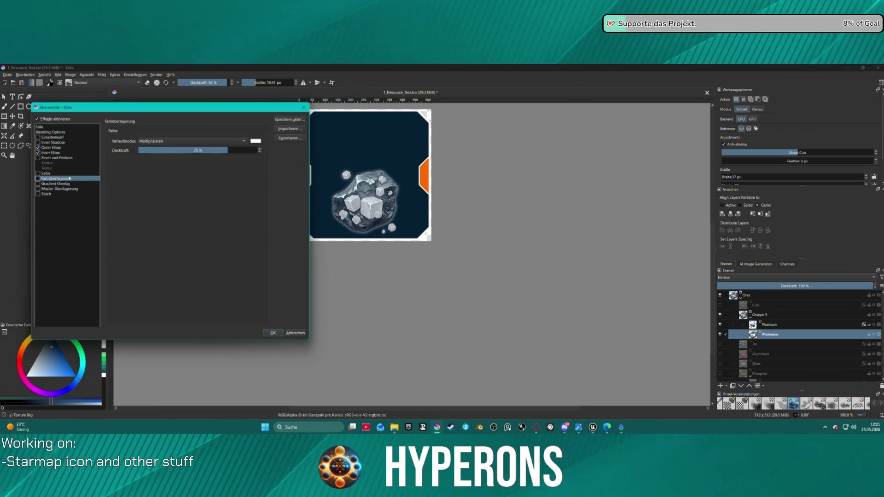
click(255, 141)
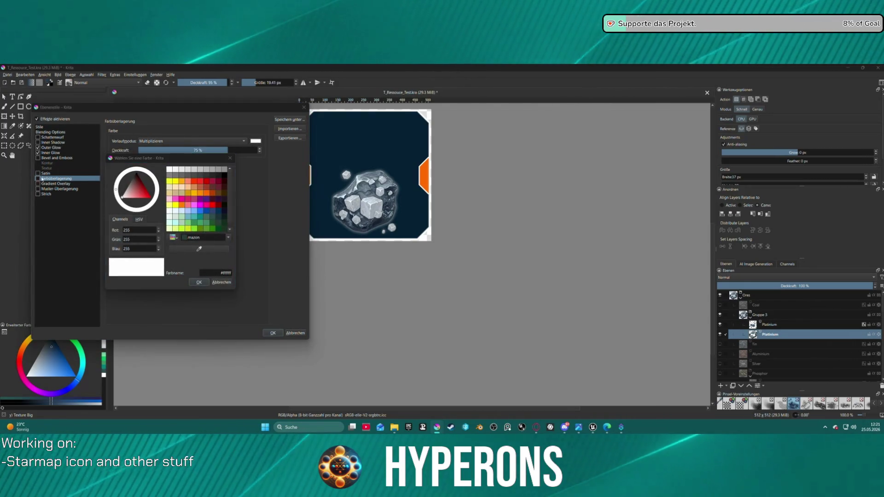
click(222, 283)
click(38, 178)
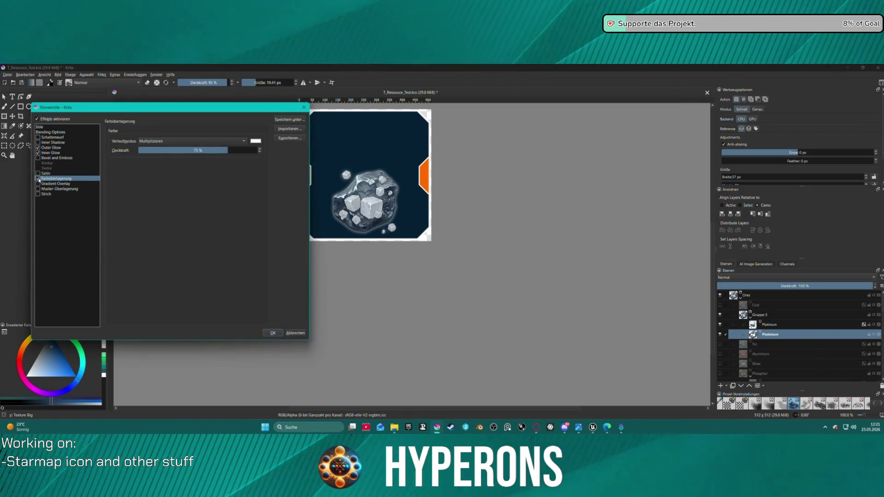
- Try Dark wheat, then a straw overlay colour, and raise the overlay opacity to 100%
click(256, 141)
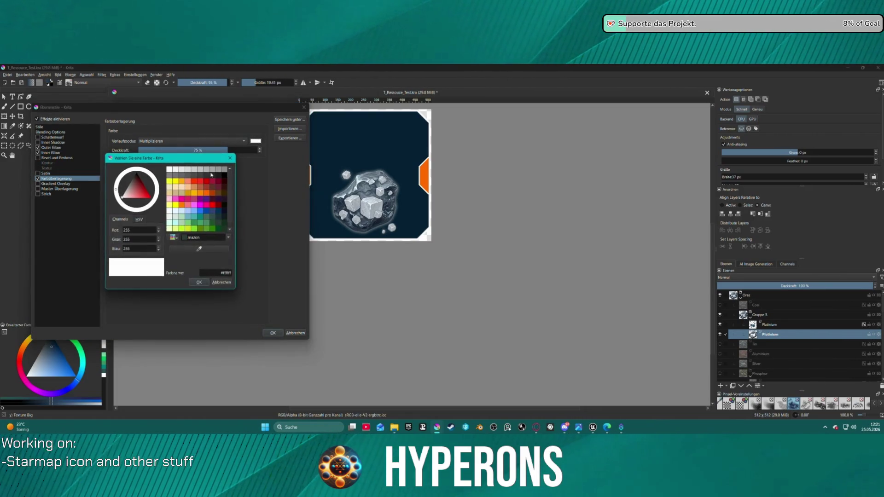
click(170, 193)
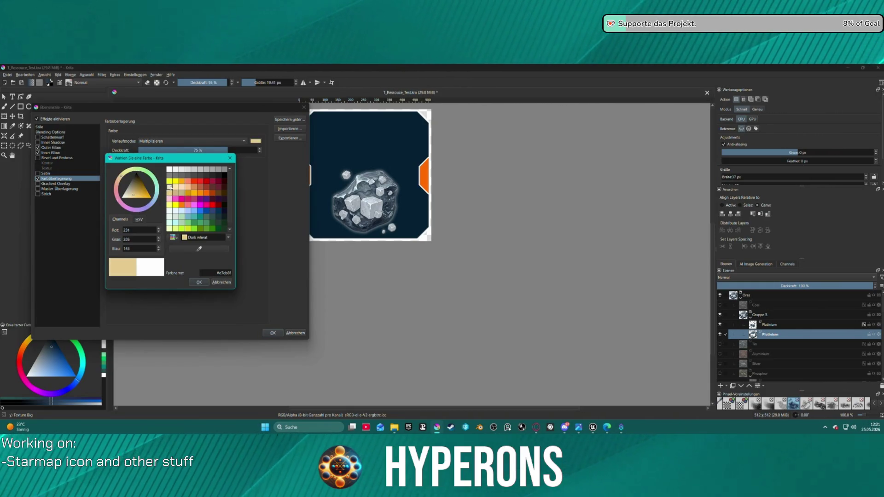
click(170, 187)
click(199, 283)
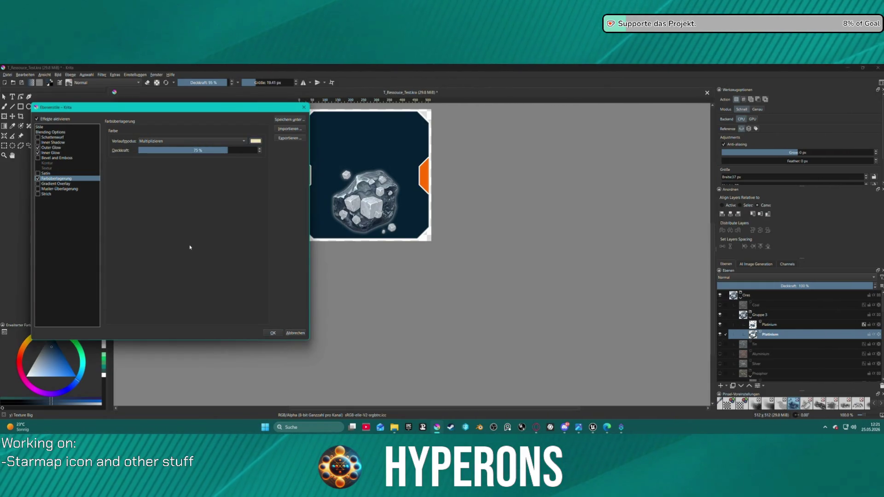
click(245, 151)
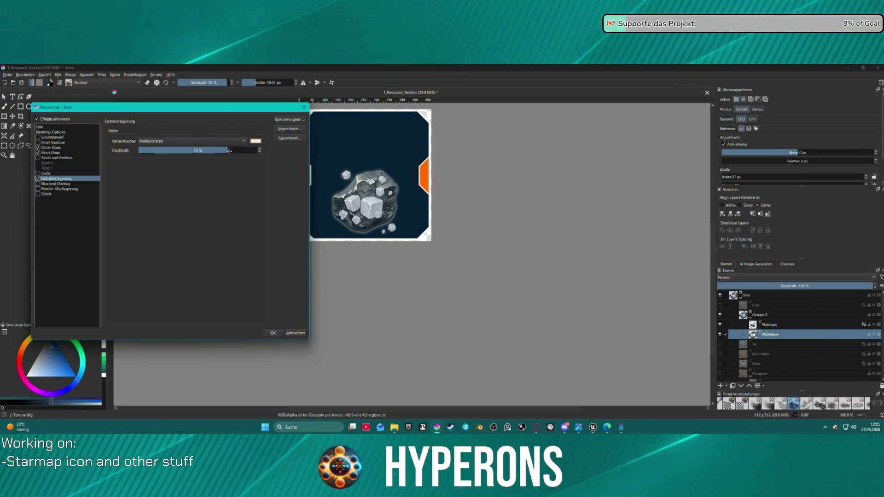
drag(245, 151, 306, 167)
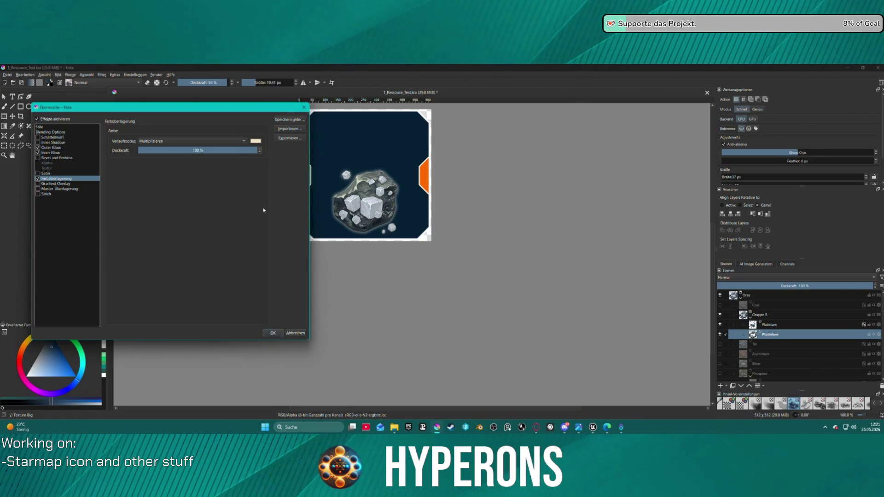
- Change the overlay colour to Unbleached silk and apply the layer styles
click(254, 141)
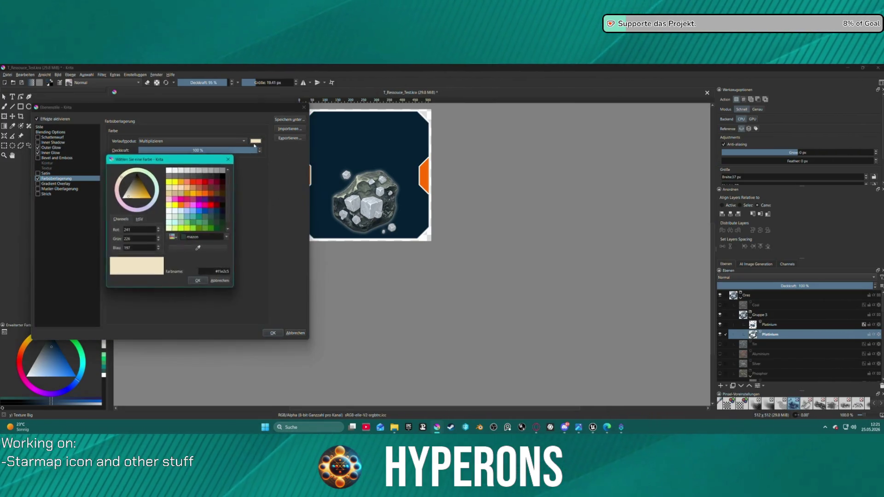
click(182, 188)
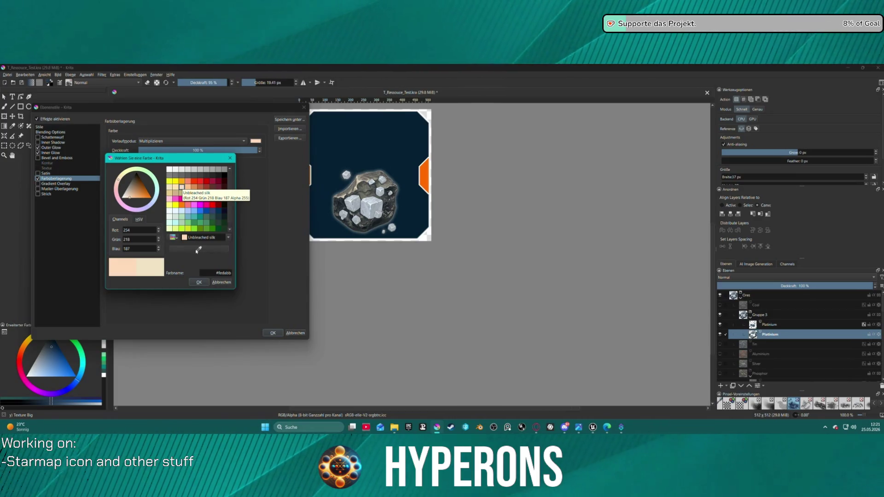
click(199, 282)
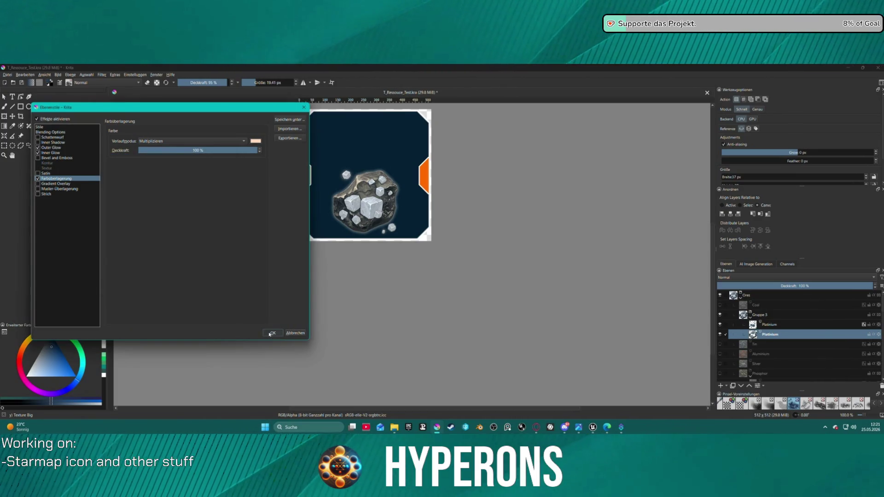
click(271, 333)
click(8, 75)
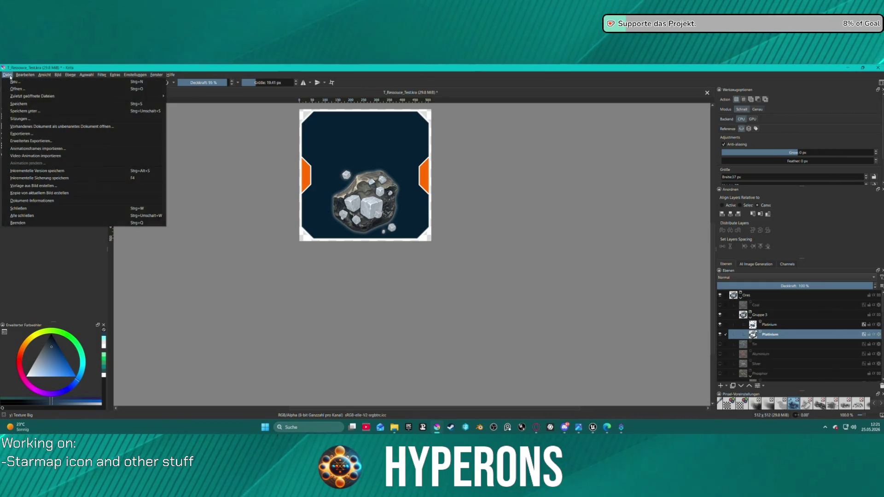
- Re-export the icon as T_Ressouce_Ore_Platinium.png and switch back to Unreal Engine
key(Escape)
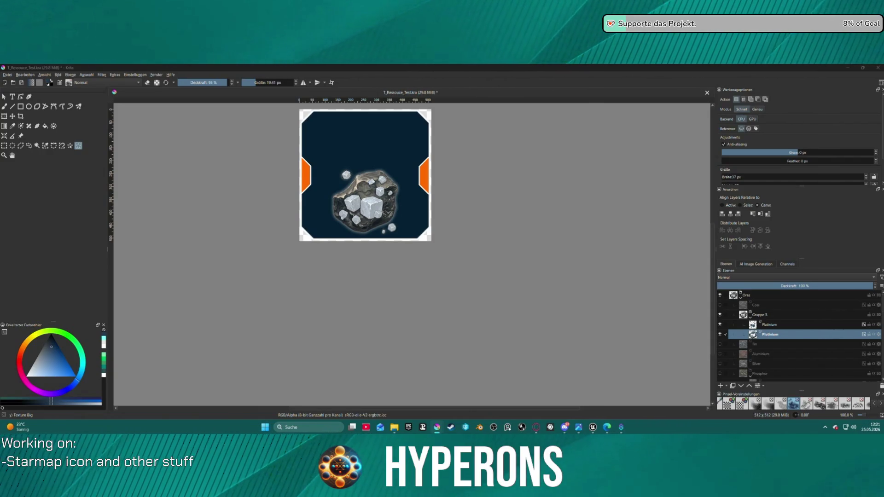
key(ctrl+shift+e)
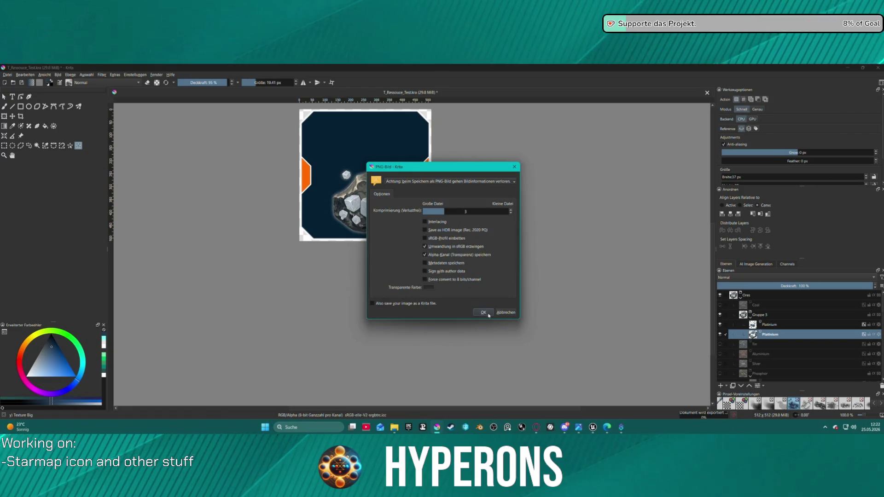
click(488, 314)
click(593, 427)
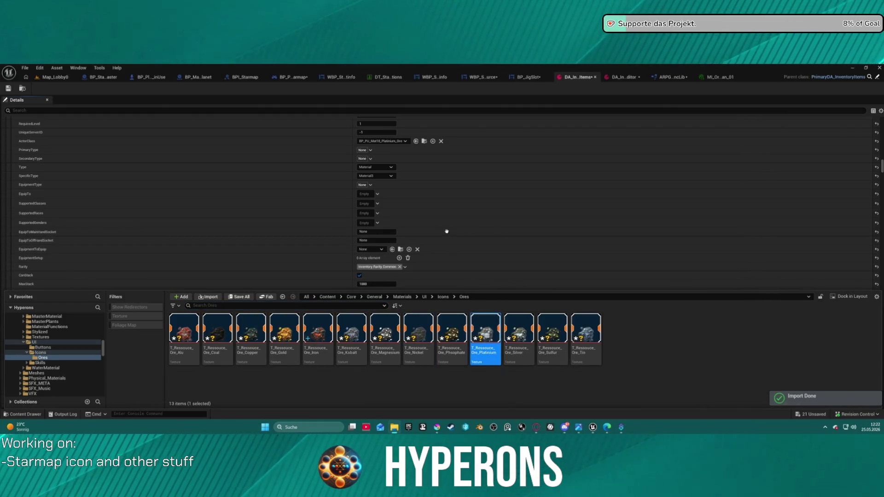
- Assign the platinum ore icon as an item image and set its slot dimension to 1
click(403, 256)
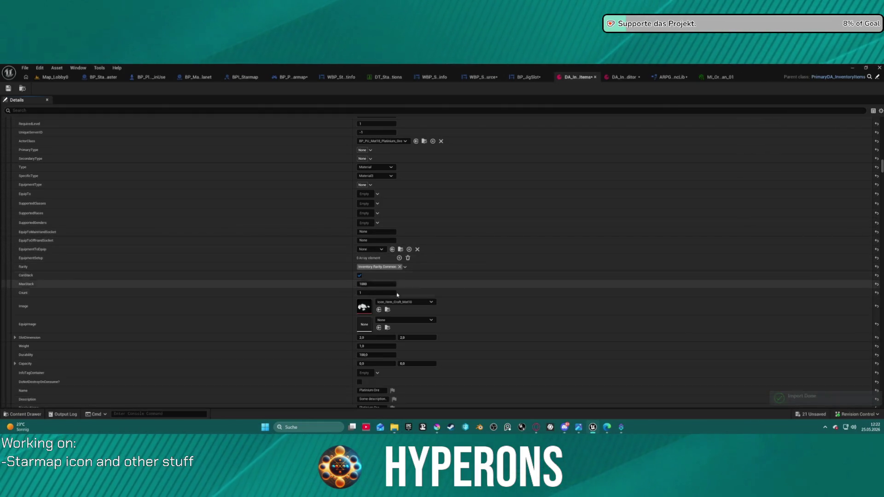
click(380, 311)
scroll(375, 307, down, 2)
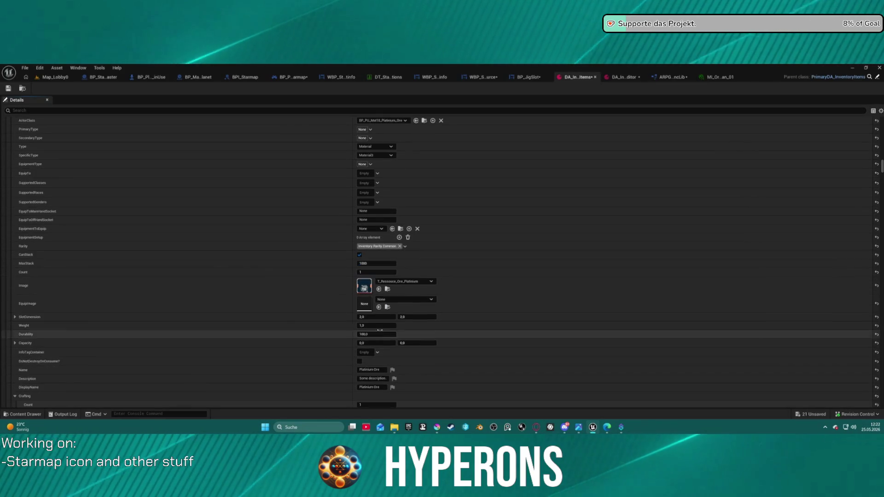
click(376, 317)
text(1)
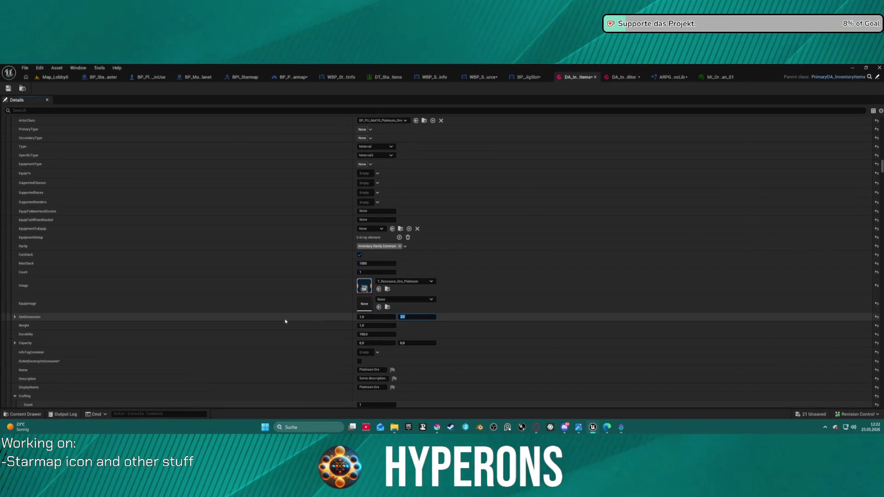
click(404, 318)
text(1)
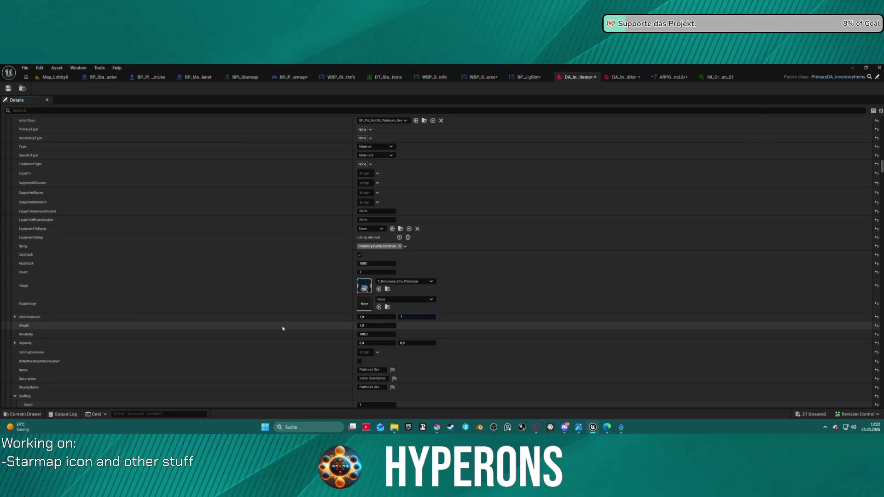
- Set the Silver ore's slot size to 1 by 1
scroll(283, 328, down, 10)
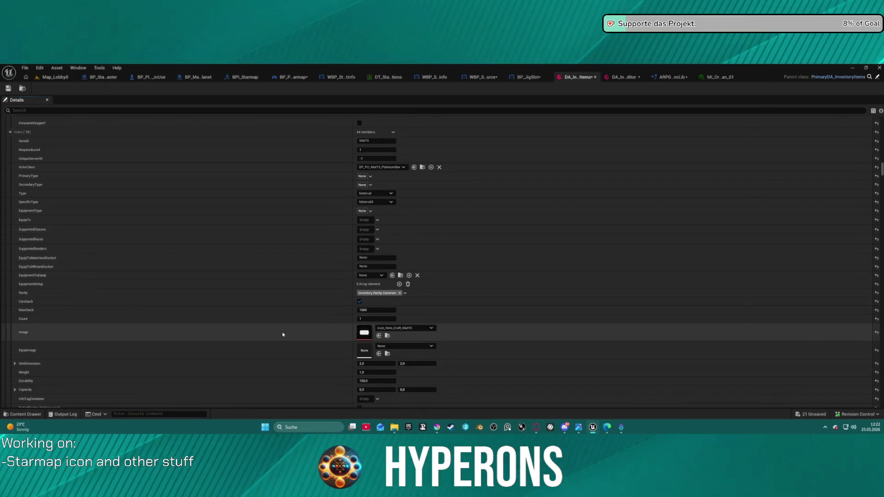
scroll(283, 335, down, 8)
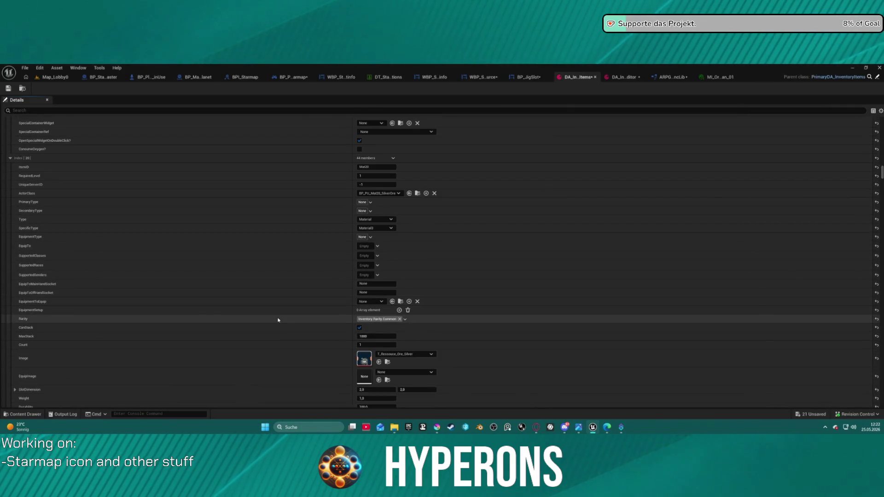
scroll(278, 319, down, 3)
key(ctrl+space)
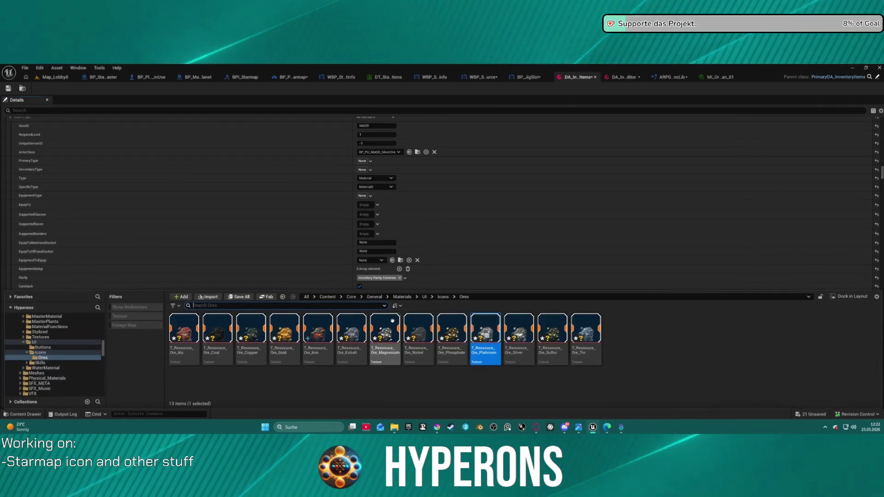
key(ctrl+space)
click(370, 348)
text(1)
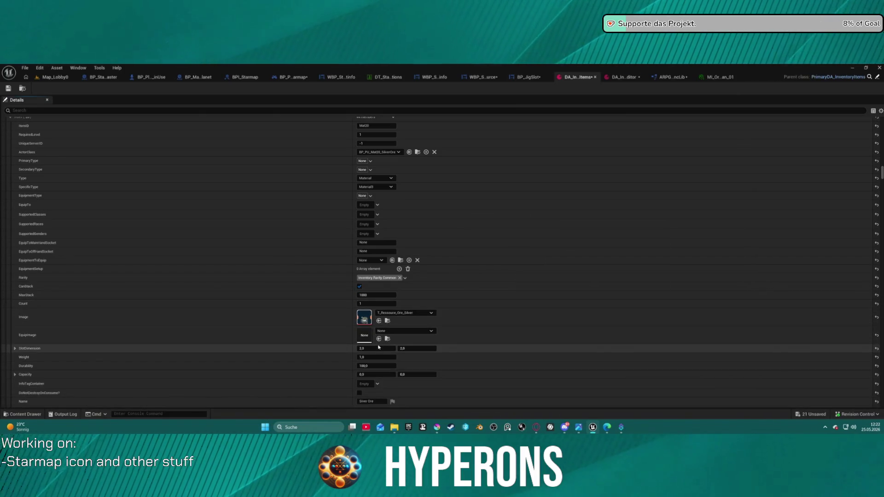
key(Tab)
text(1)
key(Return)
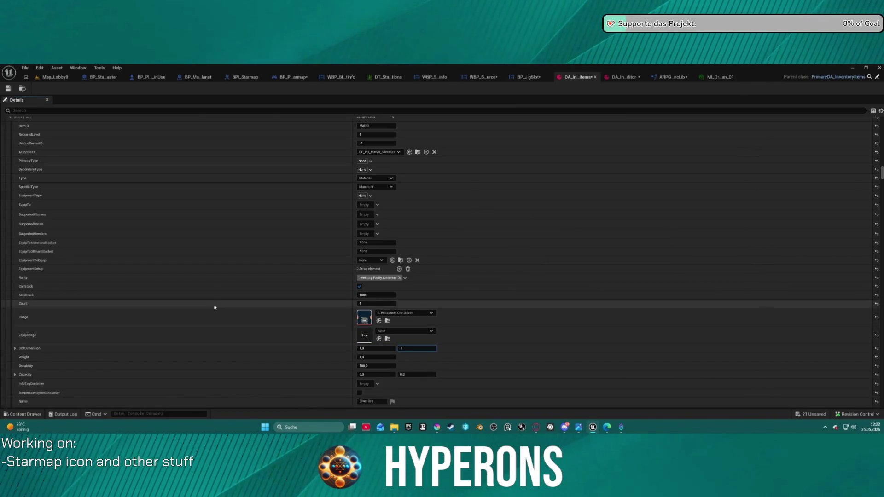
- Set the Tin Ore entry's slot height to 1 and review the item list
scroll(217, 301, down, 12)
scroll(217, 300, down, 15)
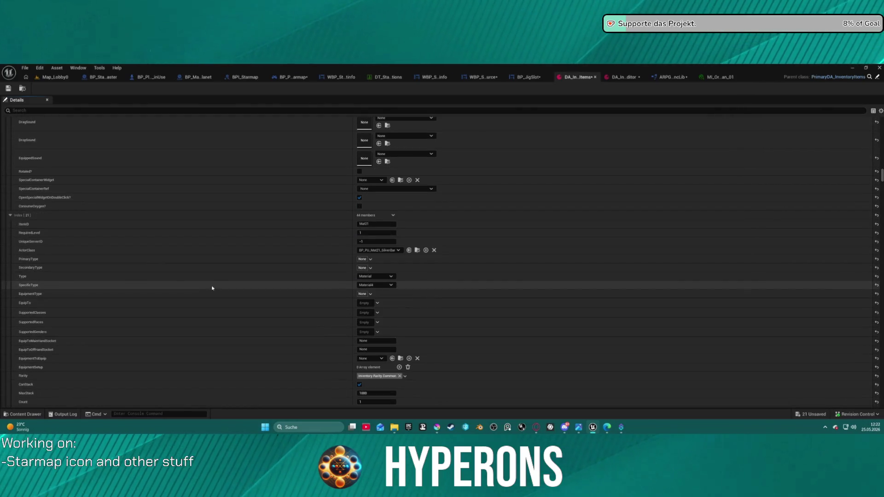
scroll(212, 282, down, 18)
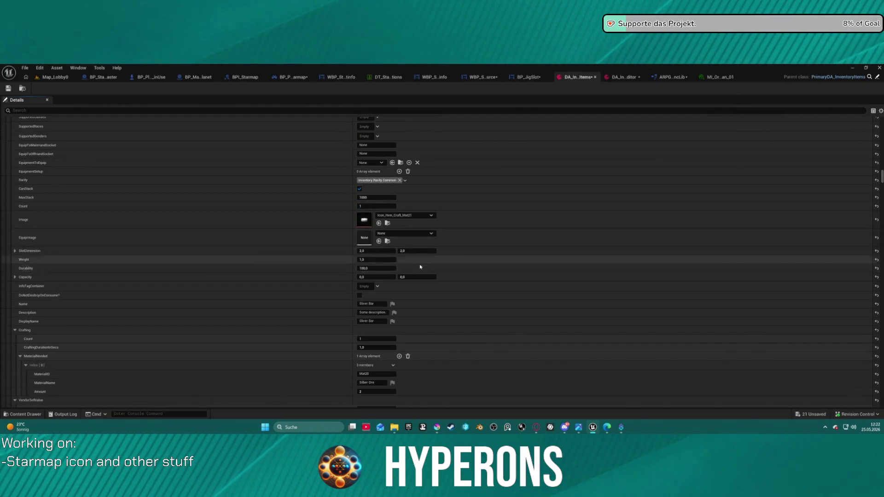
scroll(403, 291, down, 10)
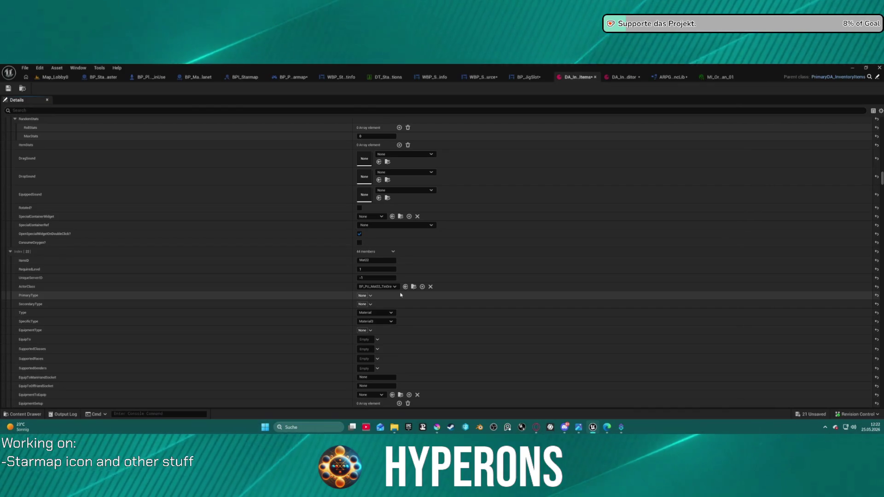
scroll(398, 291, down, 9)
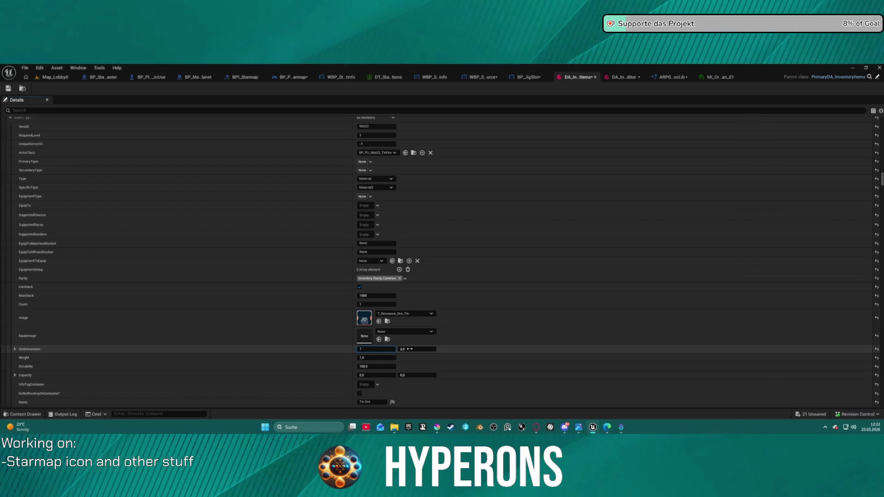
text(1)
key(Return)
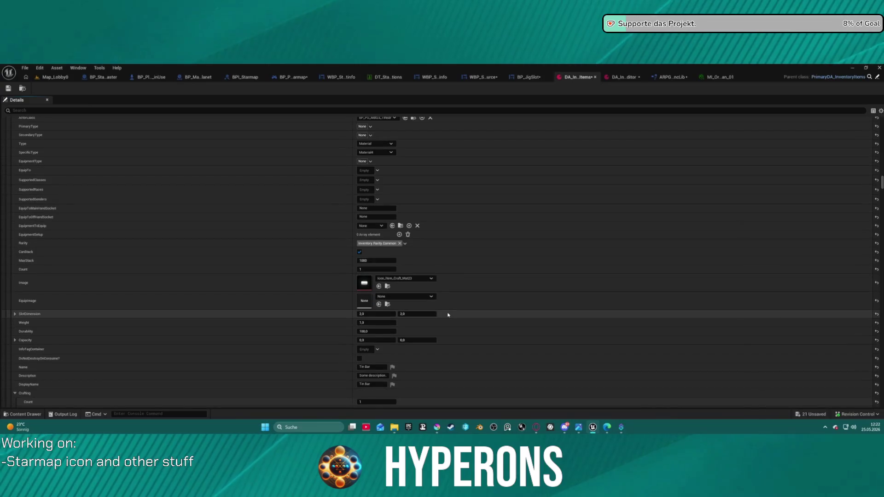
scroll(448, 315, down, 5)
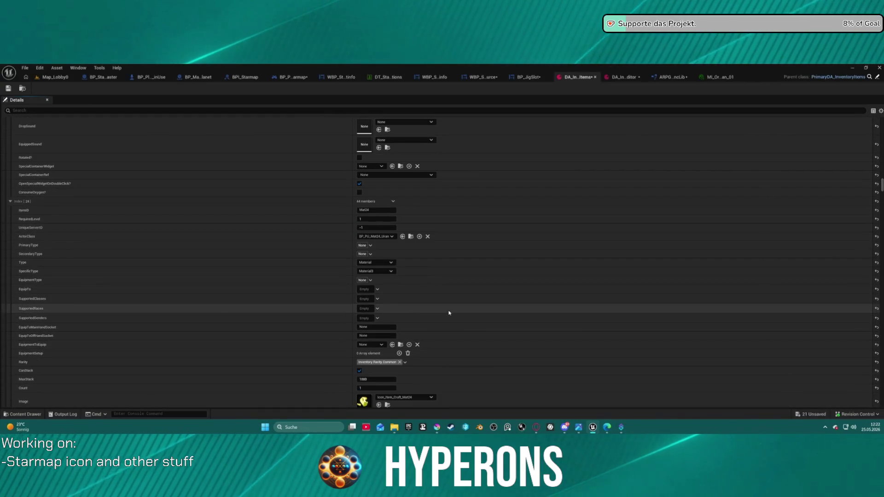
scroll(449, 309, up, 3)
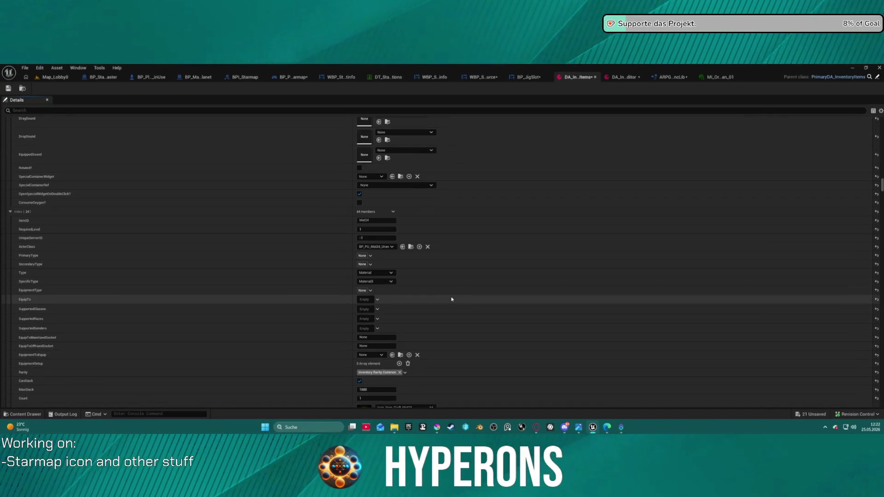
scroll(451, 298, down, 6)
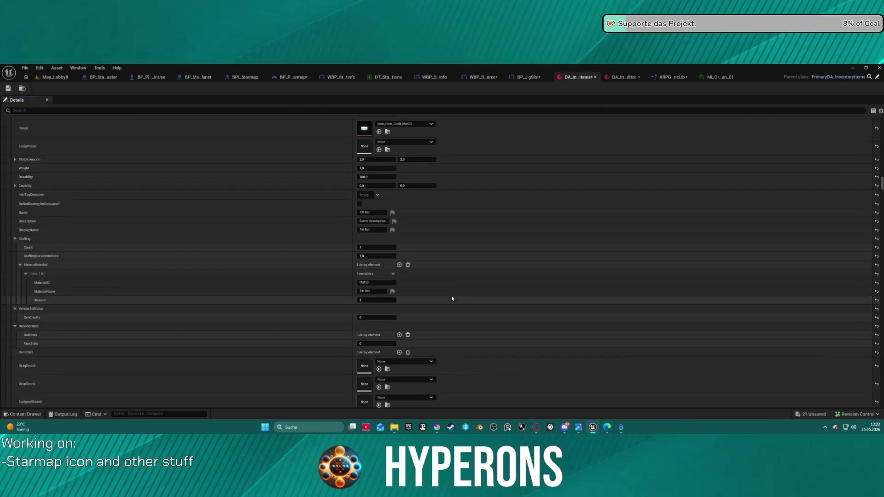
scroll(452, 298, up, 7)
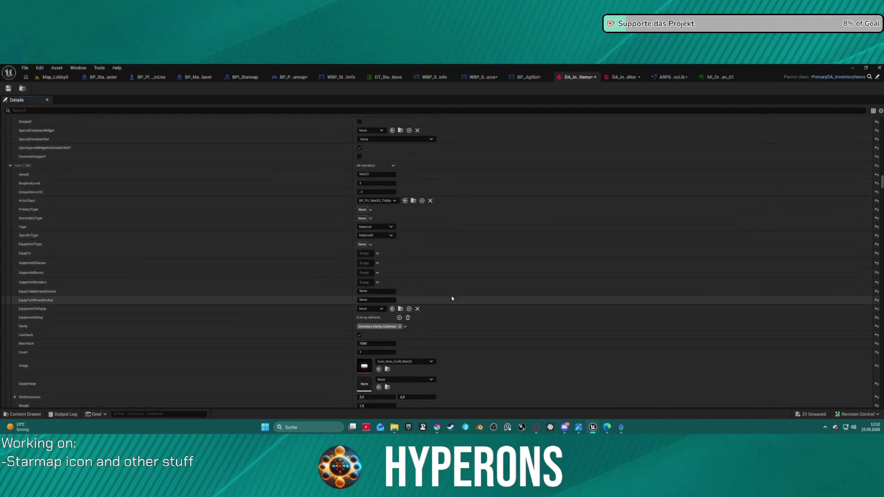
scroll(452, 299, up, 3)
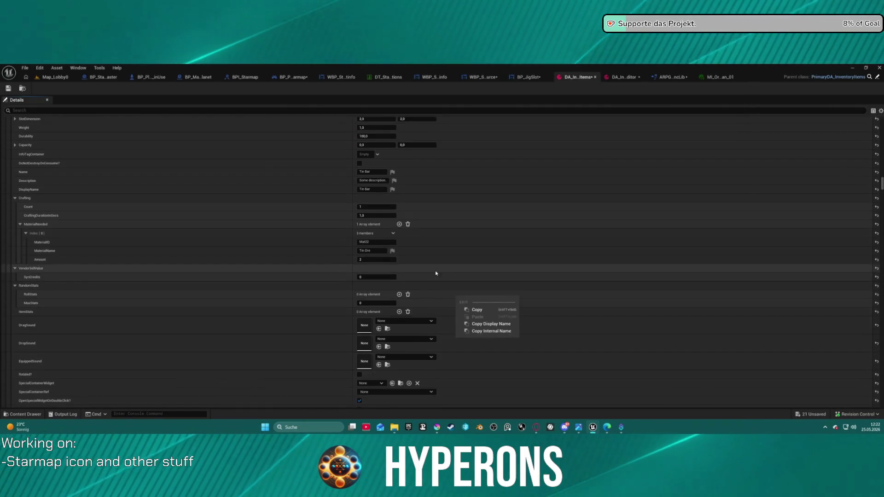
scroll(435, 272, up, 7)
key(ctrl+space)
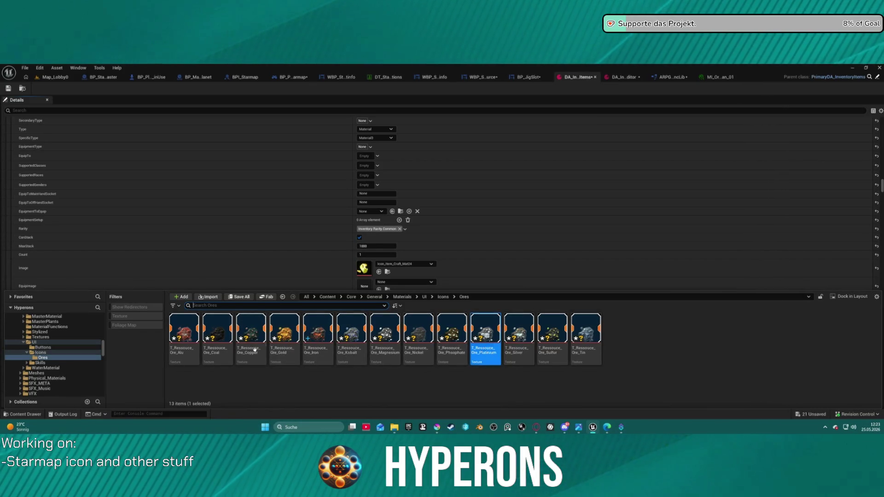
- Import the uranium ore PNG into Icons/Ores and assign T_Ressouce_Ore_Uran as UranOre's image
key(ctrl+f)
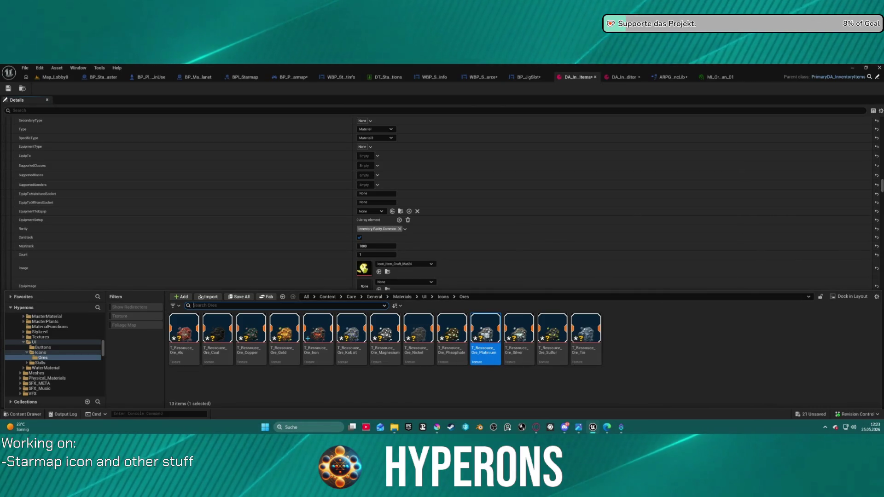
drag(637, 339, 636, 338)
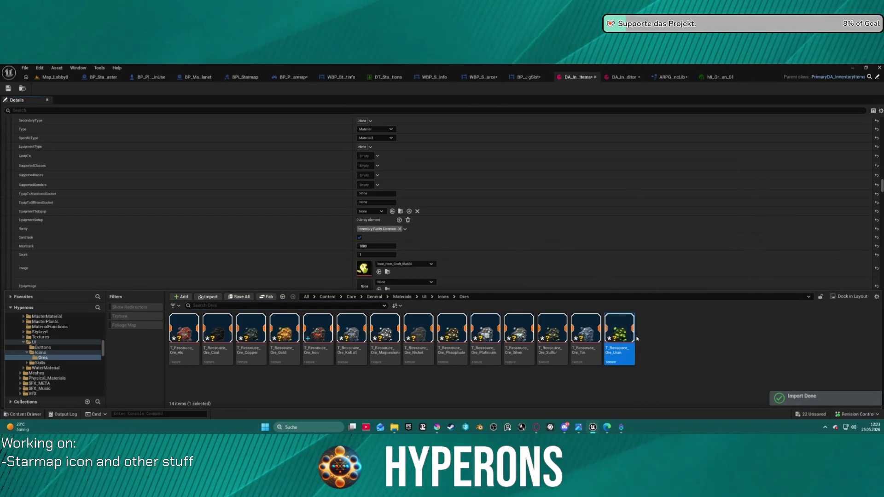
click(379, 271)
- Set the UranOre slot dimension to 1 by 1
click(364, 300)
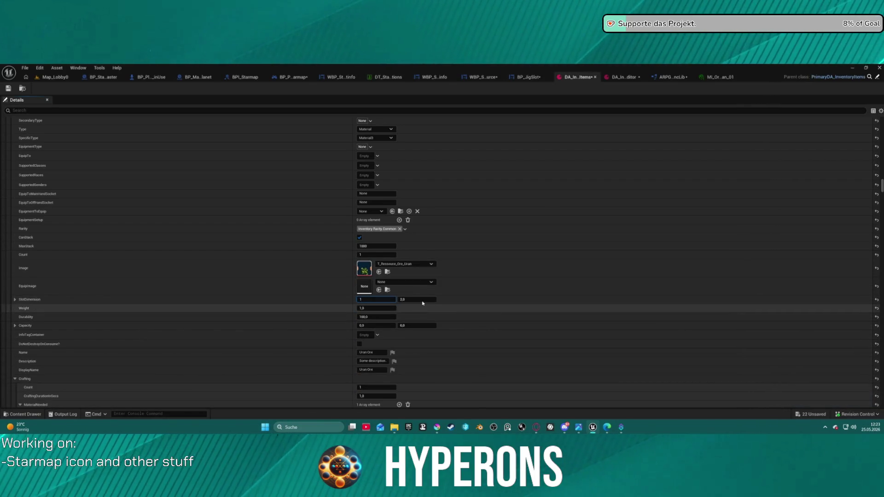
key(Tab)
key(Return)
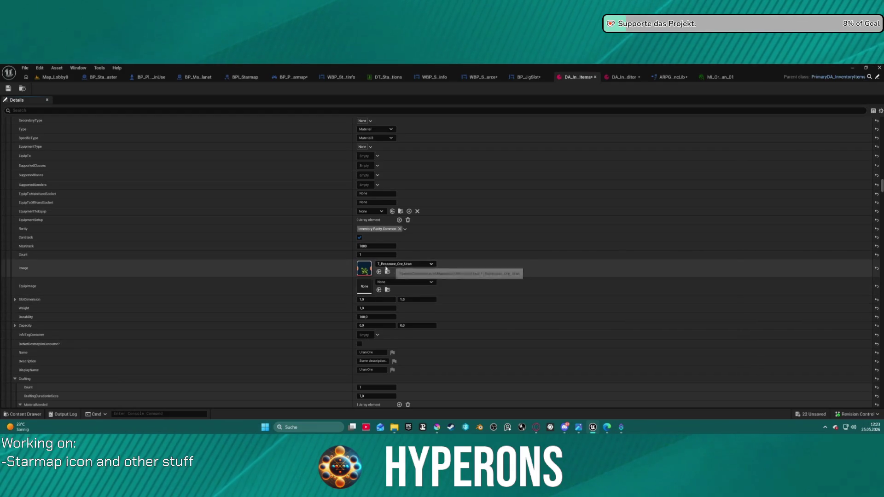
scroll(339, 262, down, 2)
scroll(312, 174, down, 10)
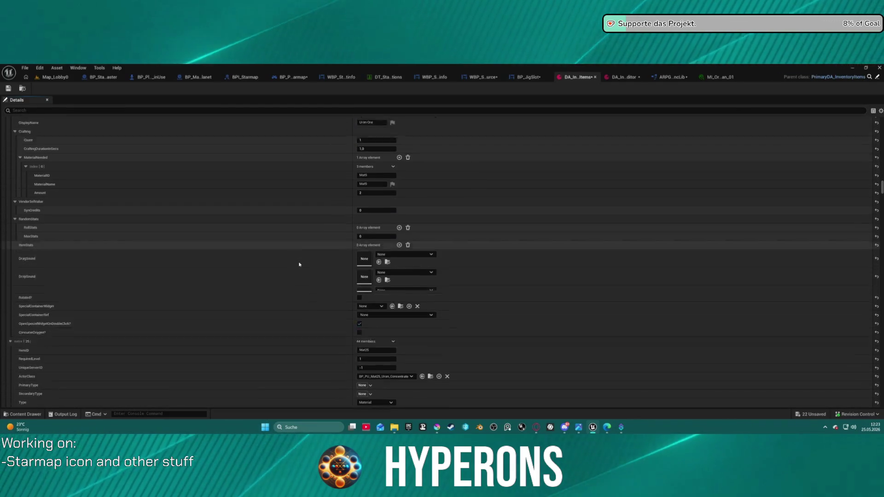
scroll(285, 244, down, 5)
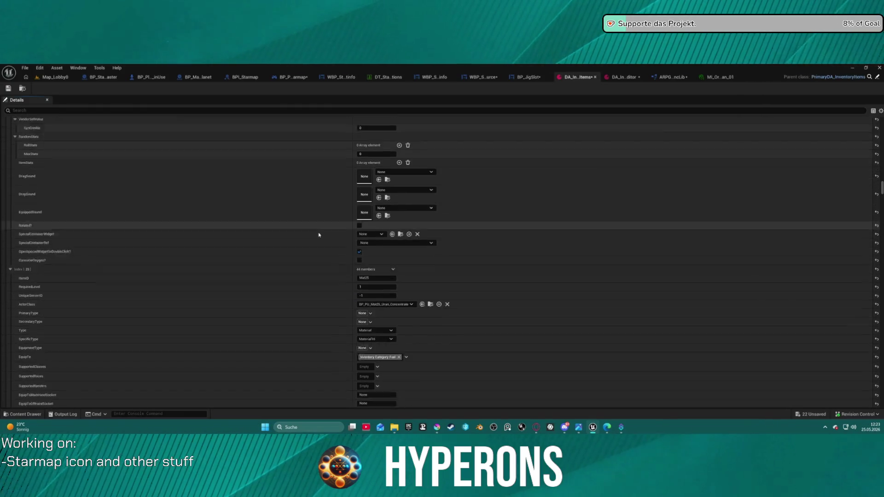
scroll(304, 236, down, 2)
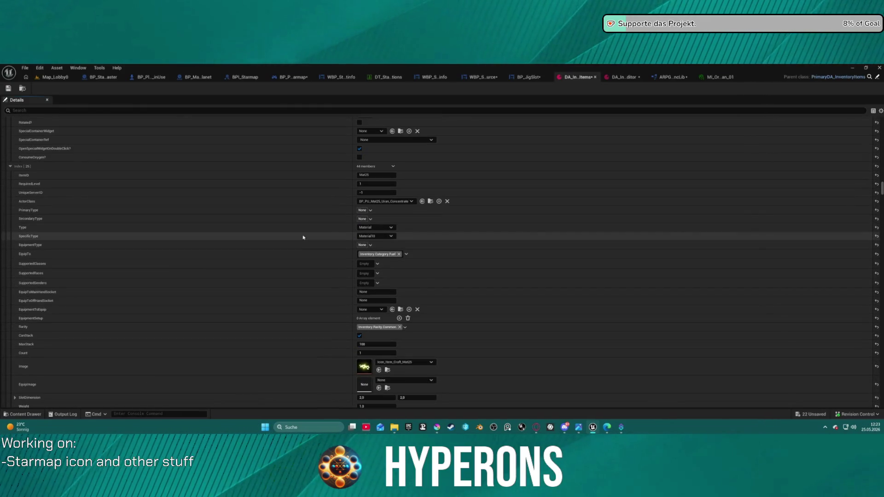
scroll(303, 232, up, 1)
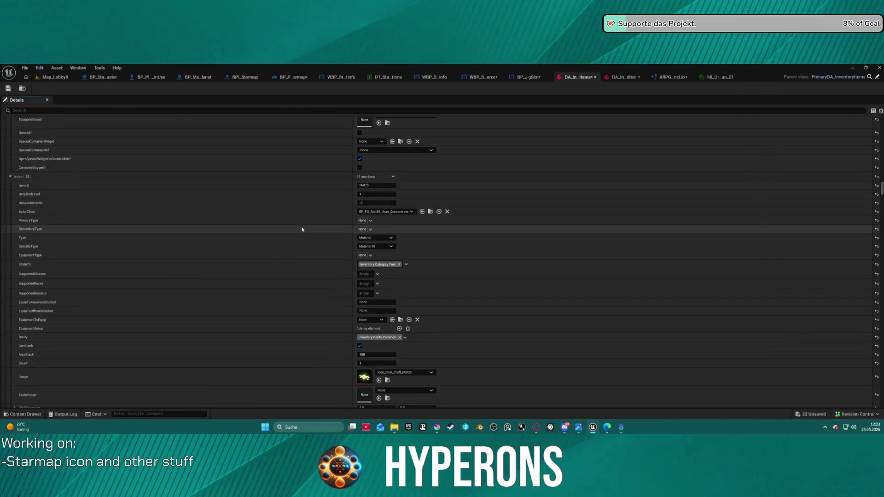
- Save the inventory items asset, checking out the assets, and return to Map_Lobby0
click(7, 89)
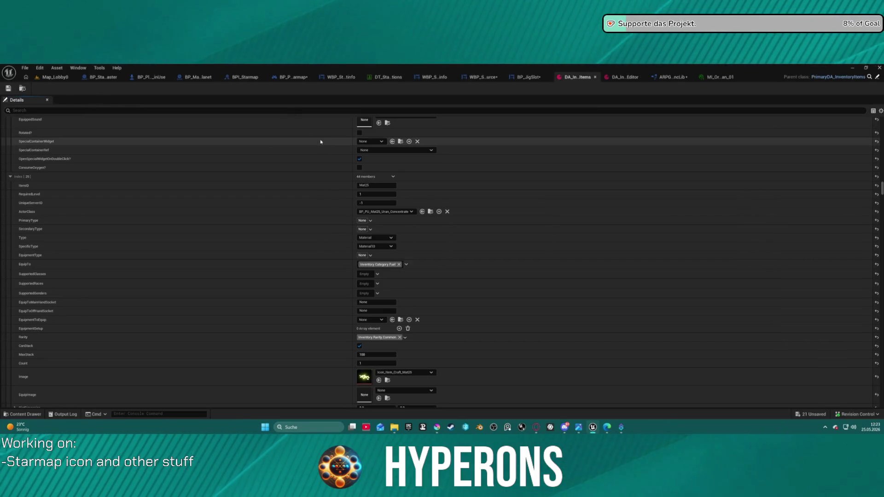
click(460, 317)
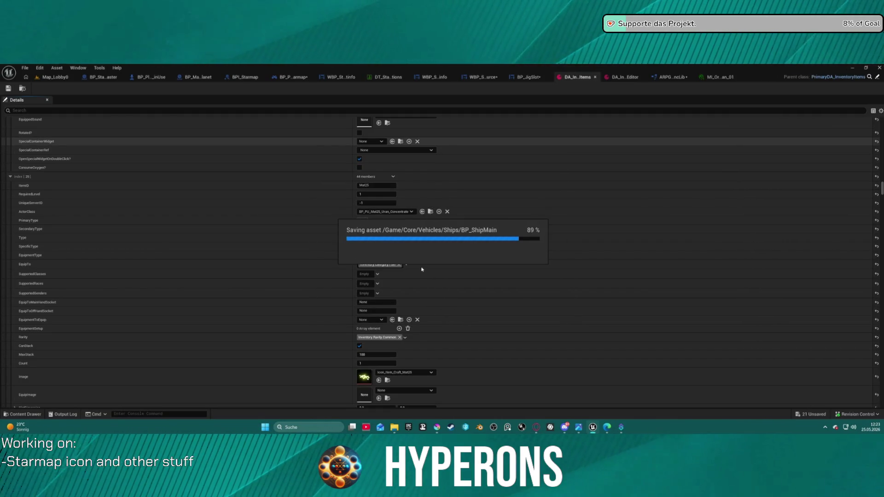
click(46, 78)
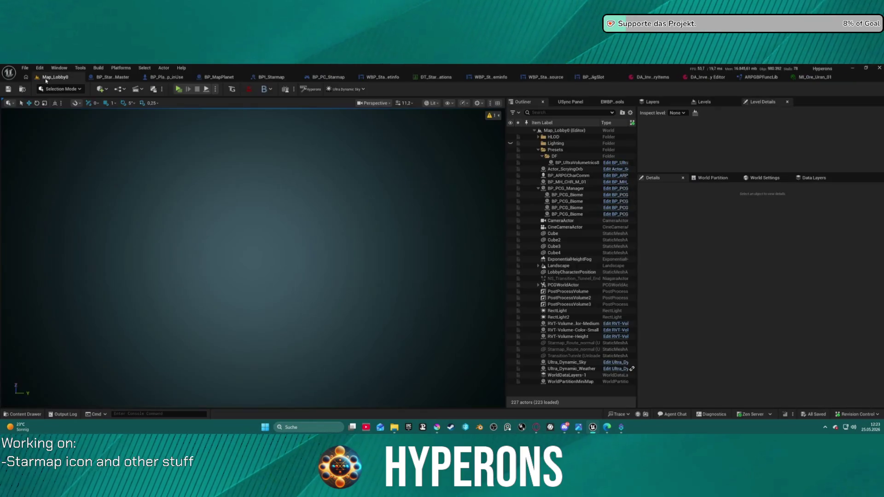
- Run a File menu command in the level editor and close the Message Log
click(22, 68)
click(23, 68)
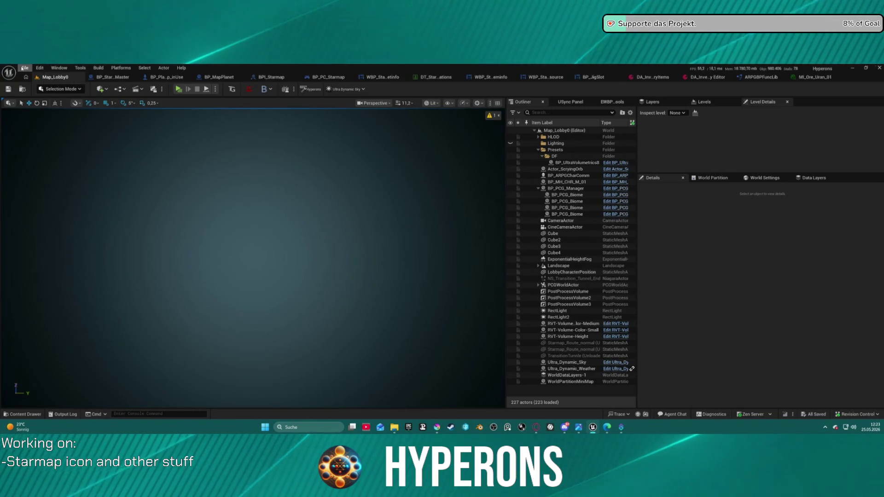
click(24, 68)
mouse_move(69, 117)
click(156, 130)
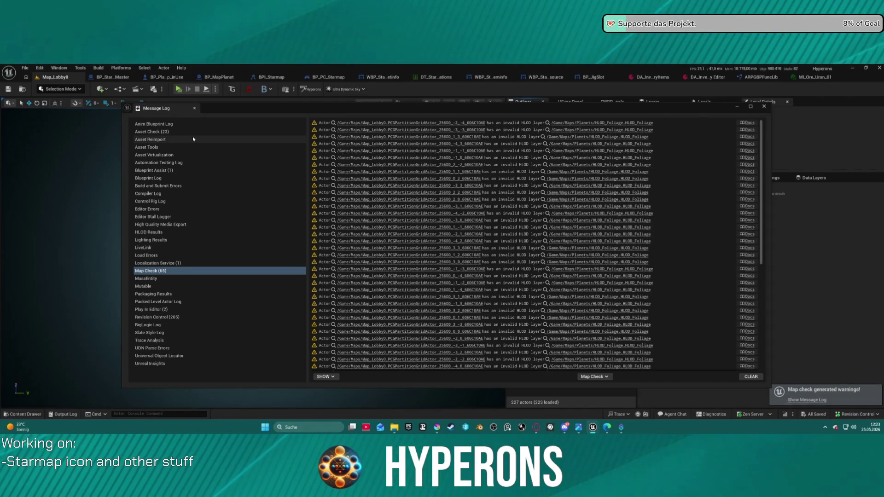
click(763, 107)
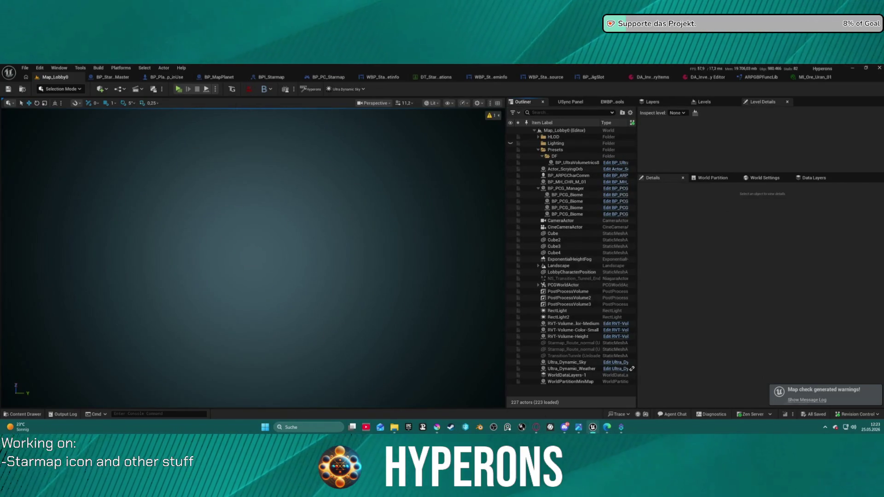
- Start a play session as the Mining character in New Eden
mouse_move(593, 432)
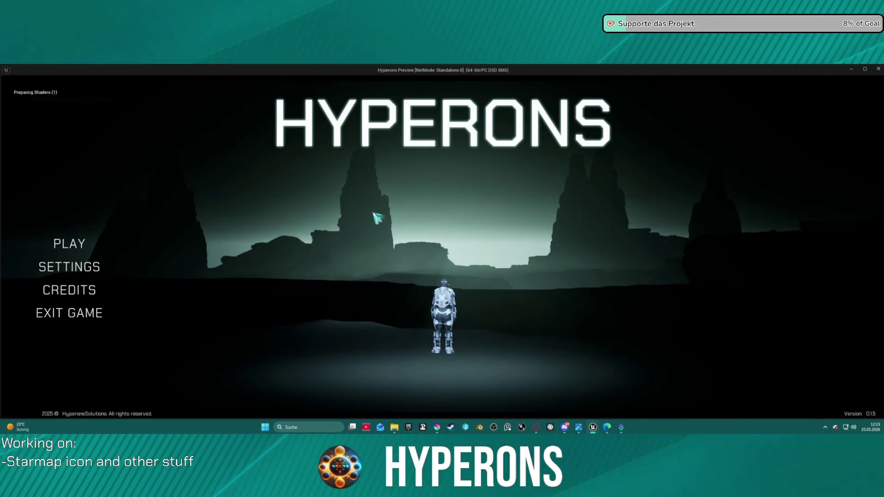
click(59, 243)
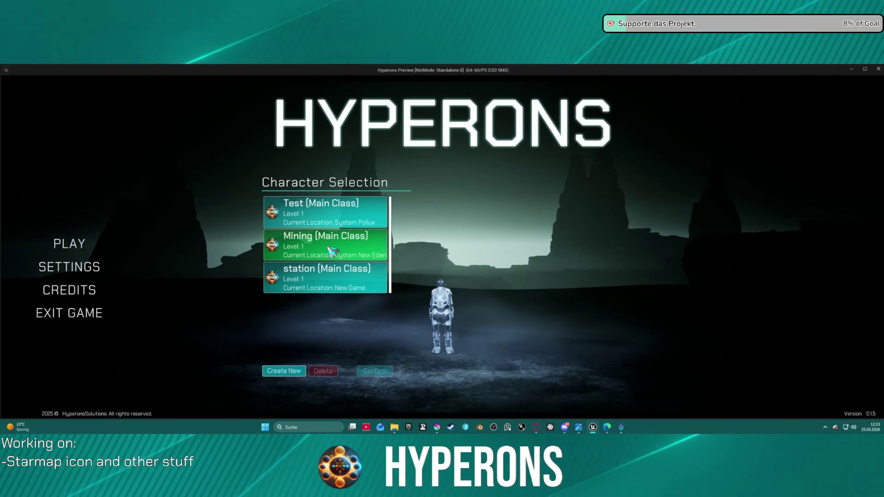
click(313, 258)
click(374, 371)
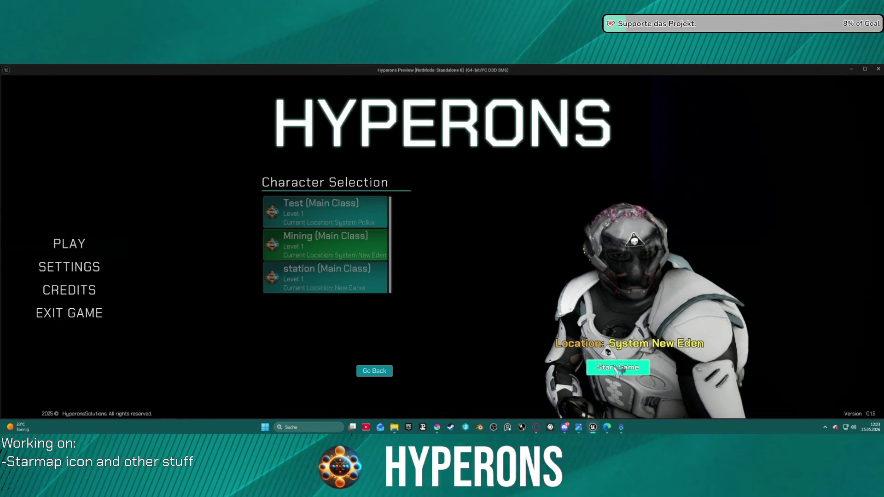
click(618, 367)
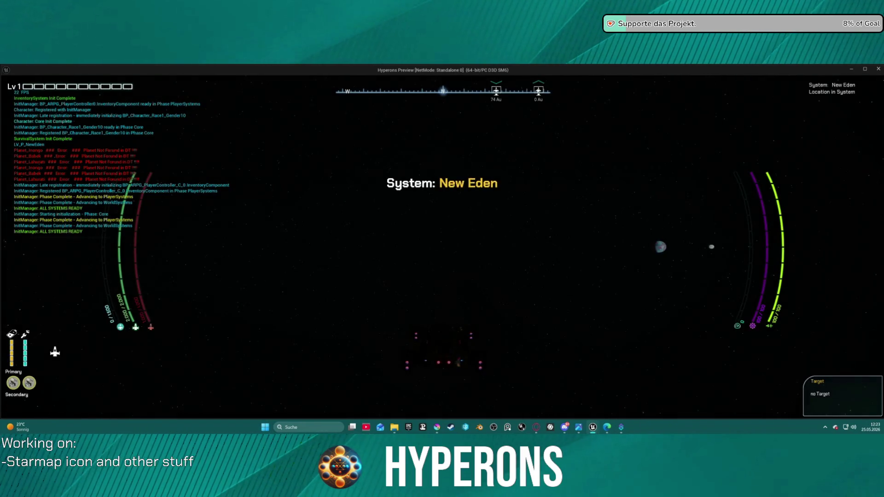
- Open the starmap, inspect Babek, the red planet and New Eden, then stop the preview
key(m)
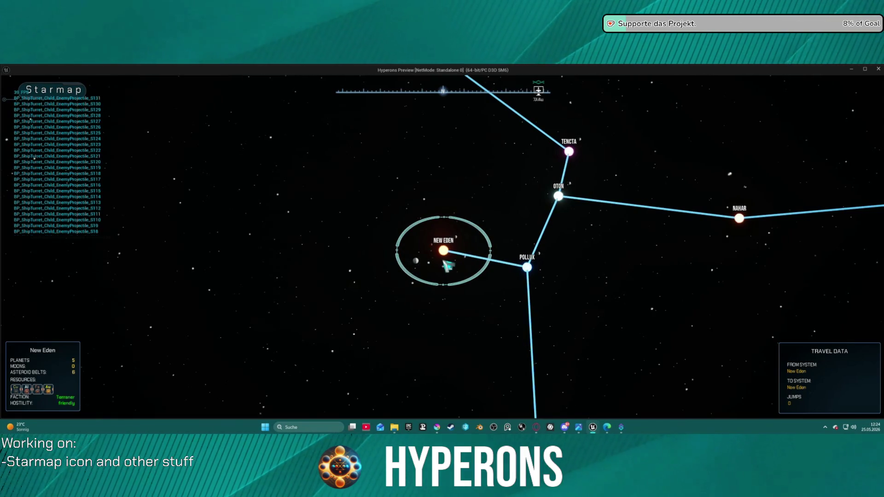
click(445, 265)
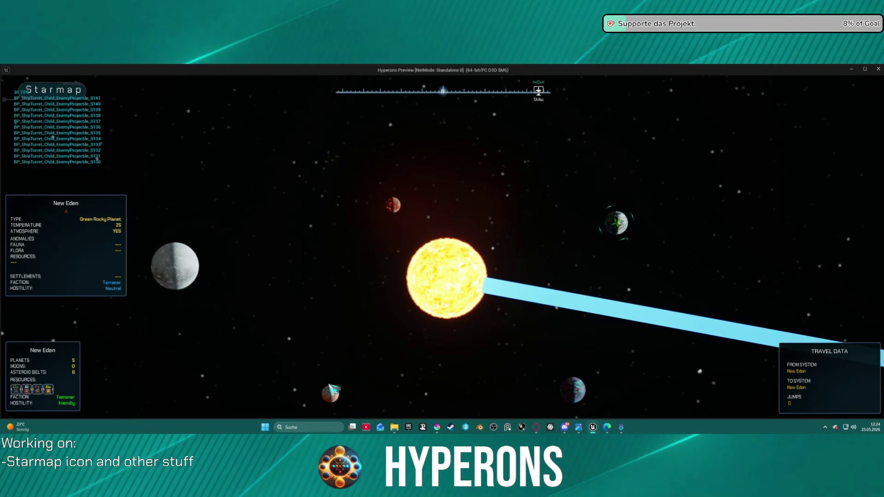
click(325, 384)
click(408, 202)
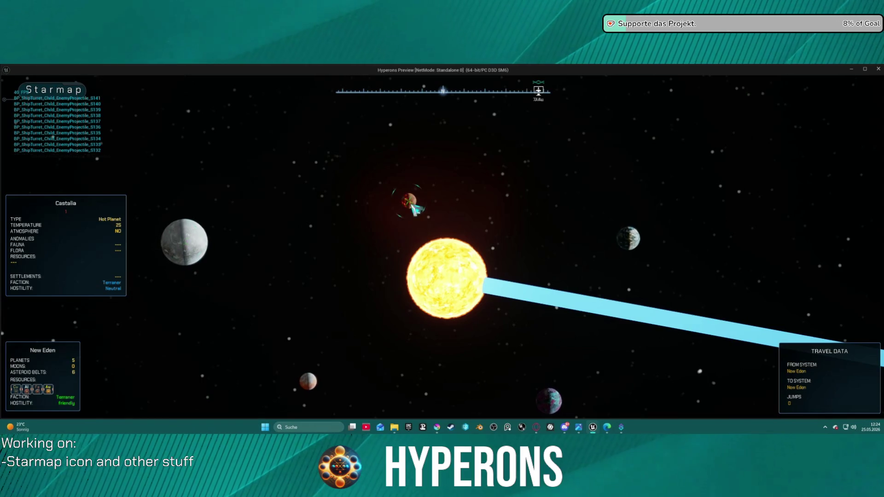
click(633, 247)
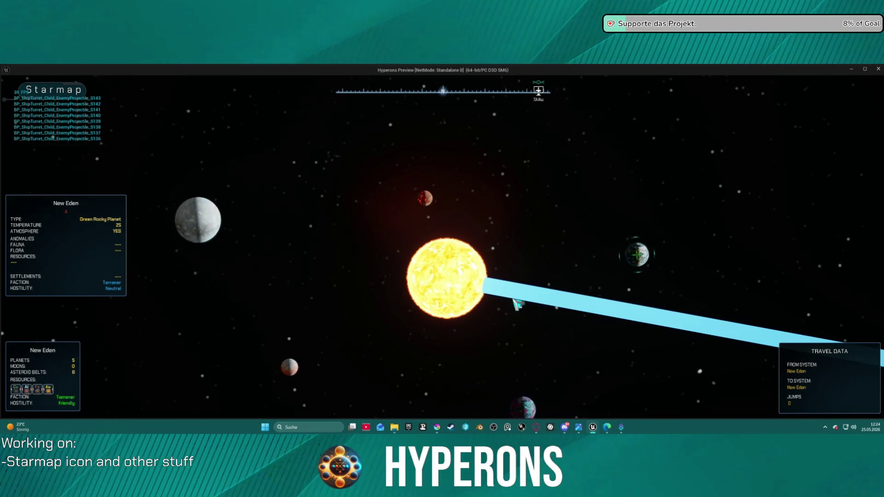
key(Escape)
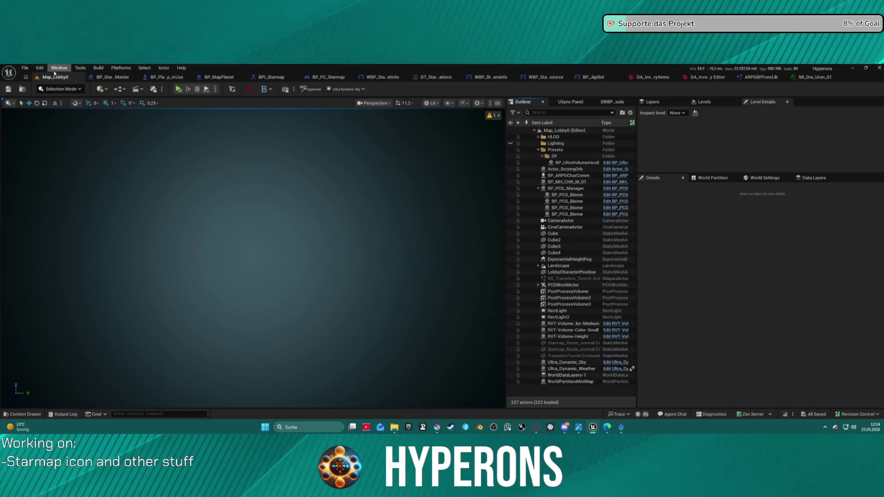
- Load DEV_Asteroids from recent levels, play it, and equip and reload the mining laser
click(24, 68)
mouse_move(56, 116)
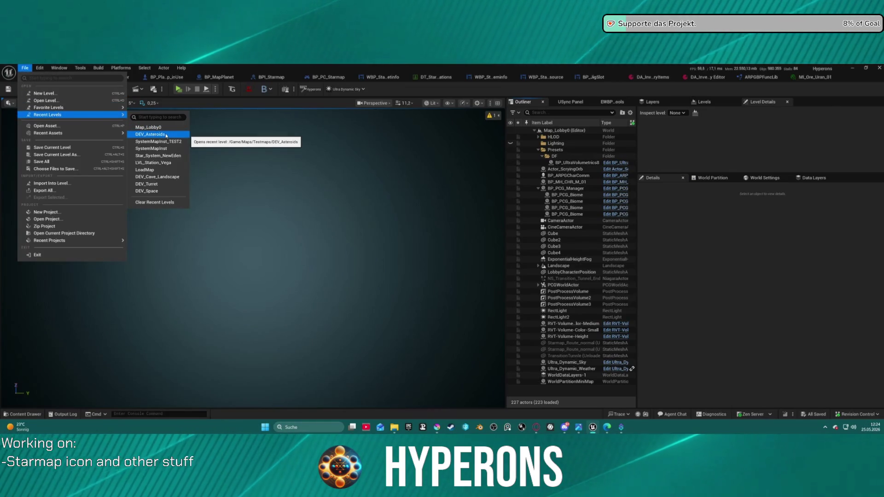
click(166, 134)
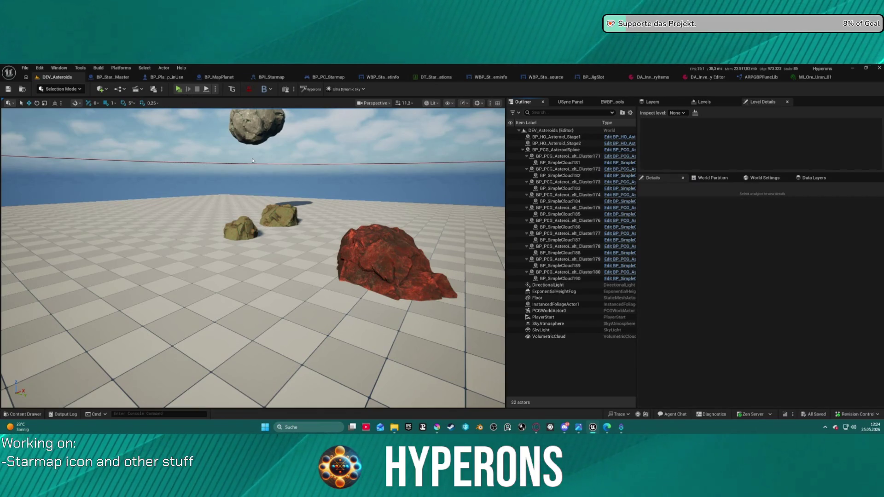
click(179, 89)
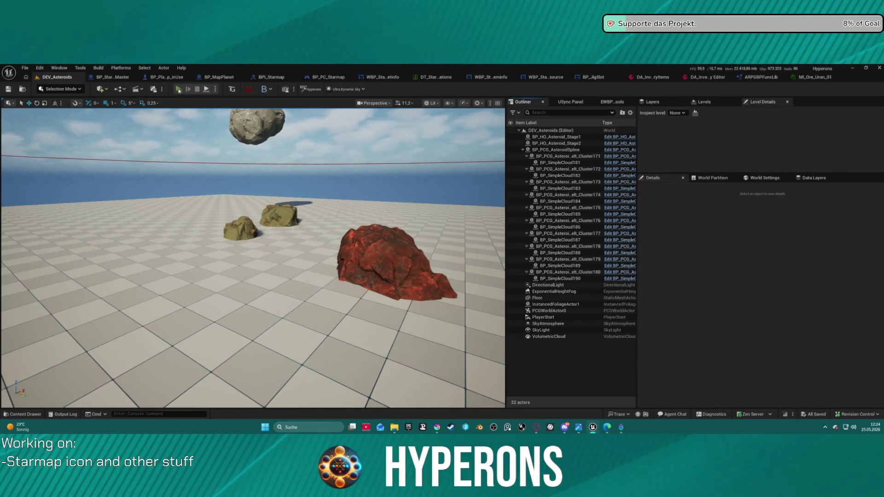
key(i)
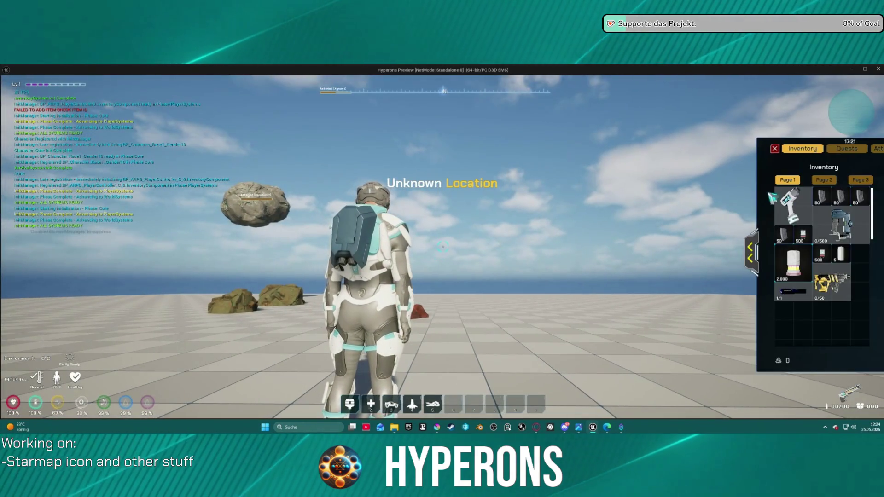
right_click(842, 226)
click(778, 149)
key(r)
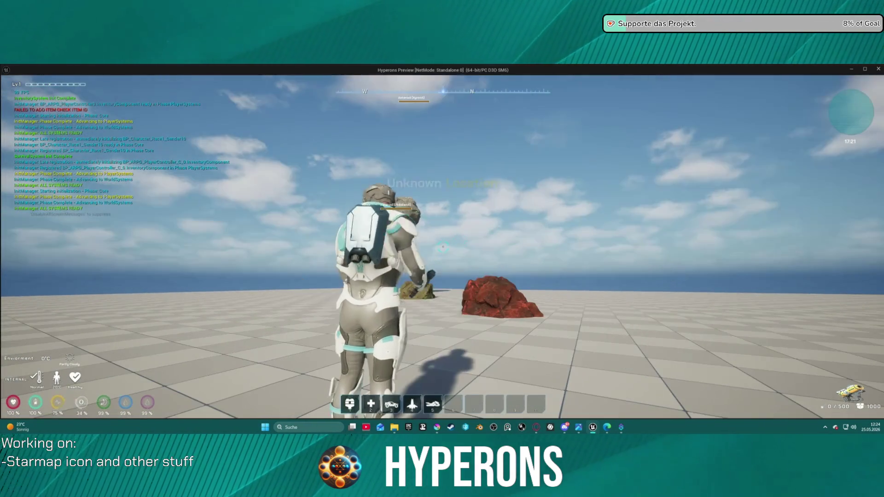
- Laser the red rock for Iron Ore and a second rock for copper, then check the inventory
key(w)
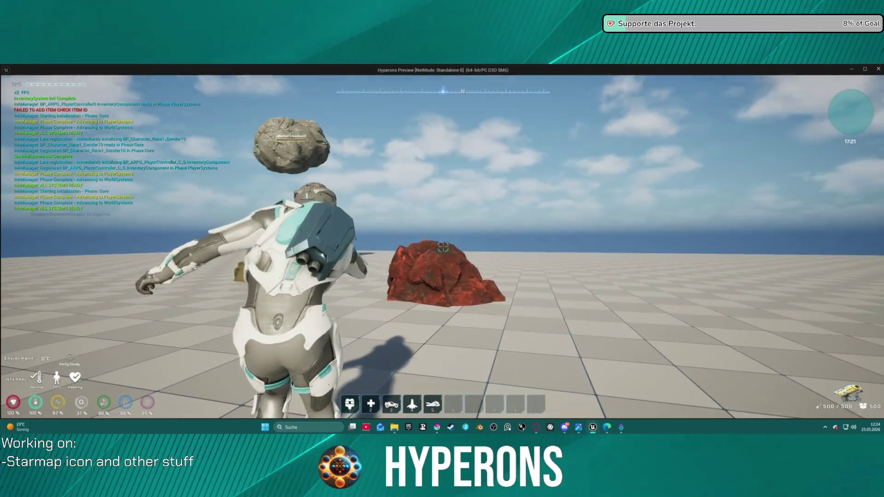
click(443, 247)
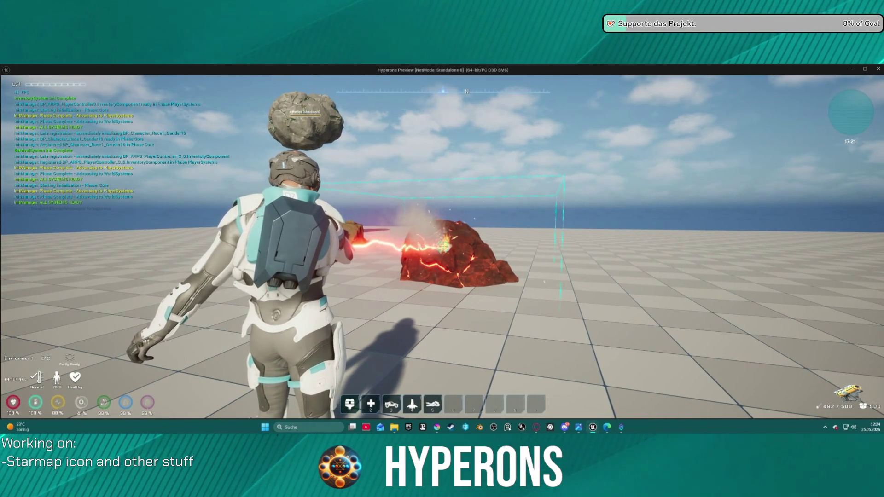
click(442, 248)
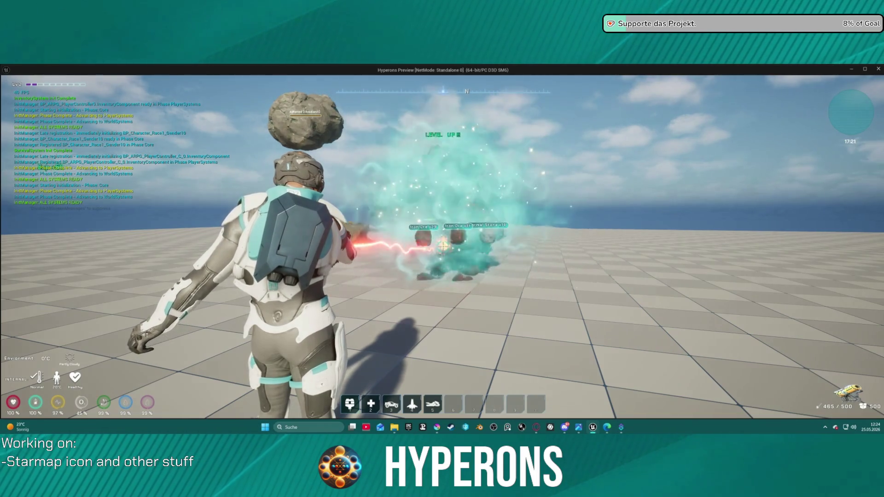
key(w)
key(w)
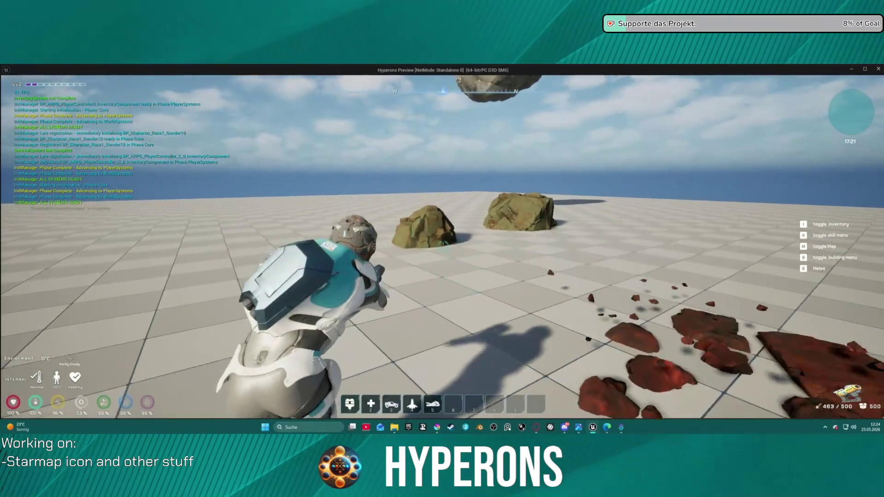
click(443, 247)
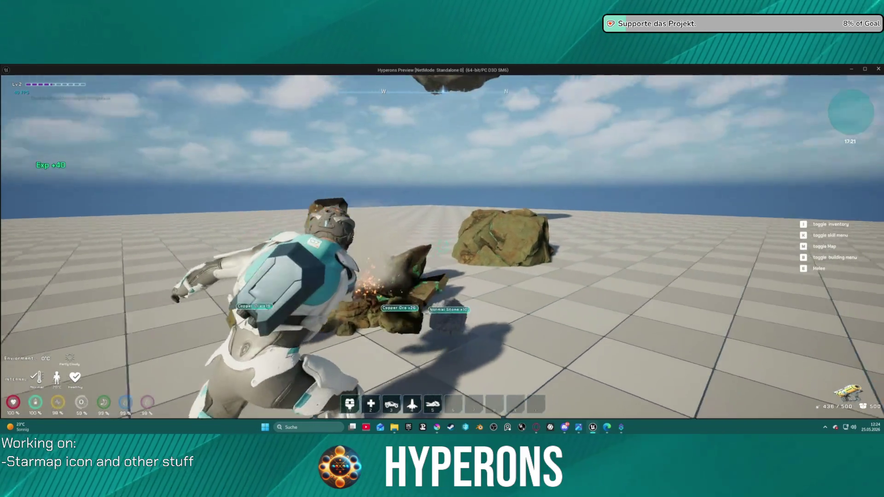
click(442, 247)
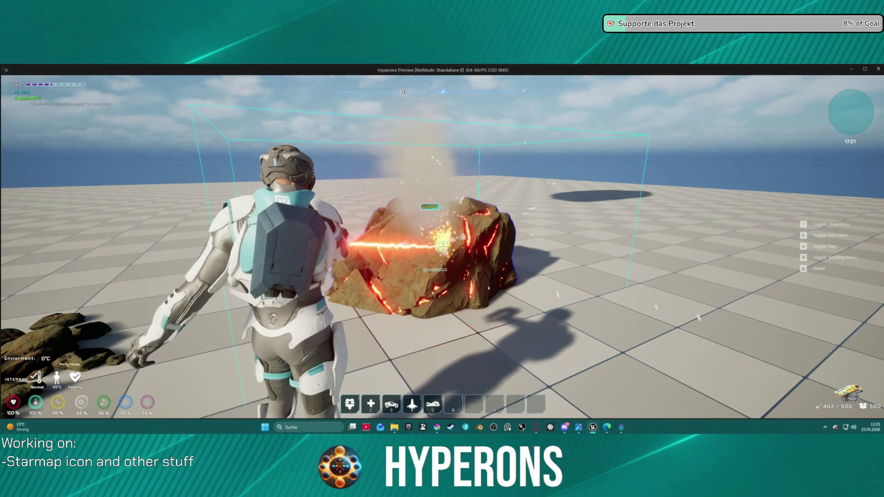
click(442, 247)
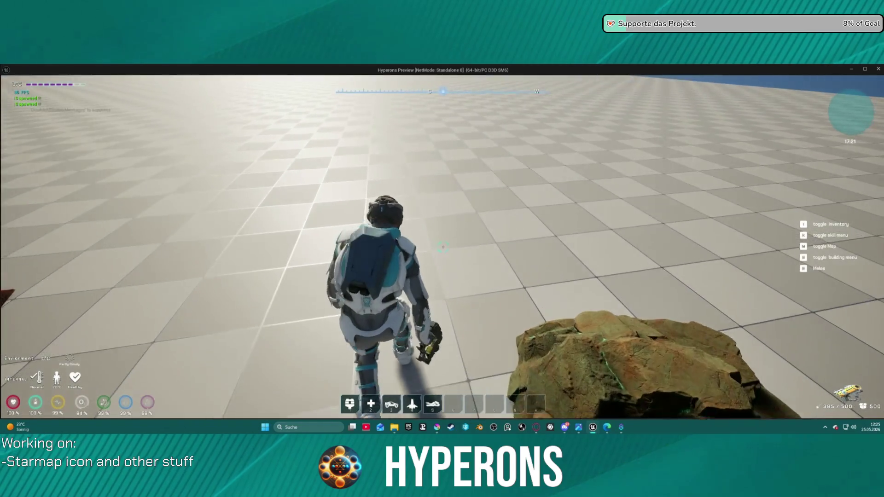
key(i)
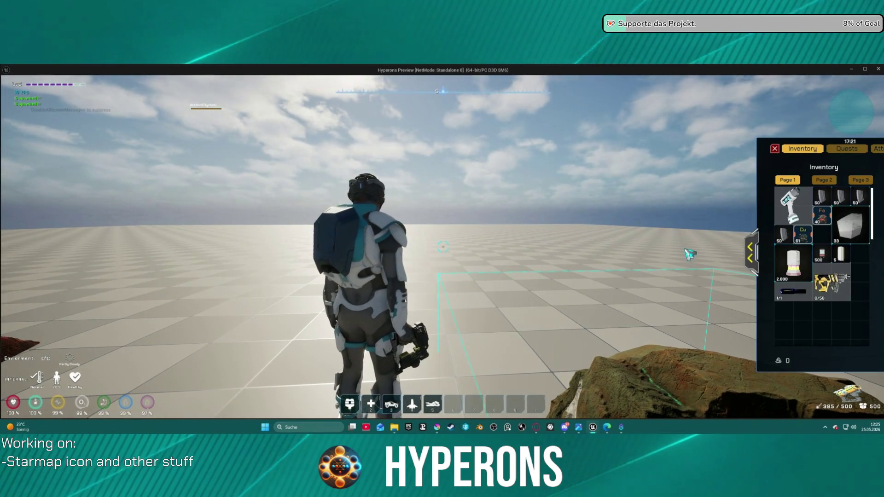
- Move the Cu stack to an empty slot and split the Fe stack into two 20s
mouse_move(803, 247)
mouse_down()
mouse_move(784, 330)
mouse_move(806, 328)
mouse_up()
scroll(813, 262, down, 3)
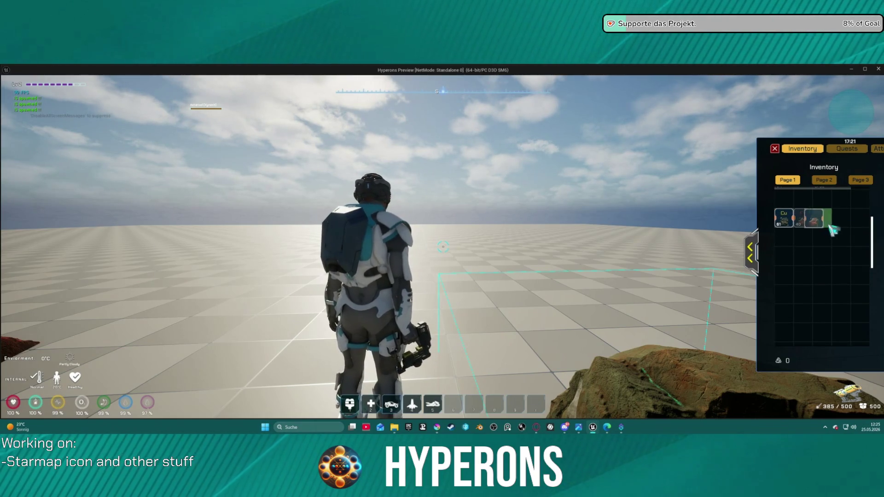
mouse_move(831, 225)
mouse_down()
mouse_move(803, 219)
mouse_move(833, 220)
mouse_up()
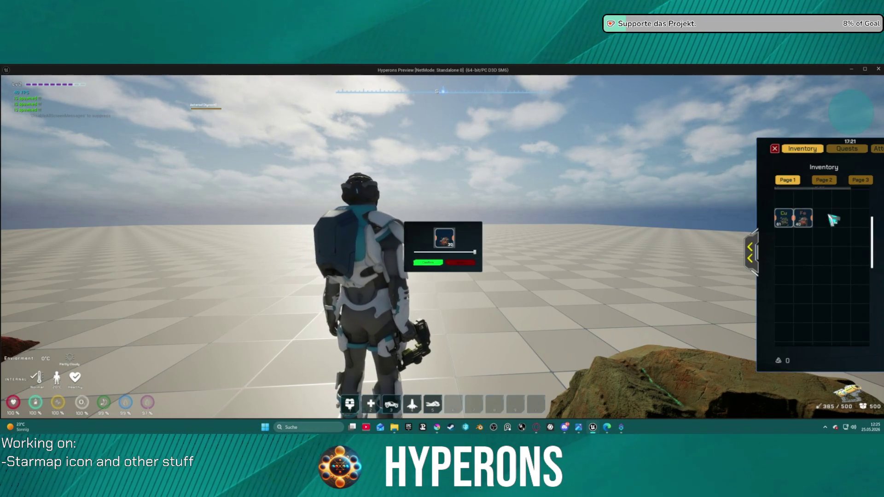
click(439, 263)
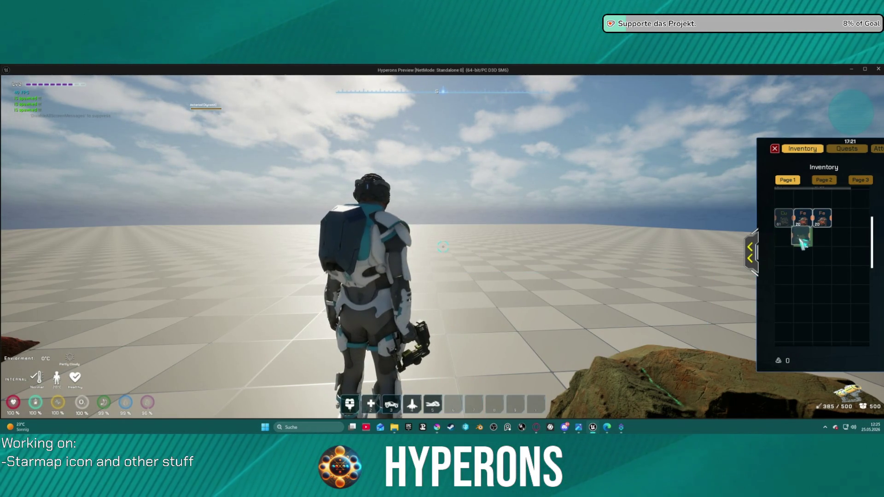
- Split the Cu ore twice into free slots, leaving stacks of 17 and 20
drag(801, 226, 763, 242)
click(450, 253)
click(428, 262)
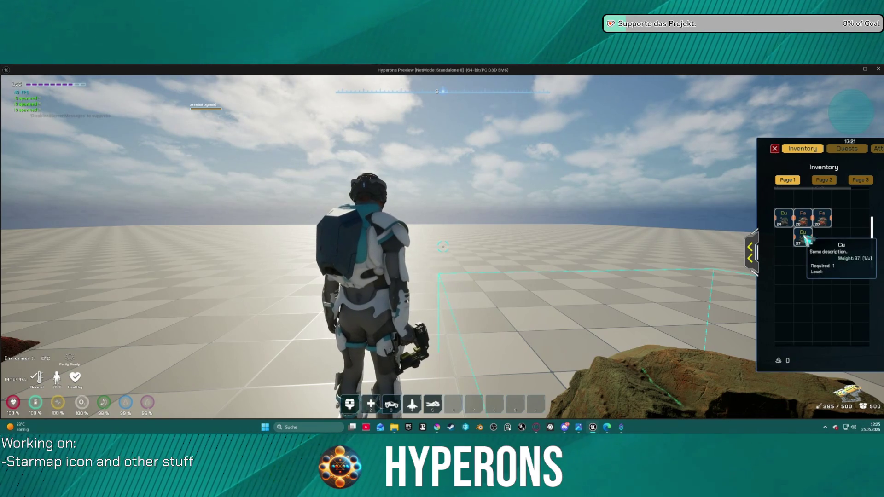
drag(806, 237, 640, 246)
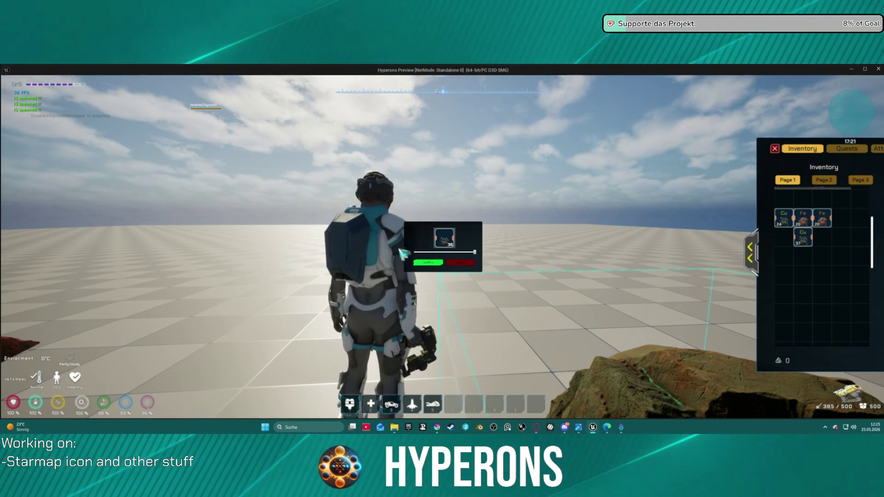
click(428, 263)
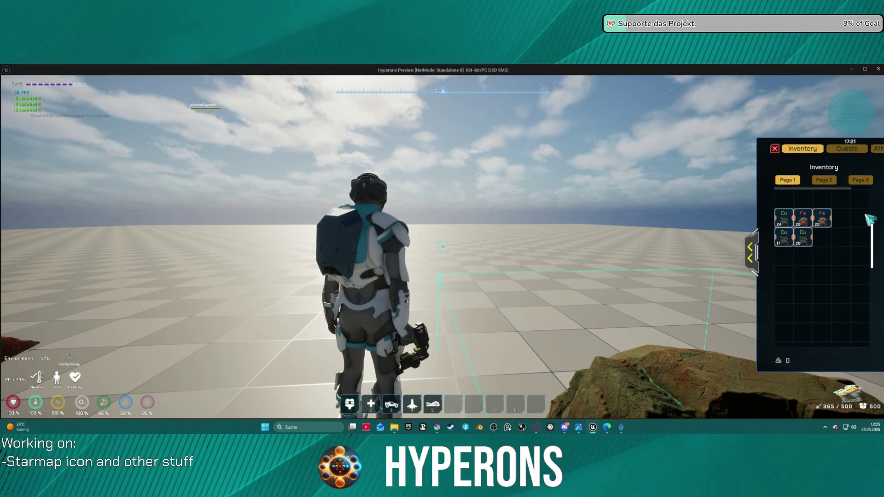
- Split another Fe stack into the slot below, creating an Fe stack of 19
scroll(842, 277, up, 2)
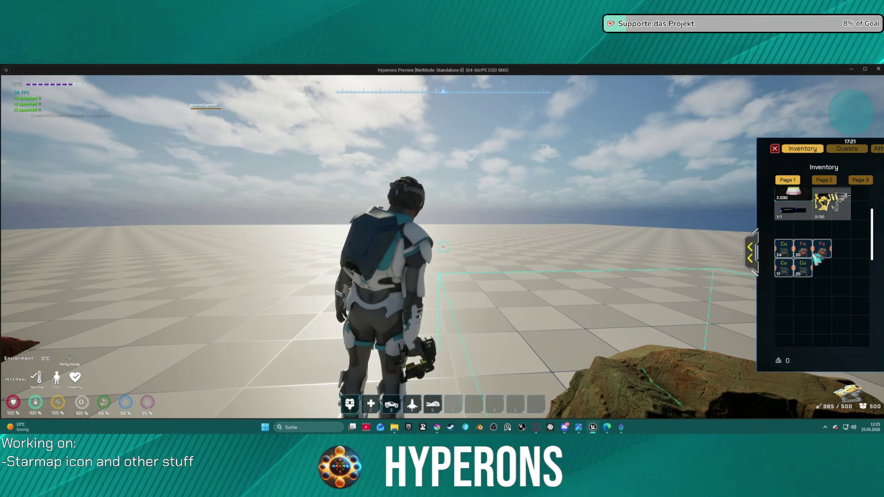
mouse_move(806, 276)
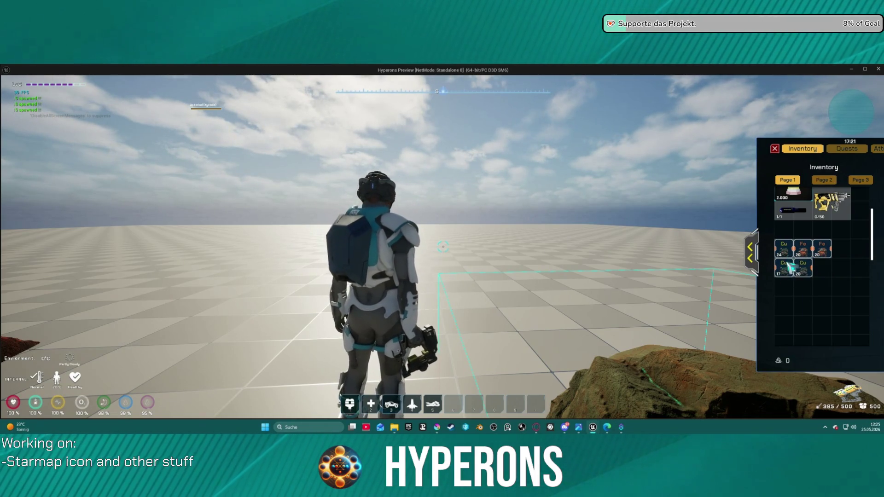
mouse_move(825, 253)
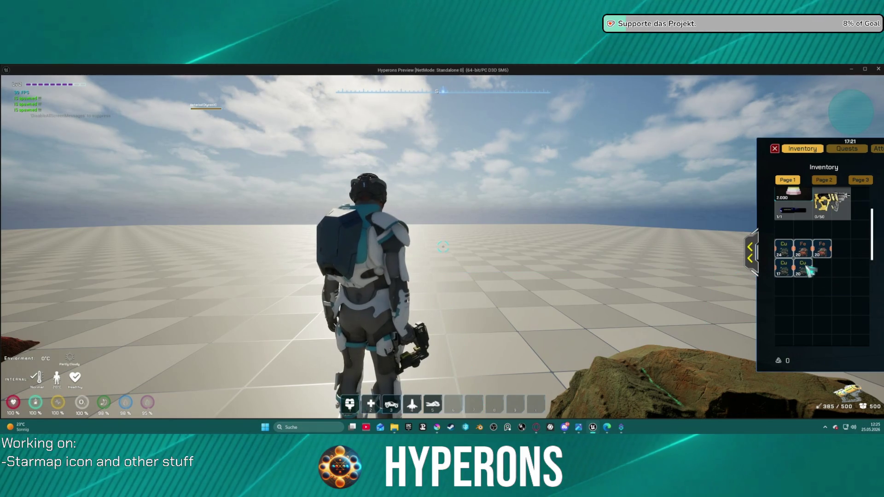
drag(829, 256, 828, 271)
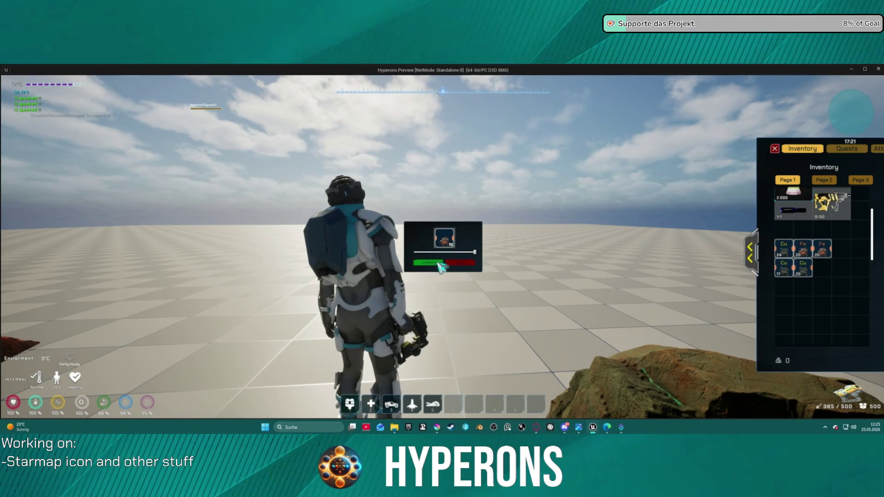
click(439, 264)
scroll(799, 302, down, 1)
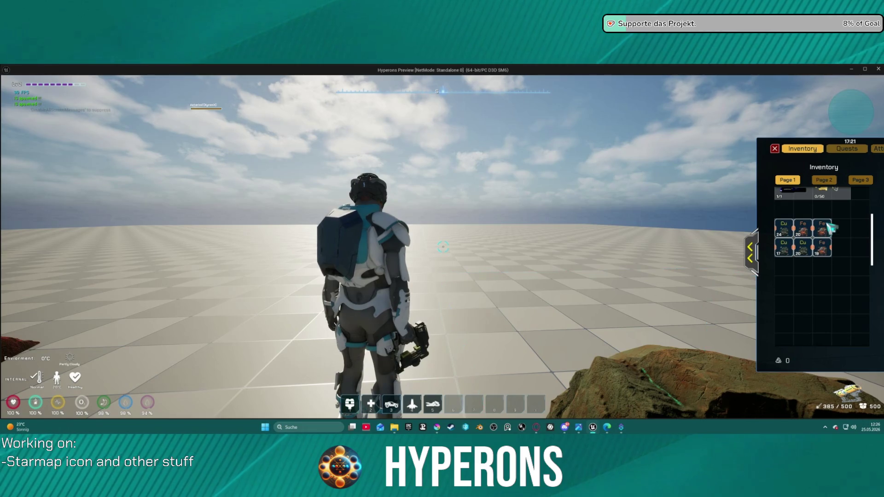
- Split an Fe ore stack, then split an Fe 20 stack into two in the neighbouring slot
scroll(840, 247, up, 4)
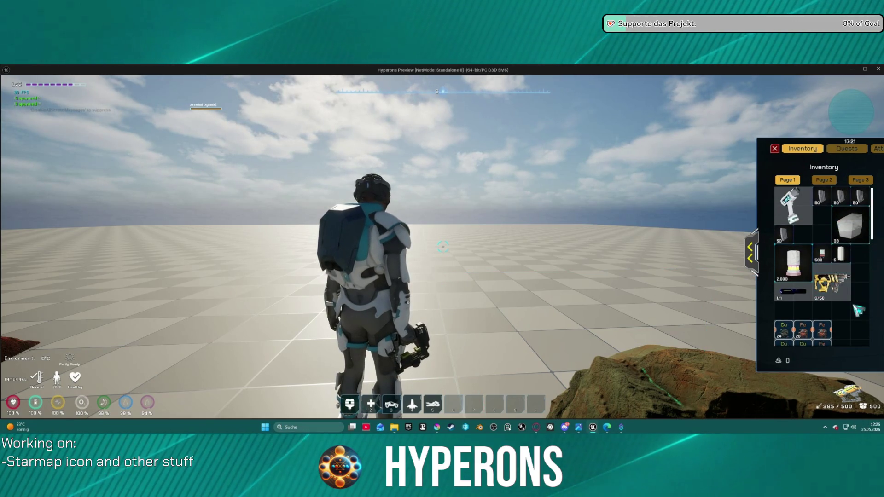
scroll(857, 310, down, 2)
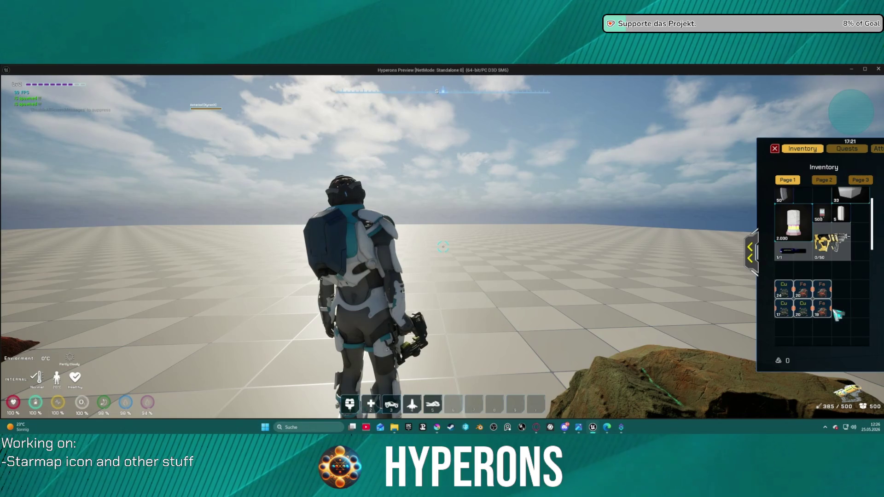
mouse_move(789, 289)
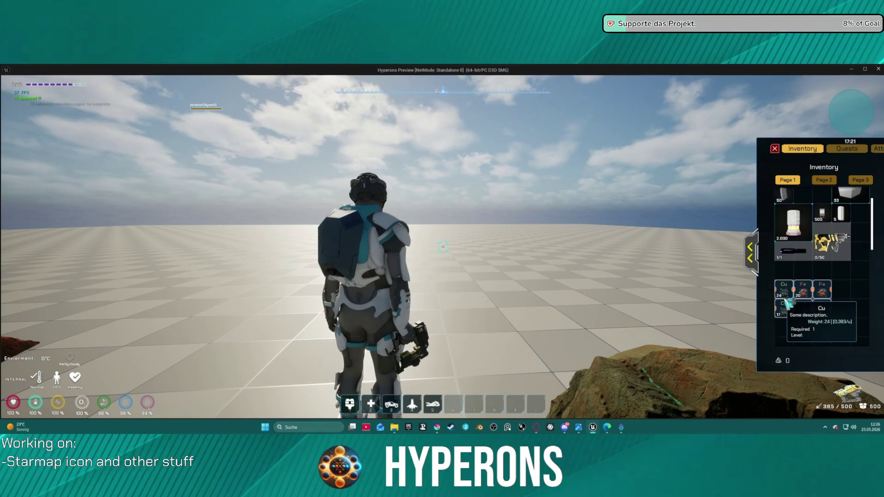
scroll(789, 303, up, 2)
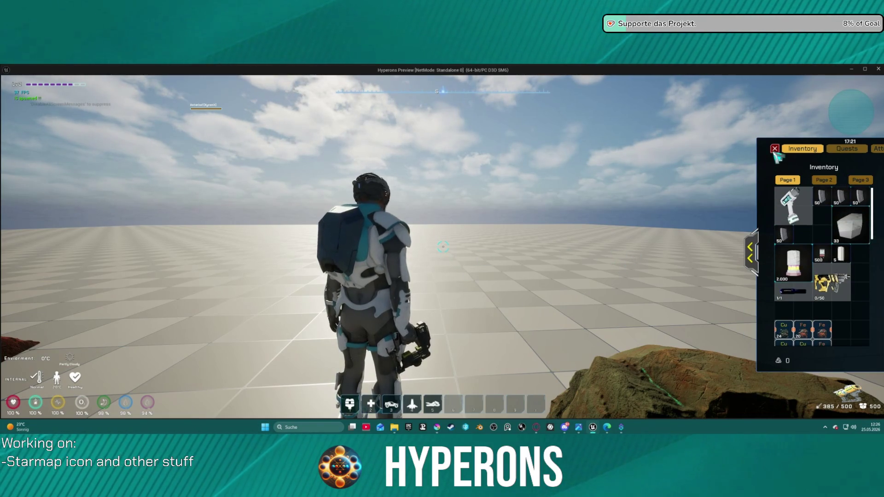
scroll(824, 277, down, 3)
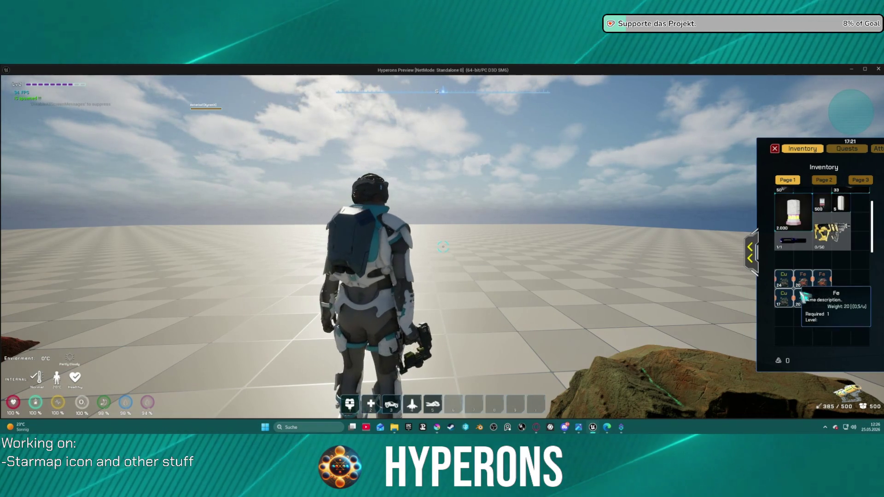
mouse_move(830, 304)
mouse_move(830, 304)
mouse_down()
mouse_move(844, 296)
mouse_move(841, 304)
mouse_up()
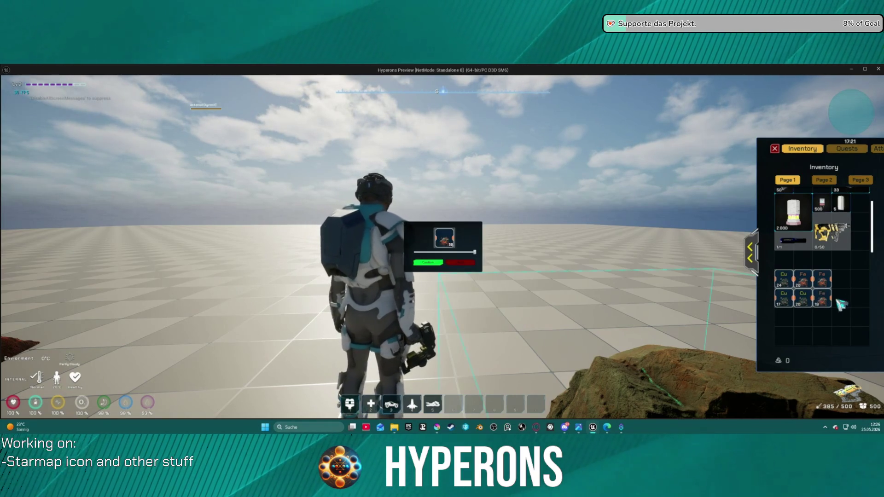
click(428, 262)
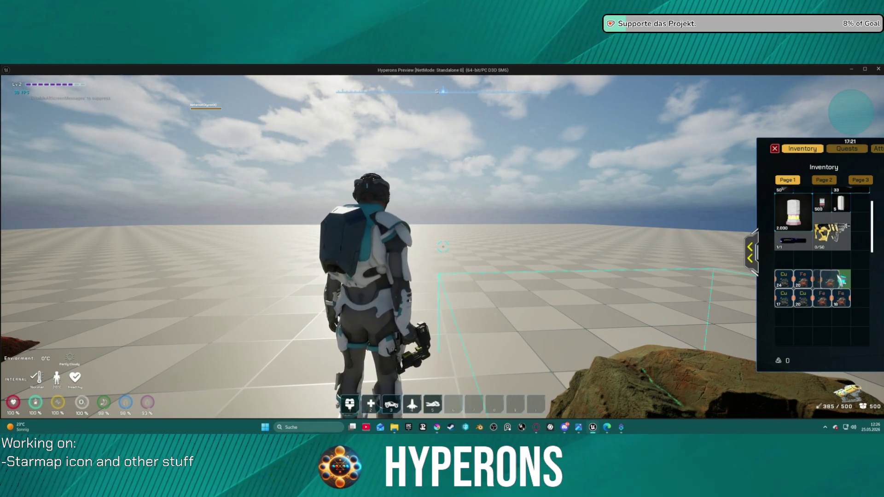
drag(845, 287, 643, 280)
click(435, 263)
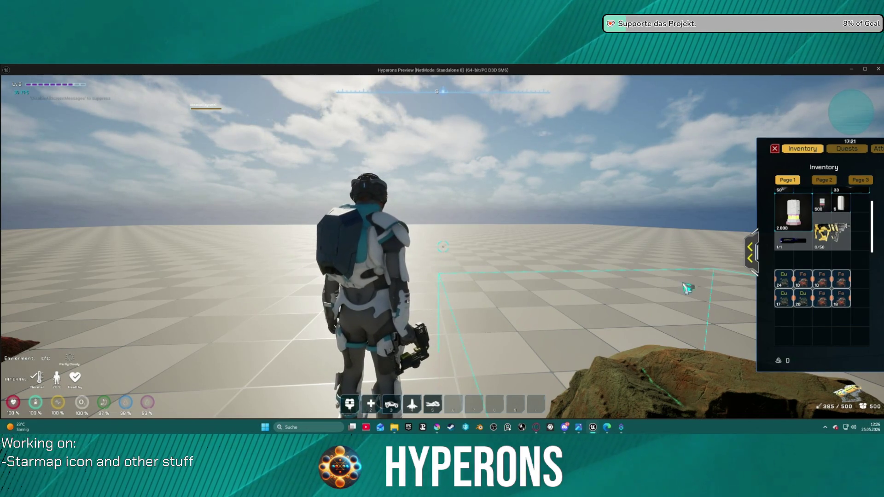
- Split an Fe 10 stack and one more Fe stack into free slots, then resume playing
mouse_move(821, 283)
mouse_down()
mouse_move(824, 317)
mouse_move(826, 280)
mouse_up()
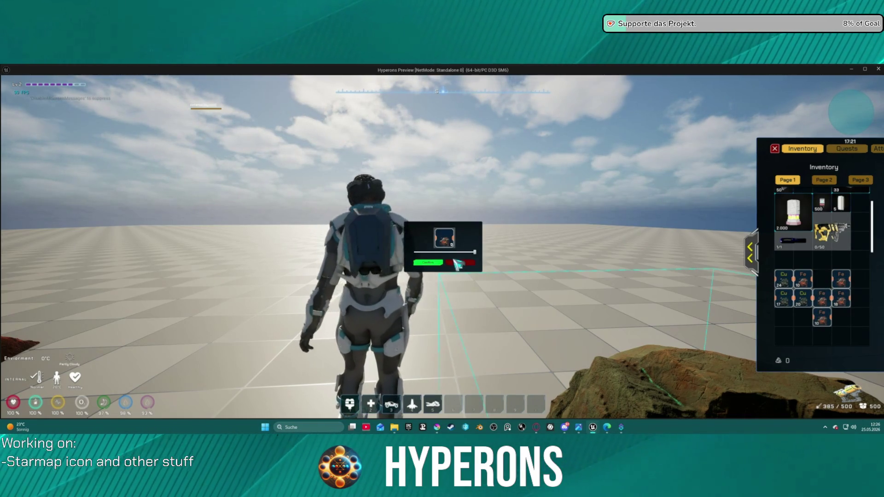
click(436, 263)
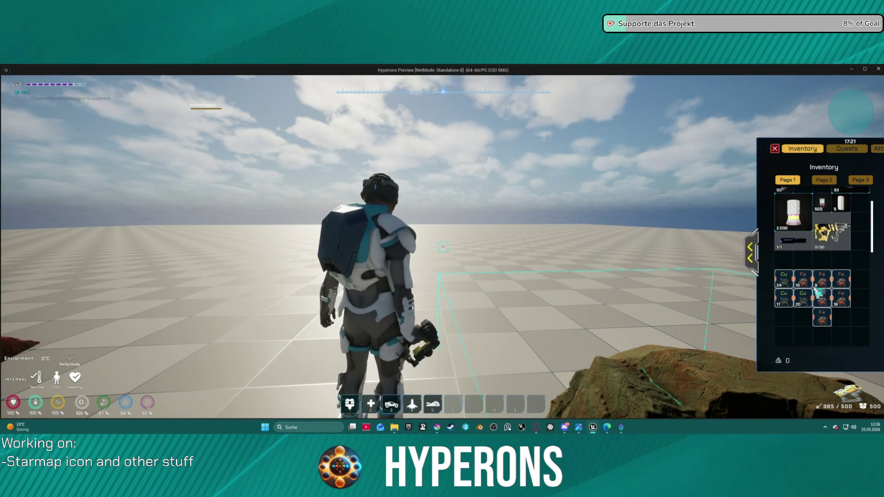
drag(843, 320, 839, 317)
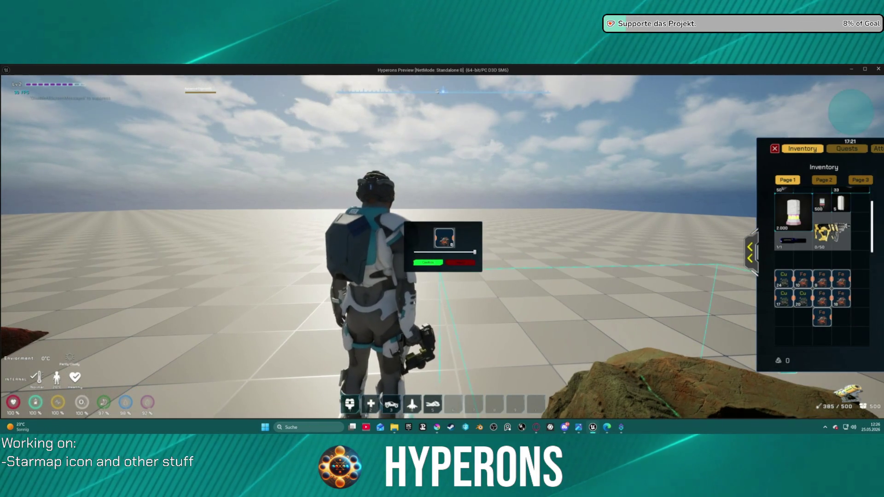
click(715, 251)
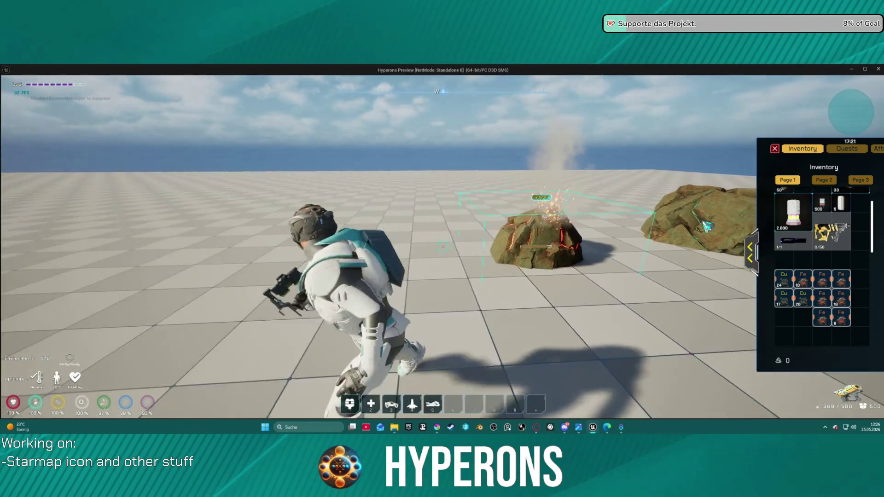
- Jump away from the cracked rock and move toward the red and green rocks
key(space)
key(space)
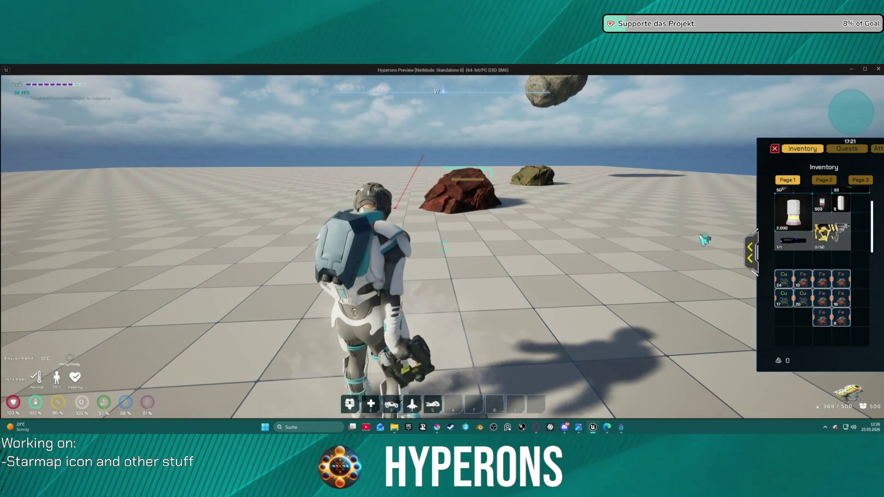
key(w)
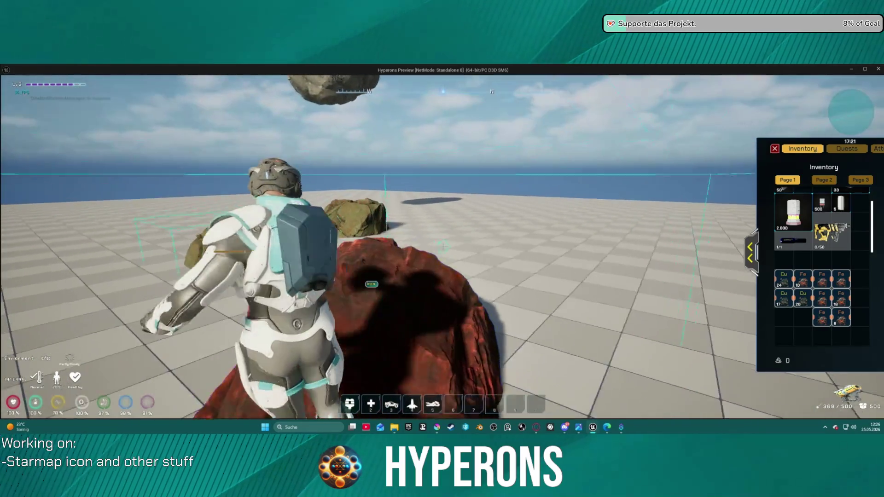
key(a)
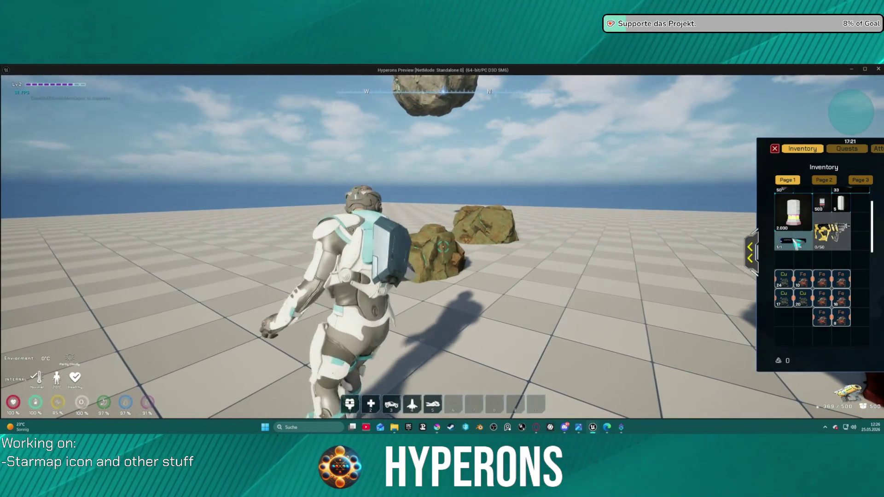
scroll(798, 267, down, 1)
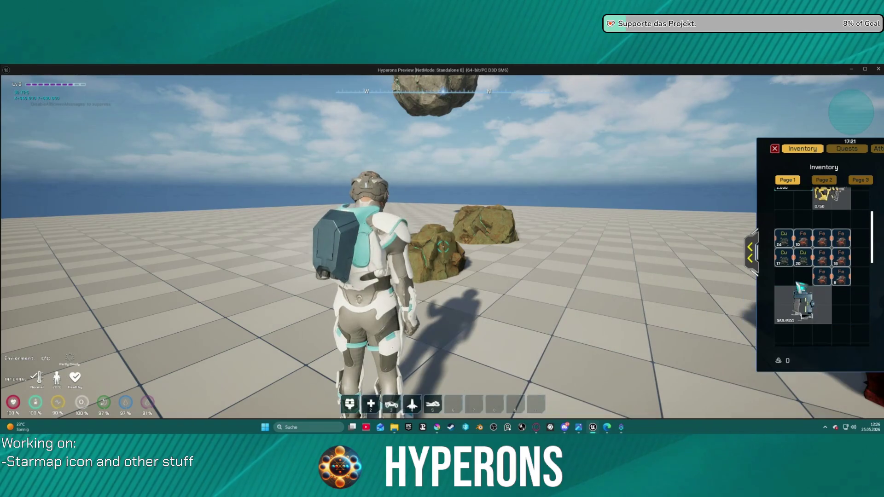
scroll(798, 271, up, 1)
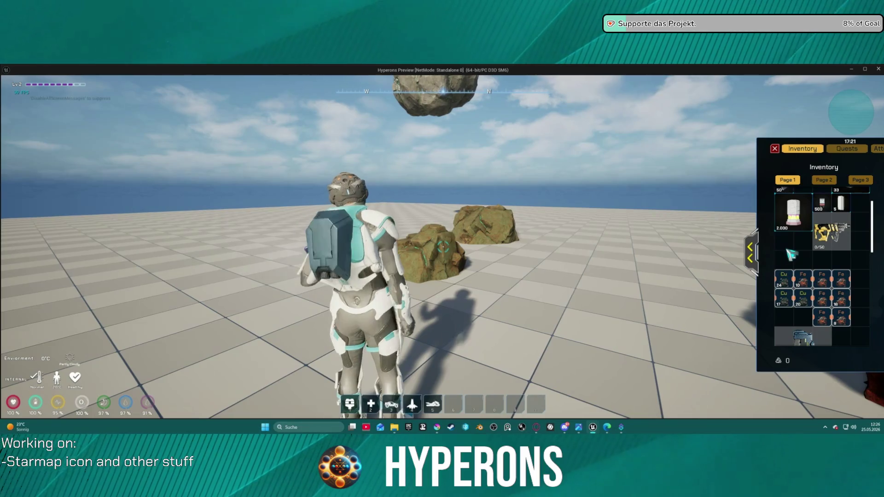
key(a)
key(d)
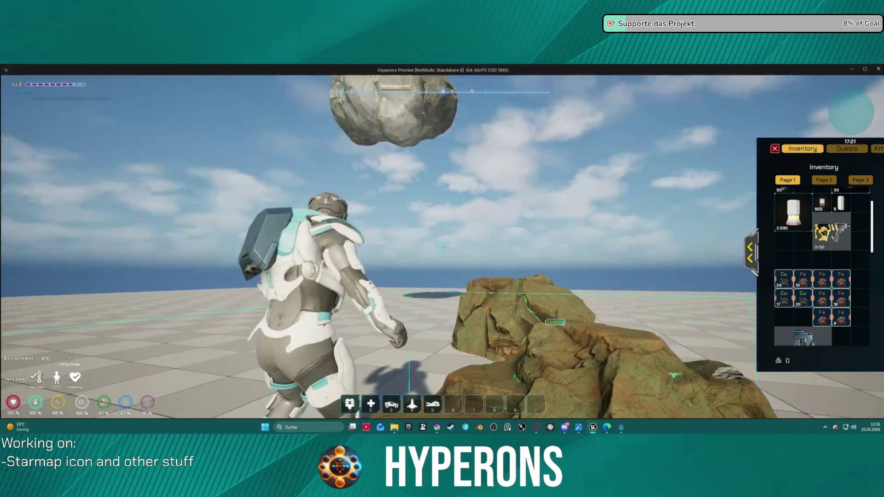
- Climb onto a rock, return to stand before the red rock, and end the preview
key(w)
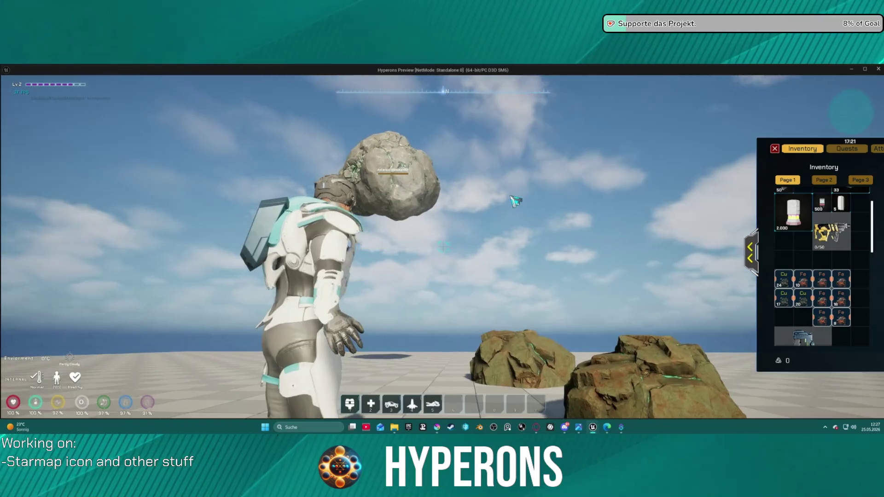
key(w)
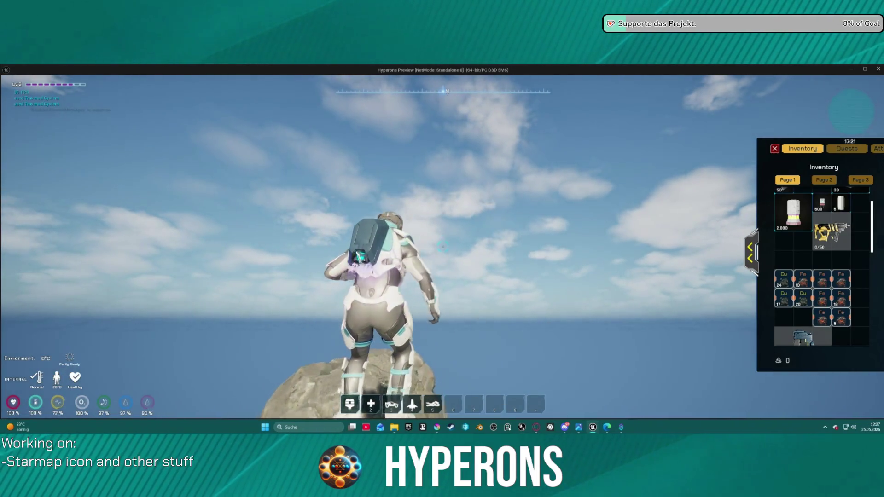
key(w)
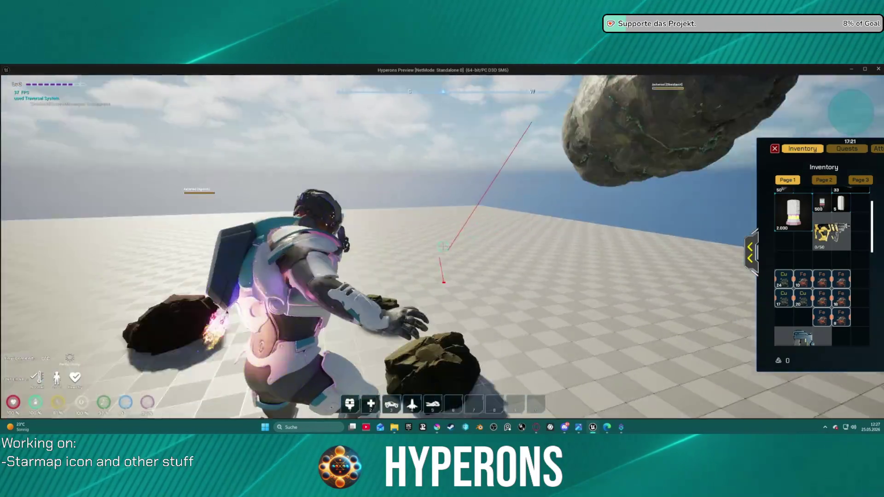
key(w)
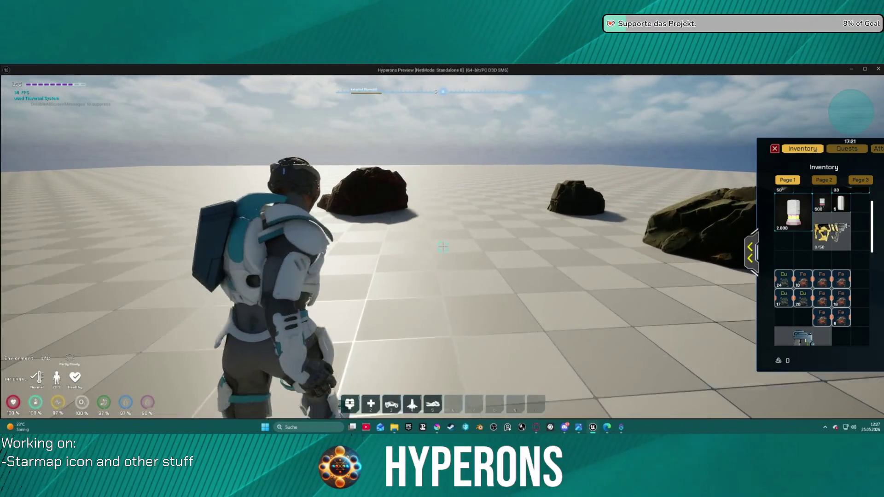
key(w)
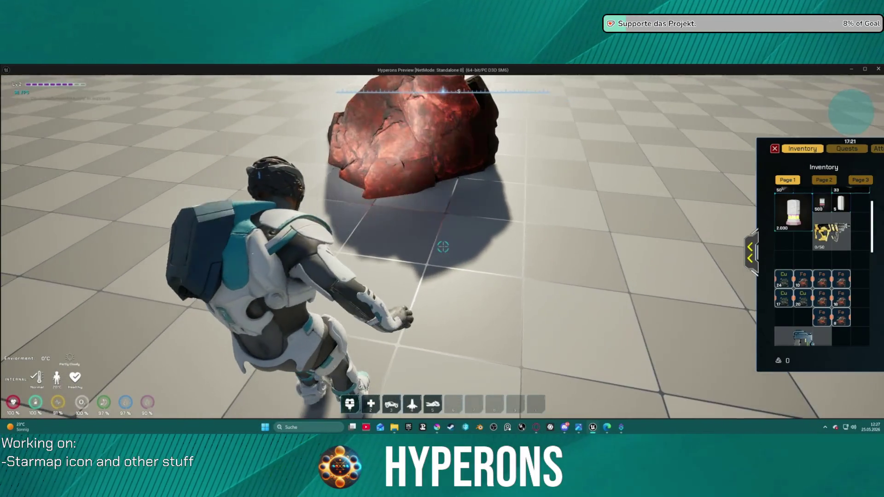
key(w)
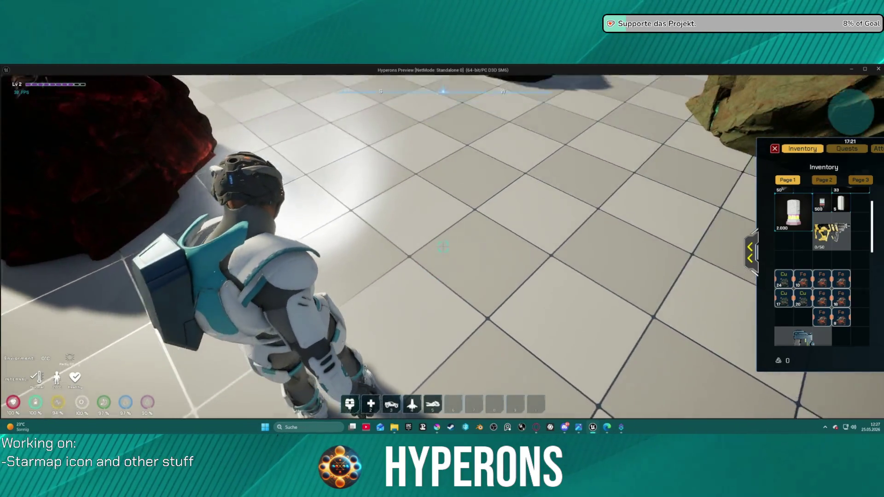
key(w)
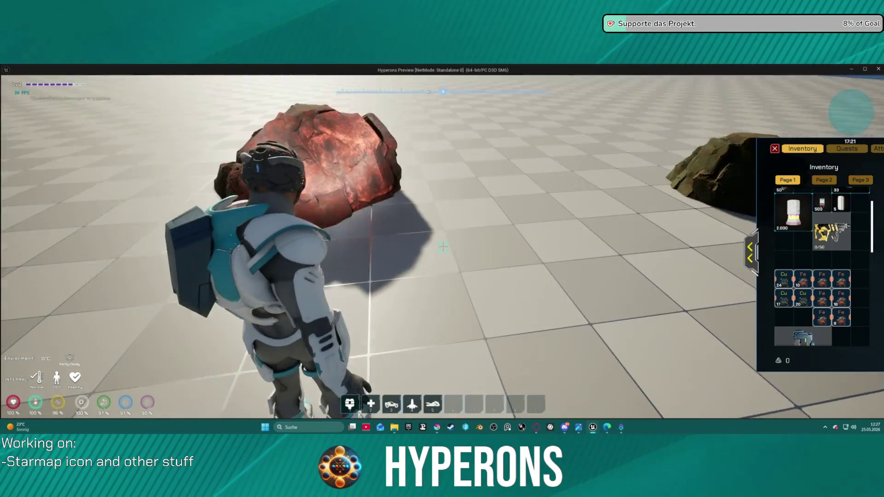
key(Escape)
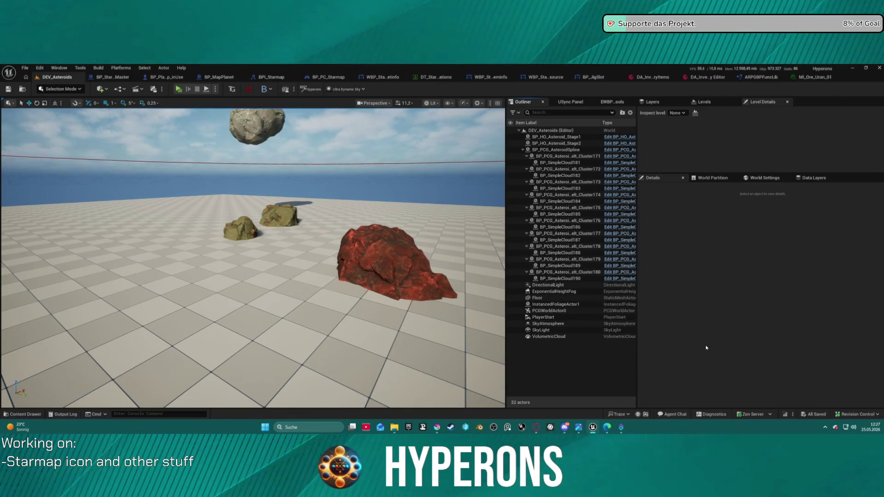
- Open the CraftingResources pickups folder in the Content Drawer
key(ctrl+space)
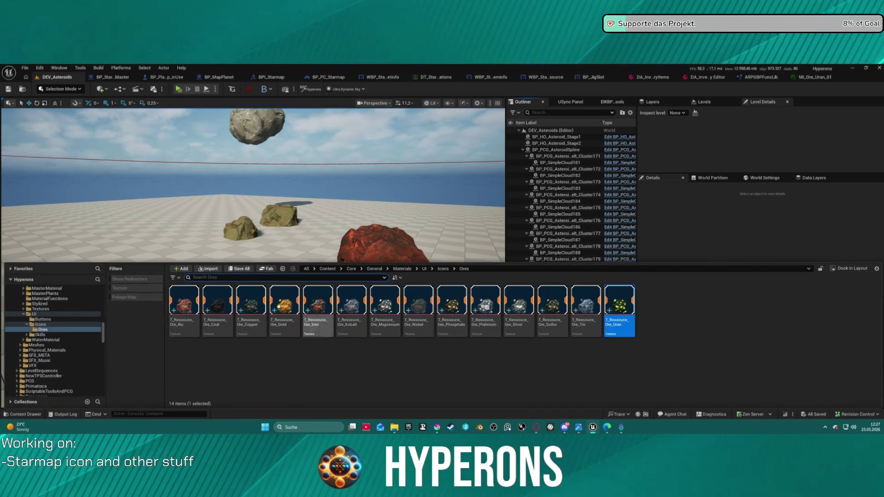
scroll(73, 368, up, 10)
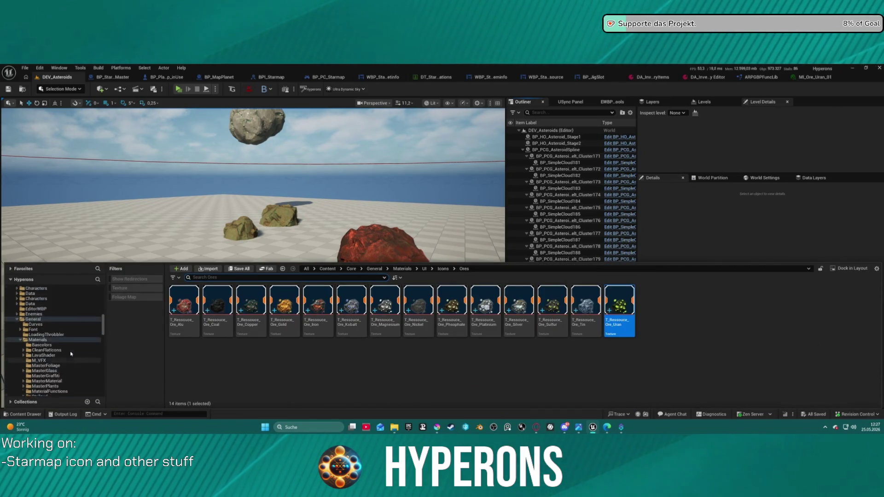
scroll(71, 353, up, 3)
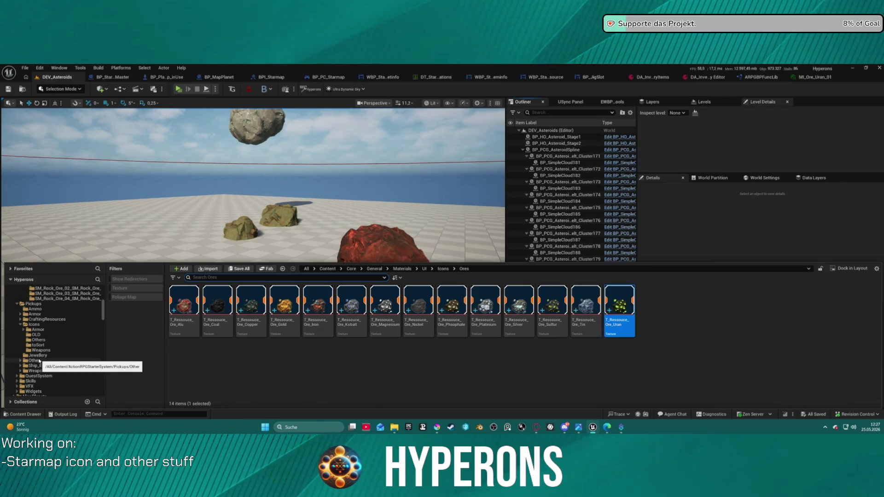
click(46, 319)
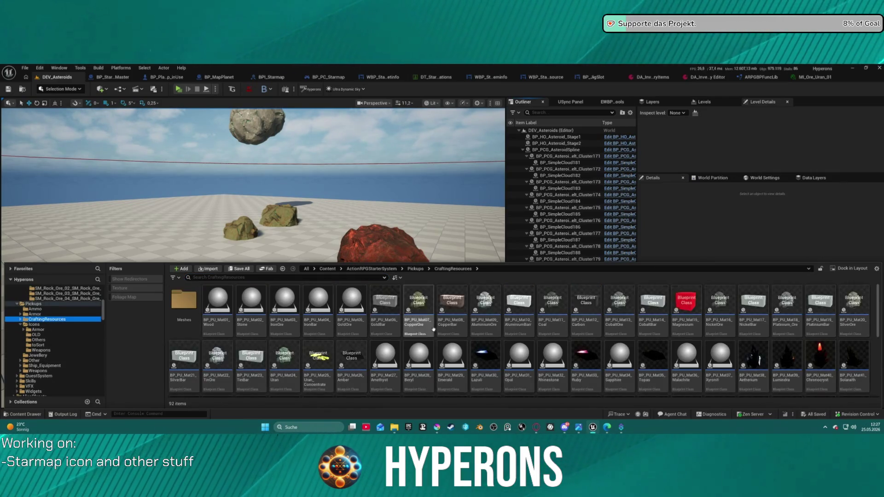
- Select the eleven ore pickups, CopperOre through TinOre, and drop them into the level
click(418, 306)
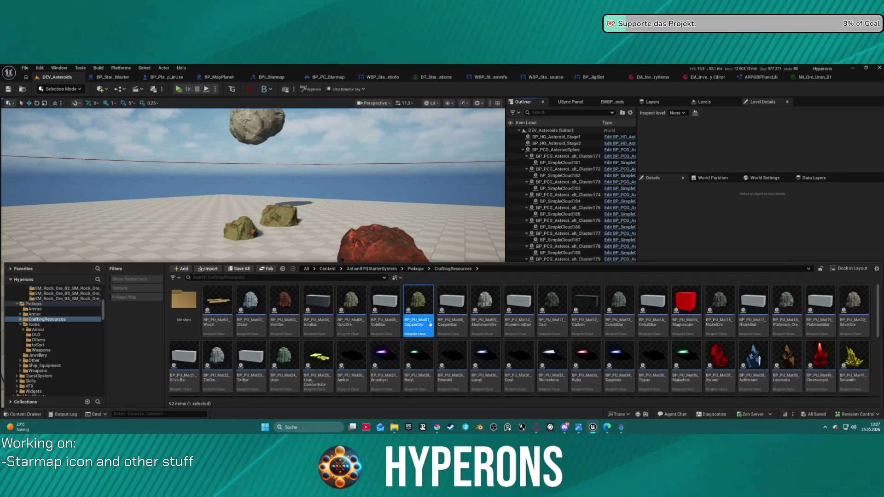
ctrl+click(485, 306)
ctrl+click(558, 319)
ctrl+click(619, 311)
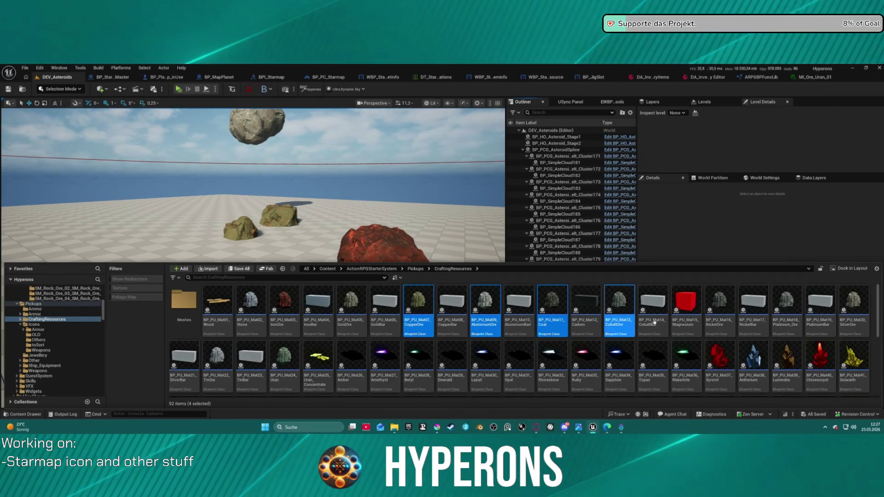
ctrl+click(720, 311)
ctrl+click(779, 325)
ctrl+click(854, 308)
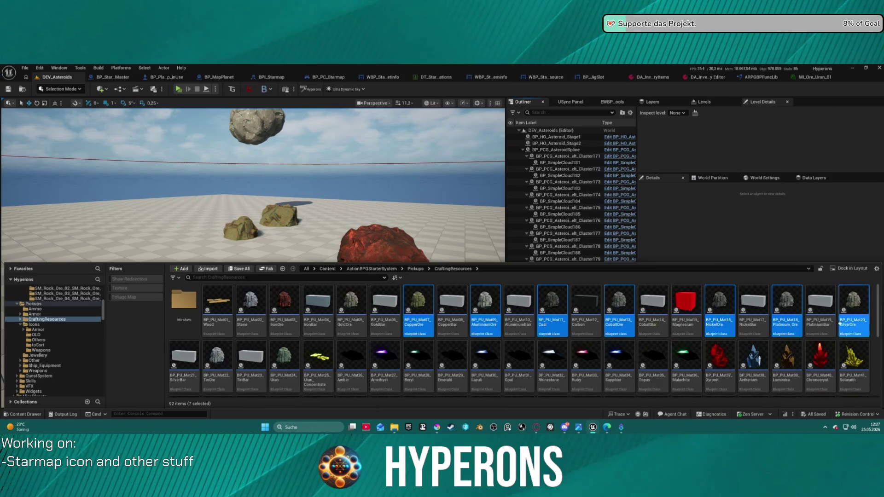
ctrl+click(354, 317)
ctrl+click(285, 318)
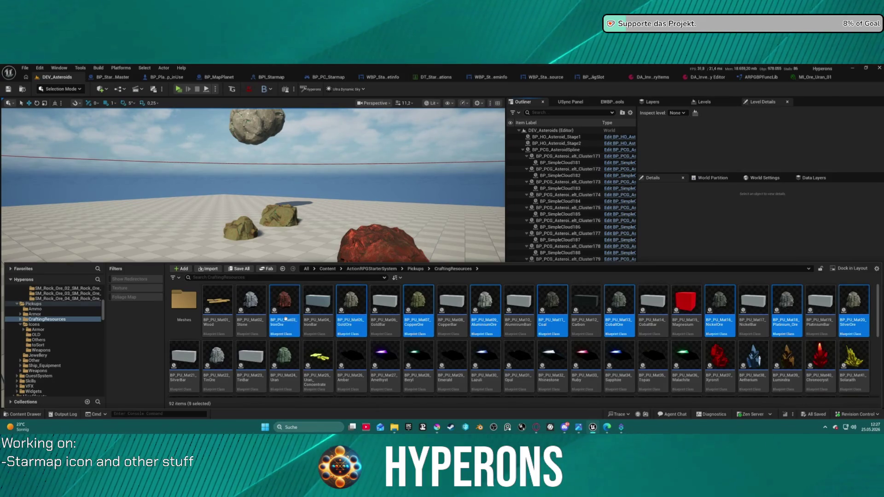
ctrl+click(286, 370)
ctrl+click(217, 361)
scroll(373, 365, down, 1)
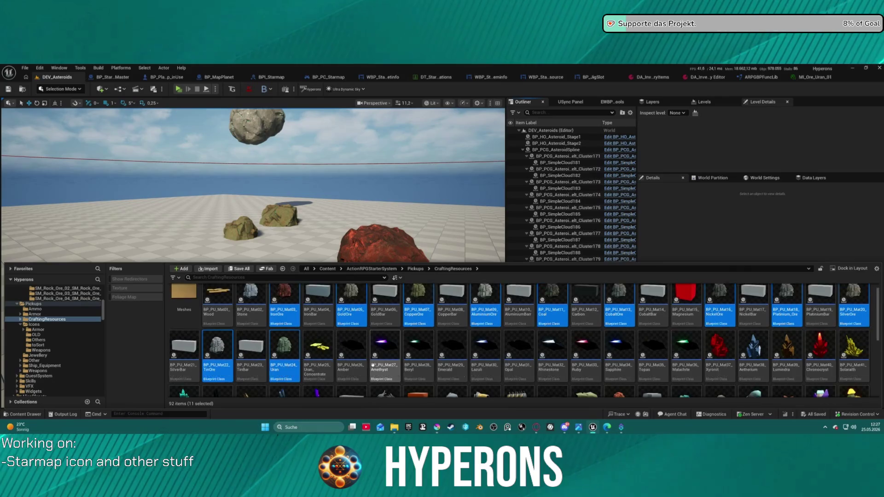
scroll(373, 365, up, 1)
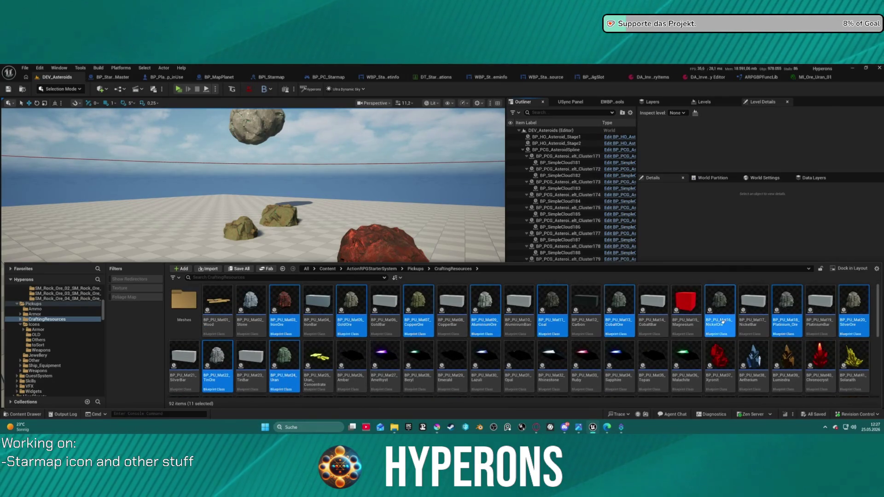
mouse_move(721, 324)
mouse_down()
mouse_move(682, 297)
mouse_move(233, 297)
mouse_up()
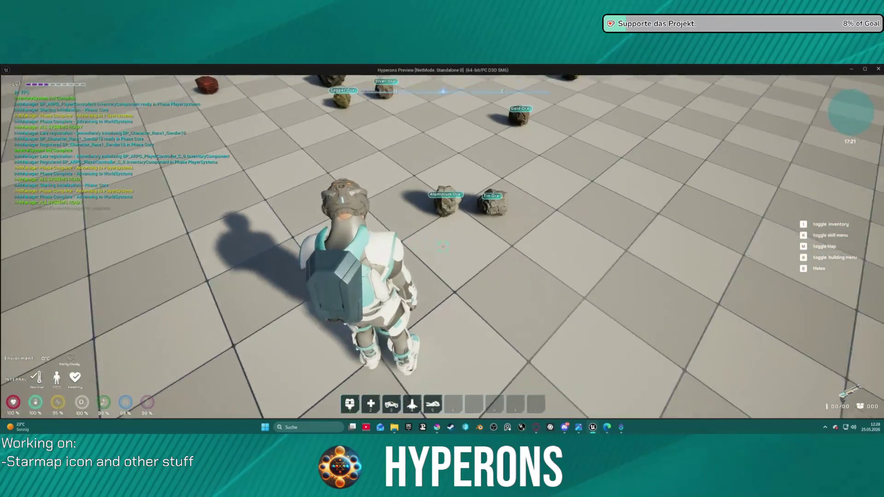
- Walk to the ore pickups, collect the Platinium Ore with E, and open the inventory
key(w)
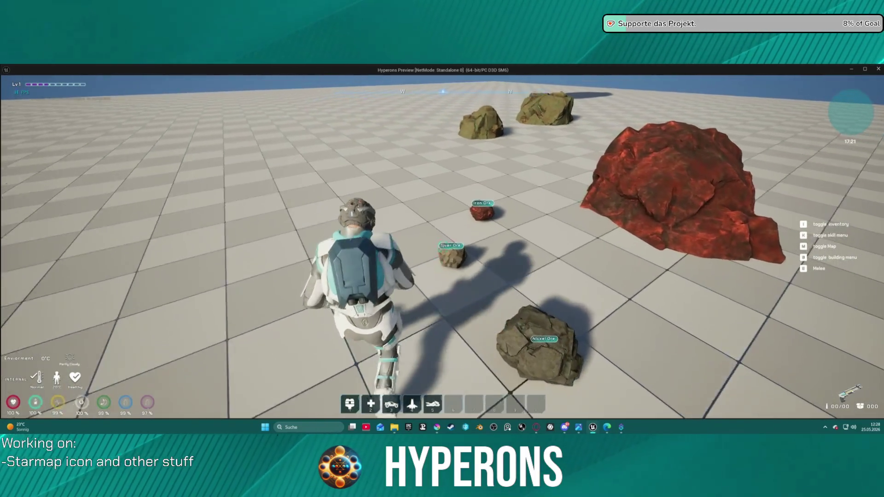
key(w)
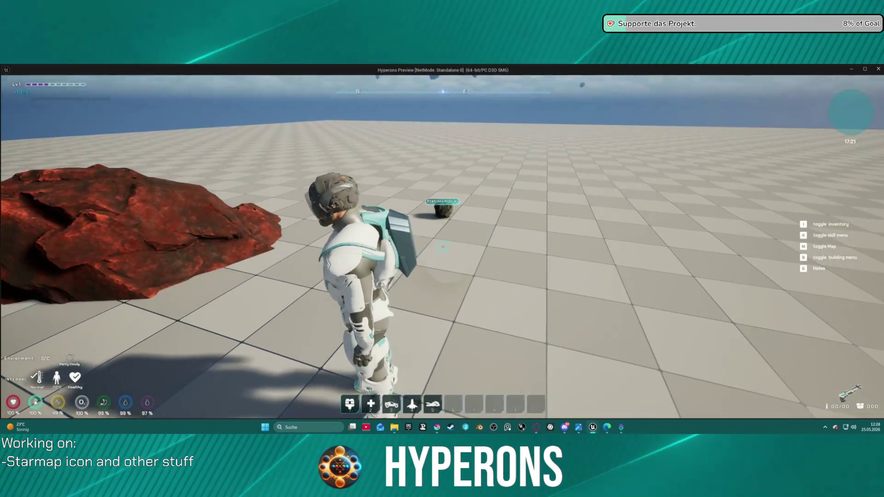
key(w)
key(e)
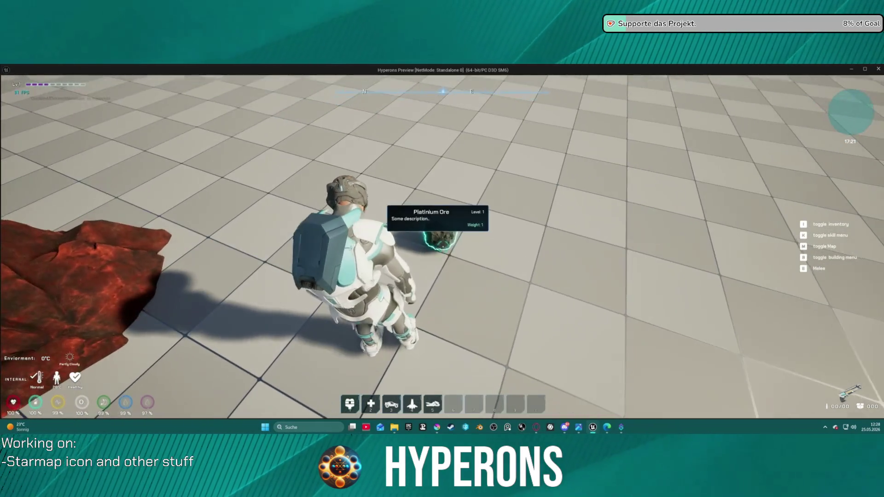
key(i)
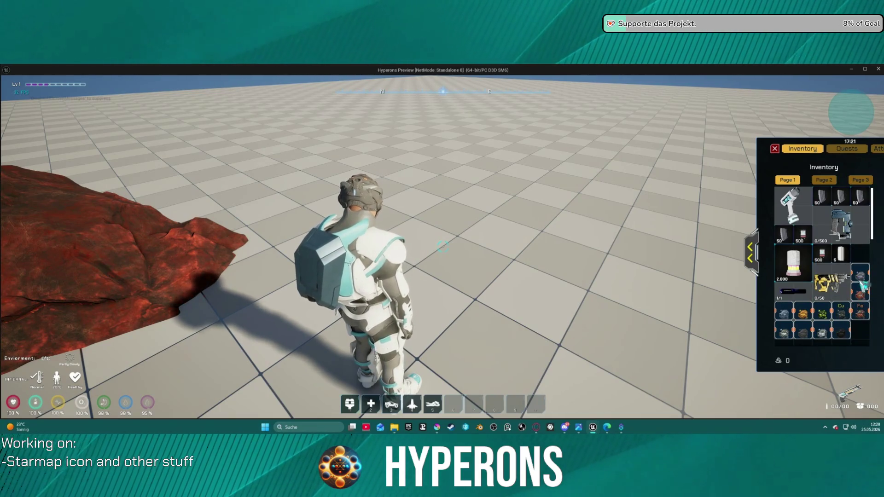
- Move items to the bottom-right slots, check the ore tooltips, then stop the preview
mouse_move(849, 325)
mouse_down()
mouse_move(859, 333)
mouse_move(798, 323)
mouse_up()
scroll(854, 317, down, 1)
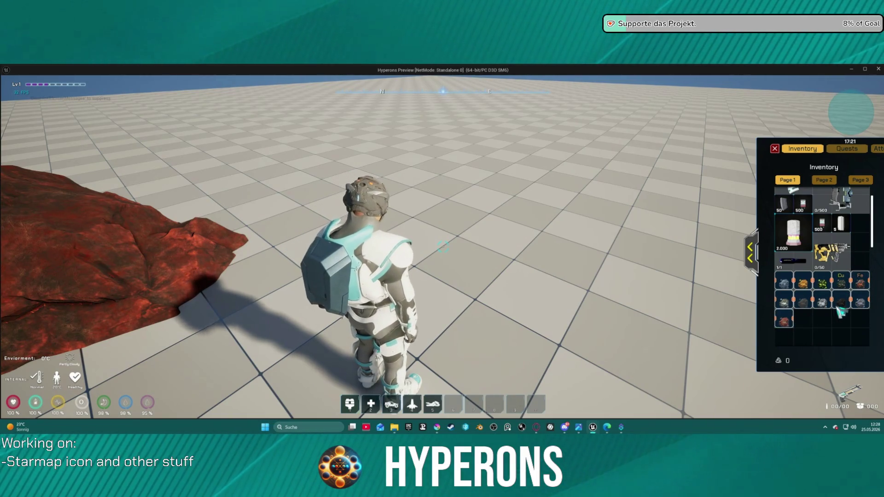
mouse_move(846, 300)
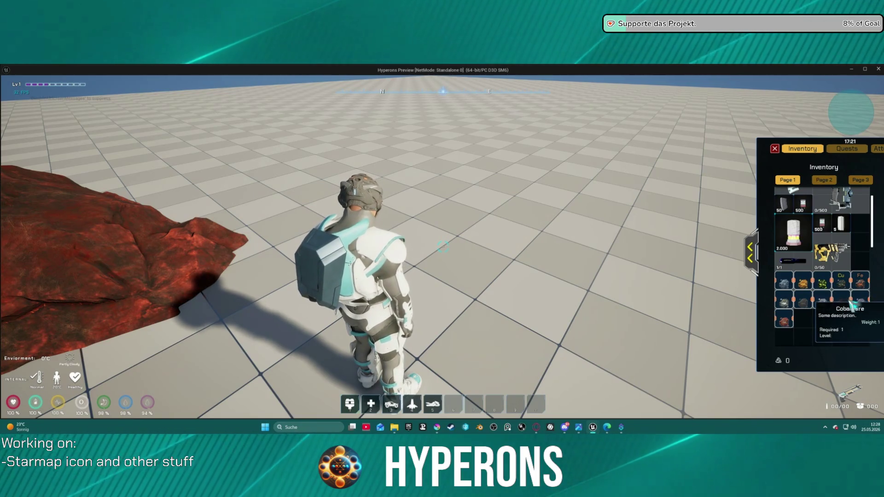
mouse_move(802, 312)
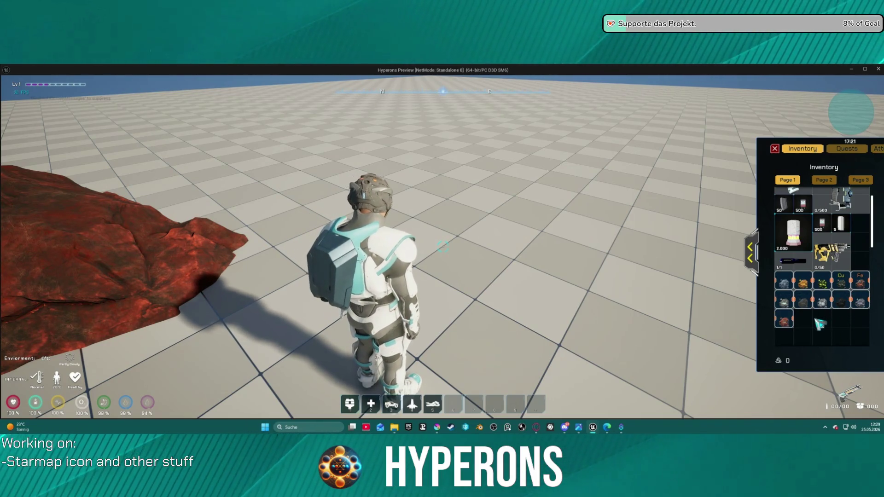
key(Escape)
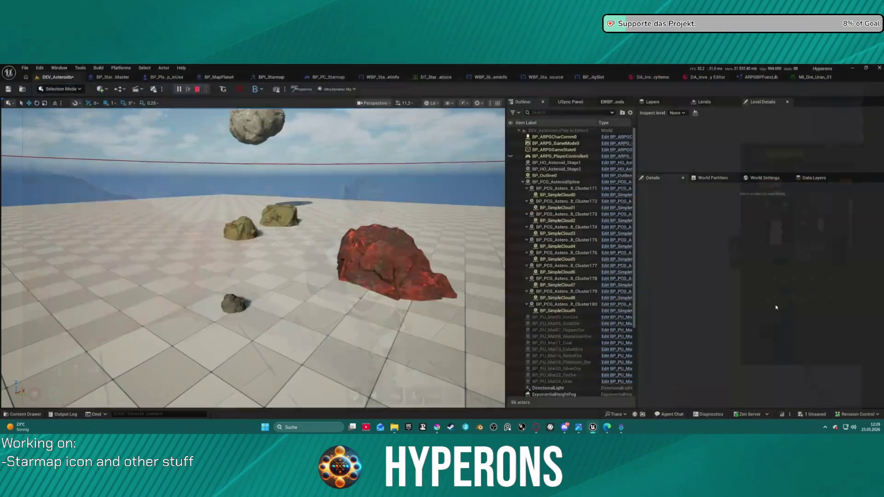
- In the DA_Inventory table editor, pin the Name property as a column beside DisplayName
click(690, 78)
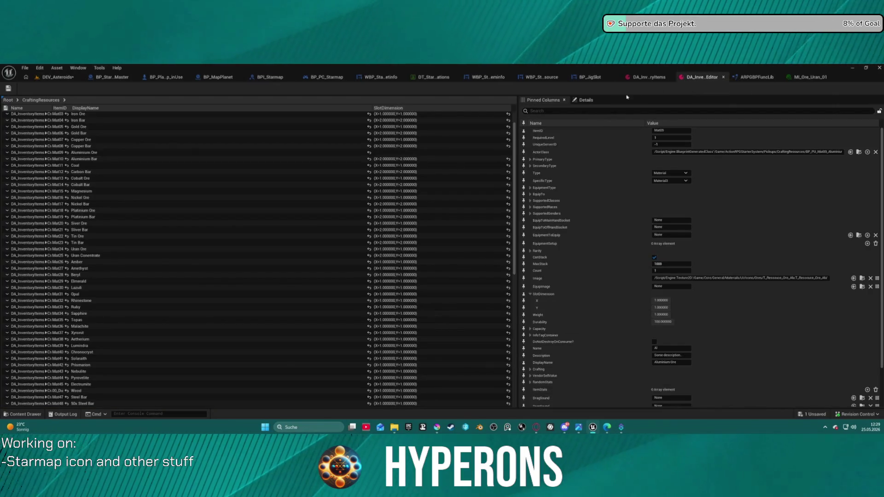
click(642, 78)
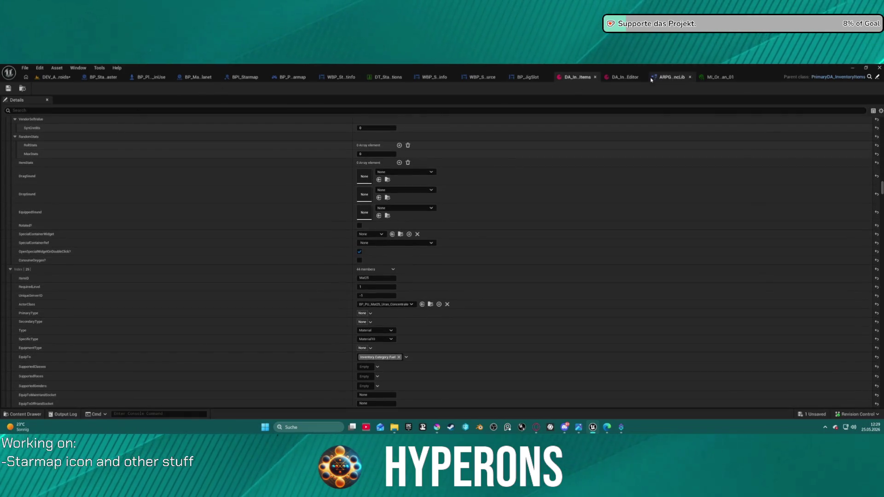
click(631, 79)
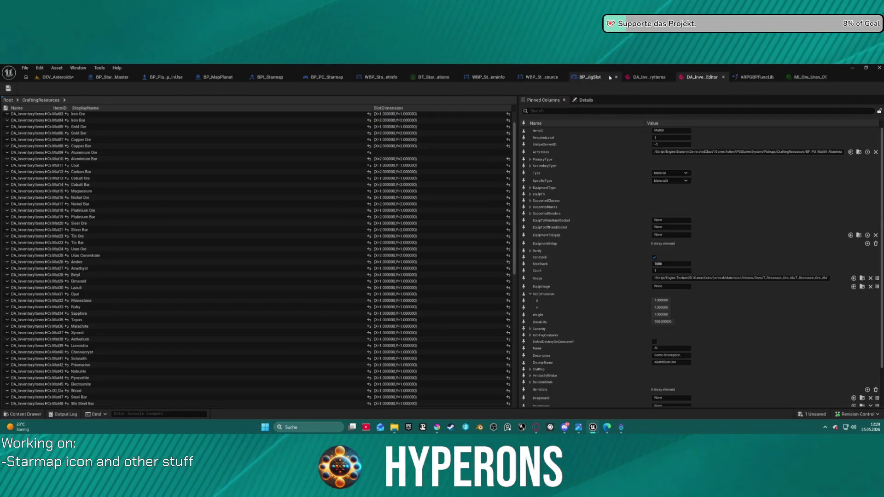
scroll(192, 147, up, 2)
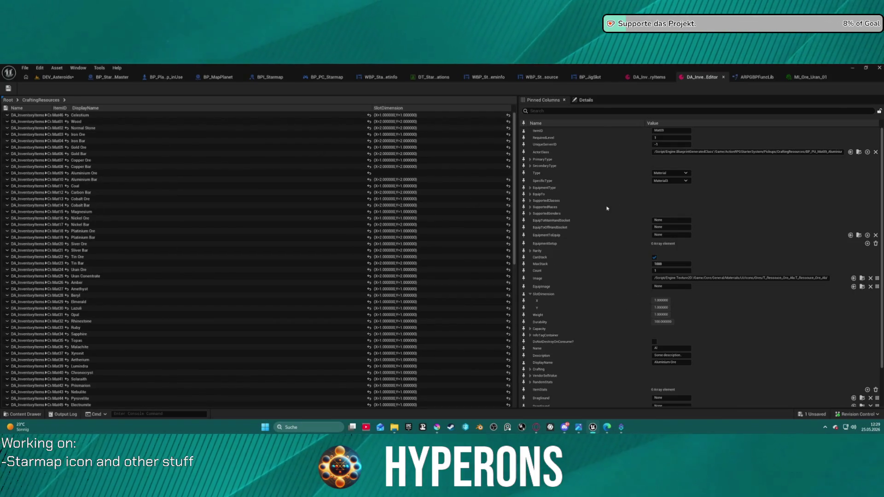
scroll(590, 198, down, 1)
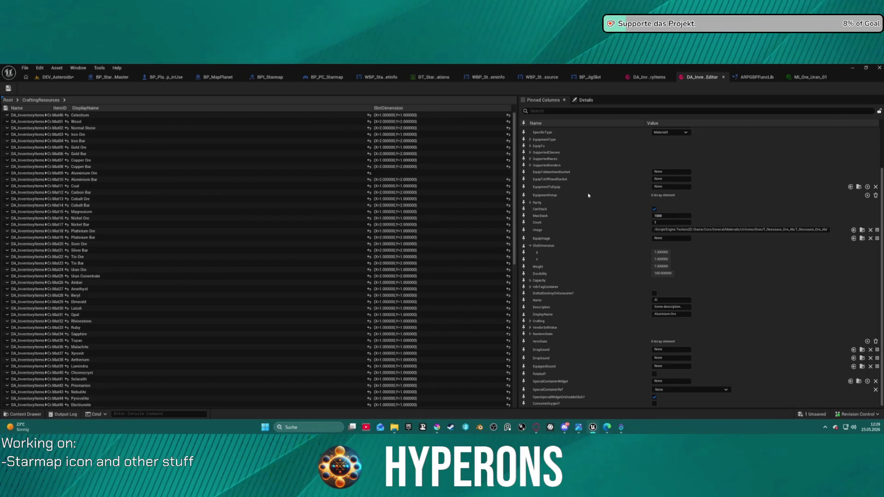
scroll(591, 185, up, 3)
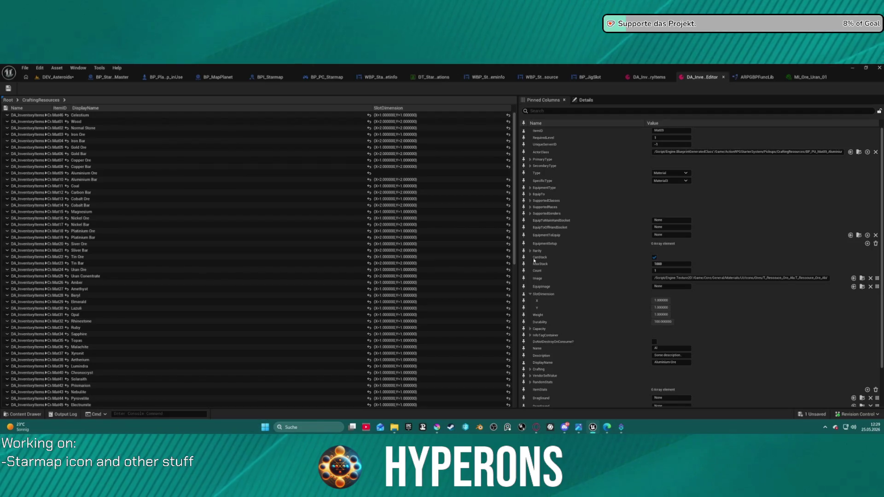
scroll(534, 261, down, 3)
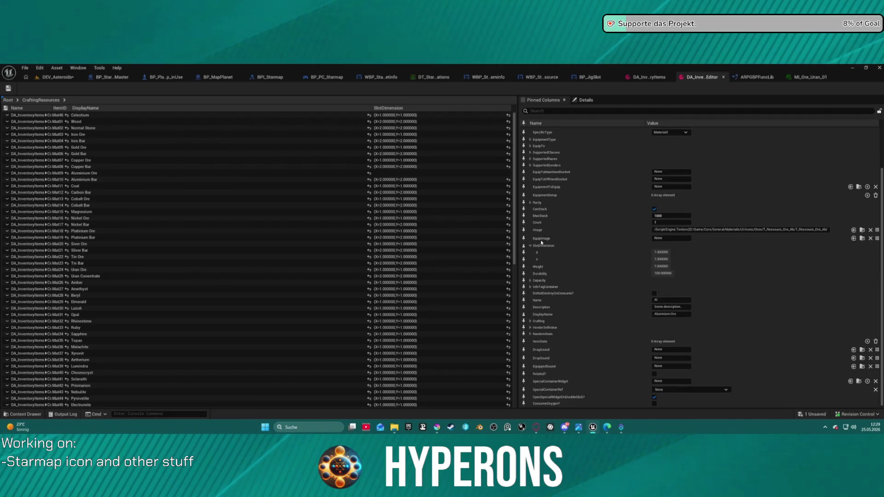
click(524, 300)
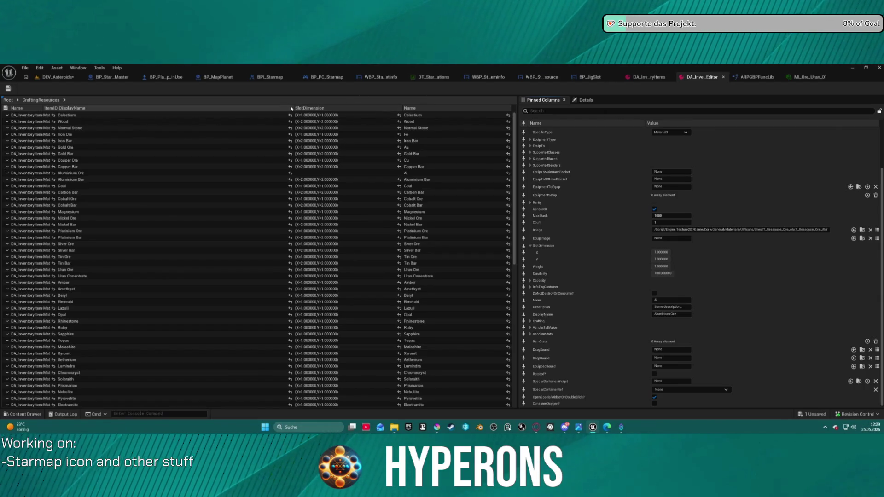
- Narrow the DisplayName and SlotDimension columns and paste 1×1 into Aluminium Ore's SlotDimension
drag(292, 108, 164, 108)
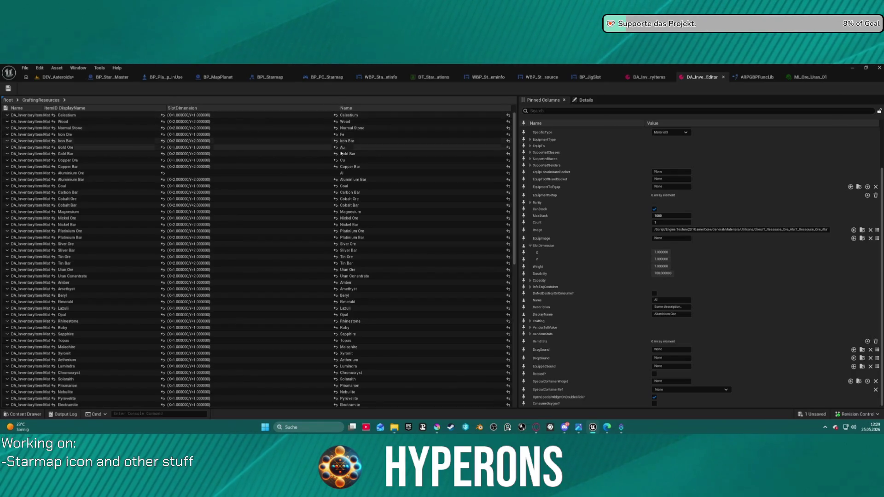
drag(329, 108, 238, 108)
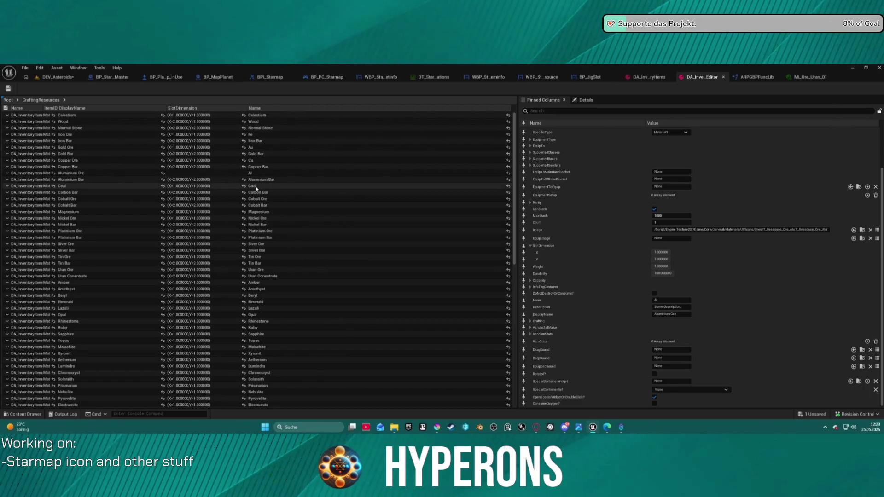
text((X=1.000000,Y=1.000000))
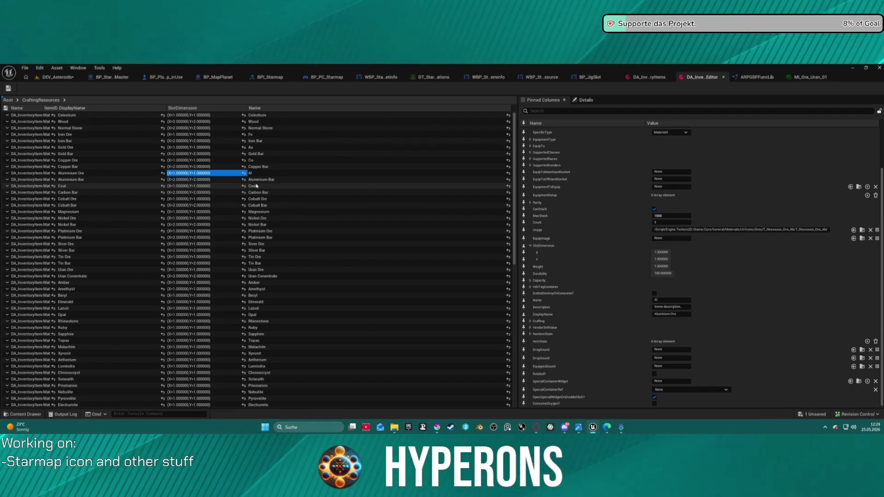
- Edit the Coal Name cell, then start editing the Cobalt Ore name
click(256, 185)
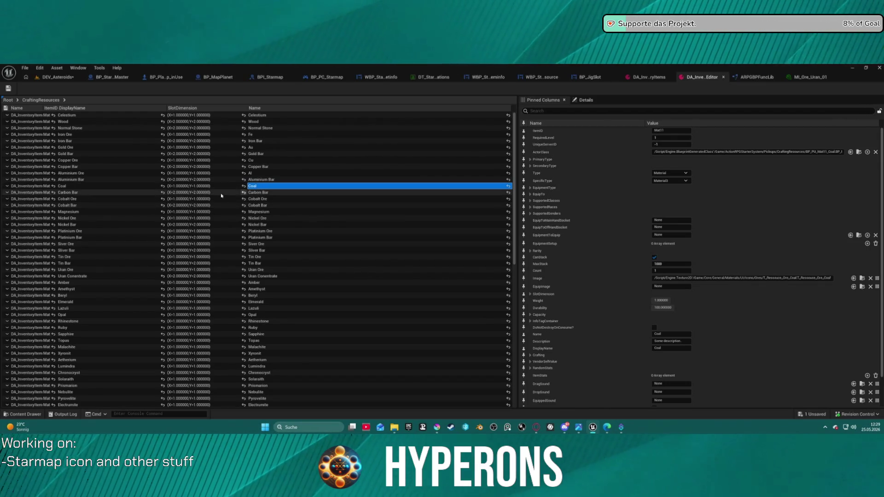
click(258, 186)
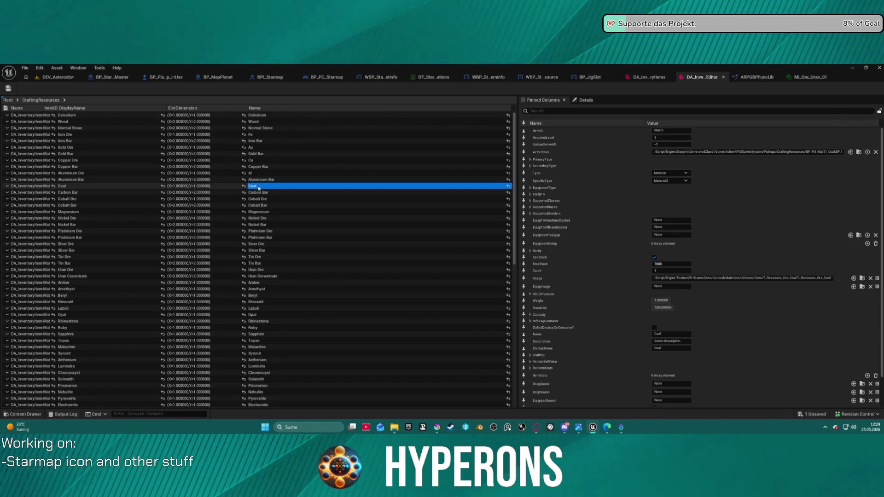
key(Return)
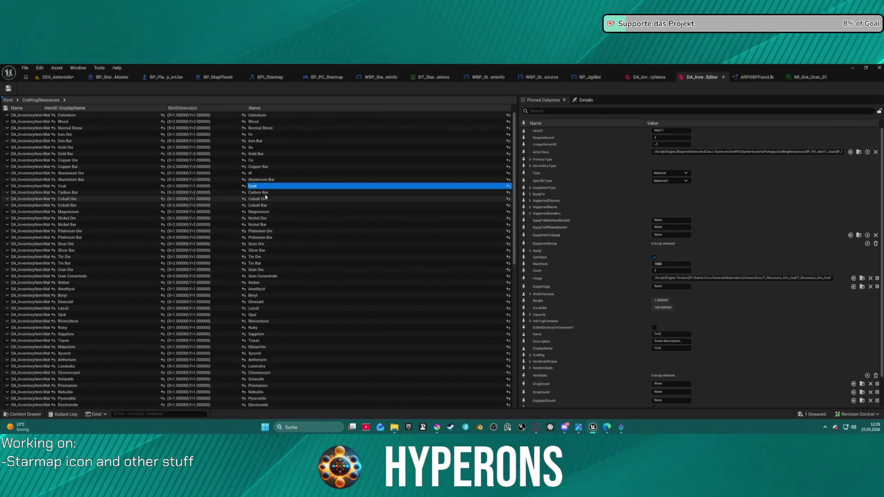
click(266, 199)
click(266, 199)
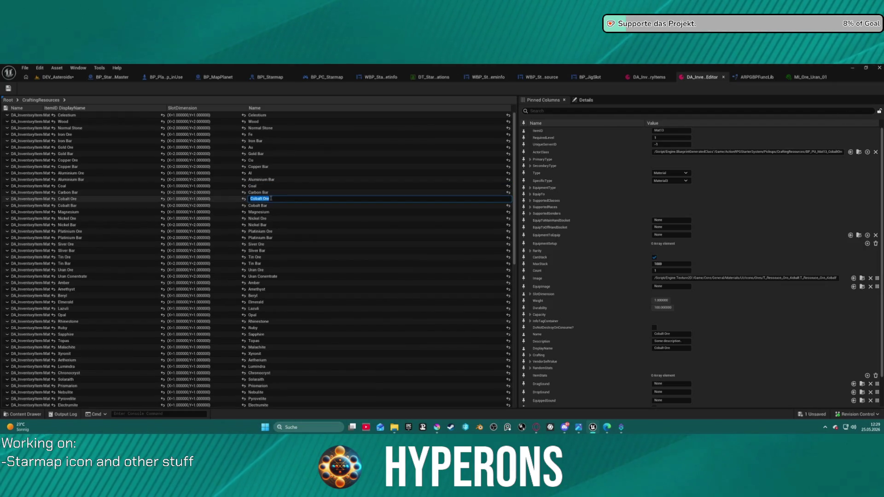
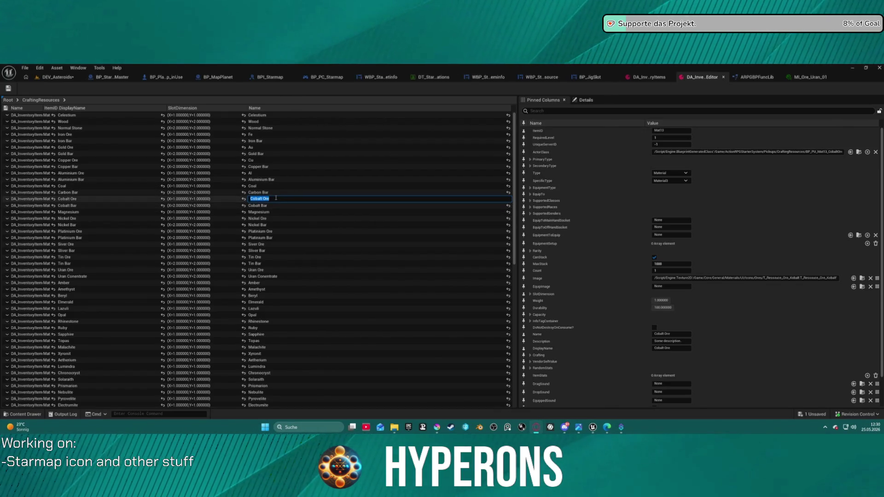
- Rename Cobalt Ore to 'Co', correcting the capitalisation, and leave Cobalt Bar unchanged
click(273, 200)
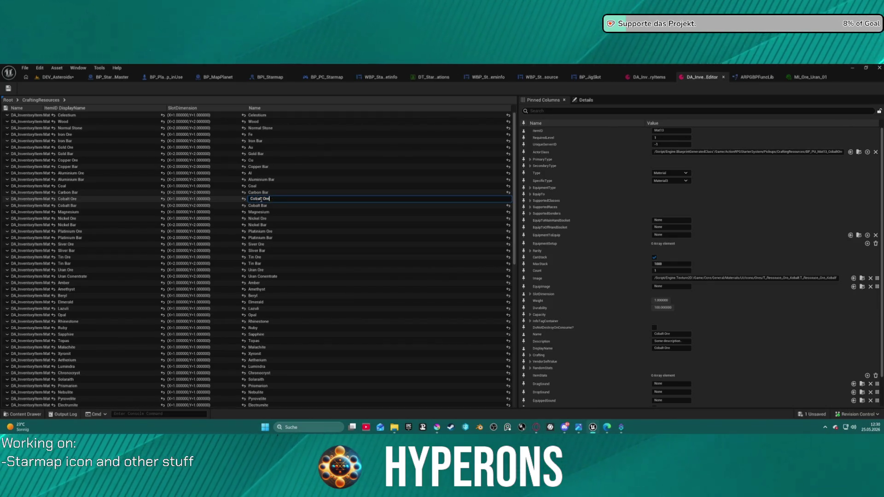
key(ctrl+a)
text(c)
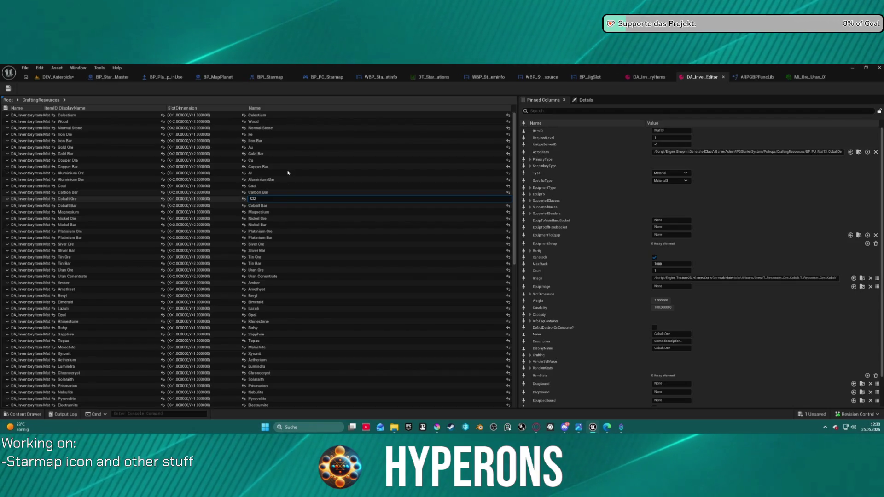
key(Return)
key(Escape)
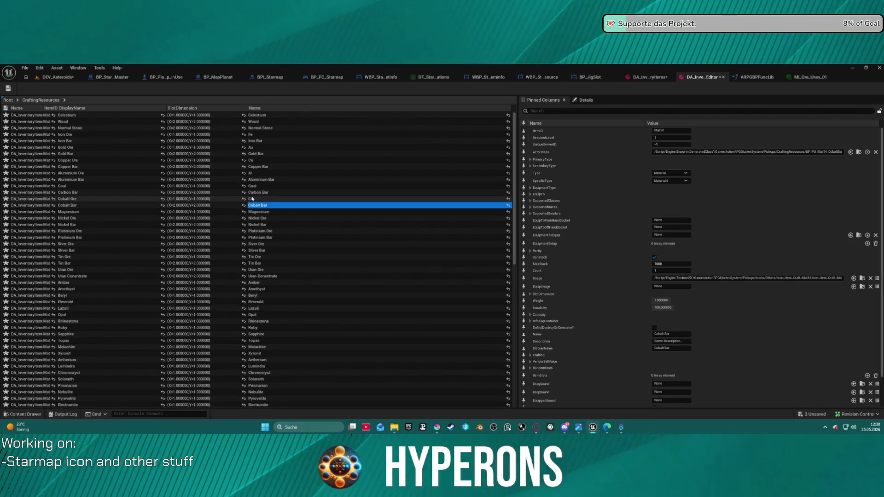
click(257, 200)
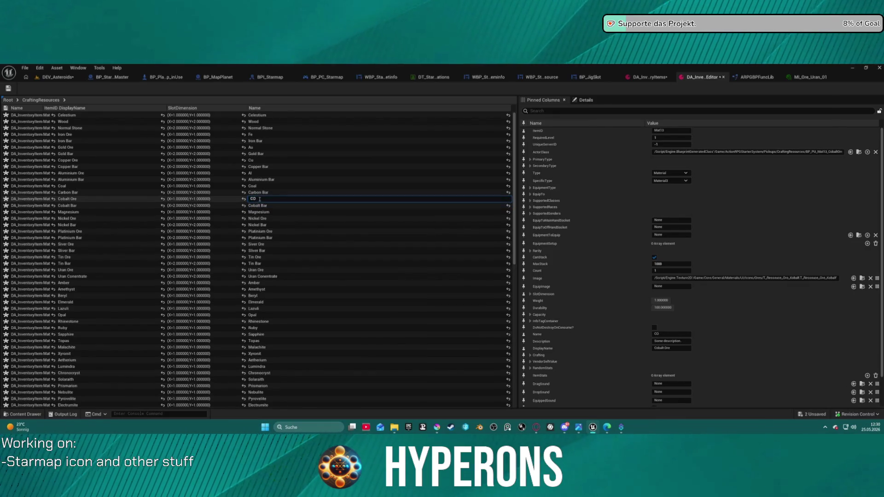
key(BackSpace)
text(o)
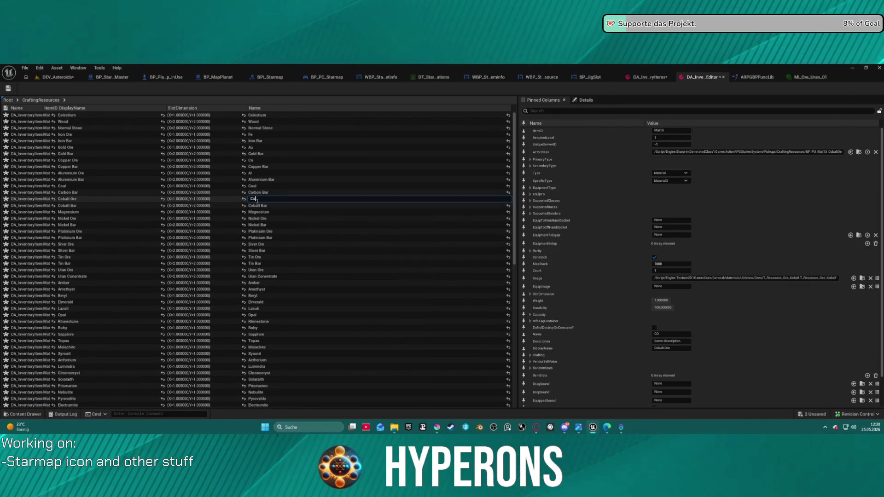
click(258, 206)
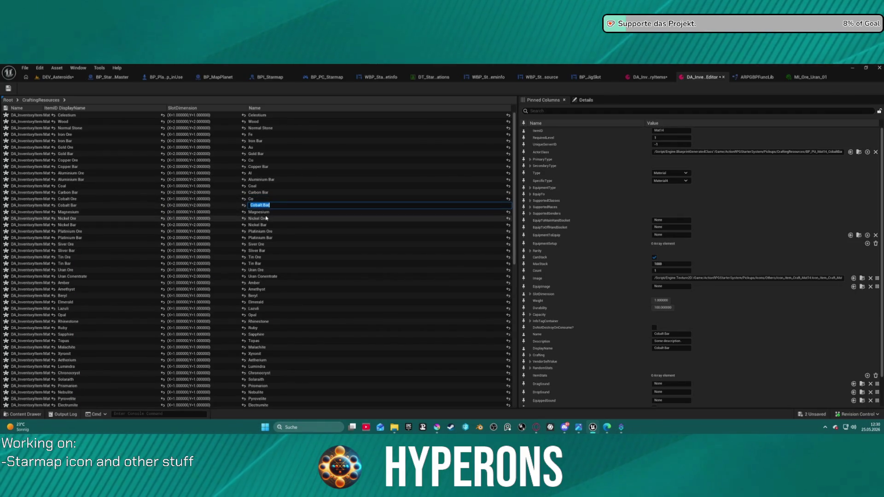
key(Return)
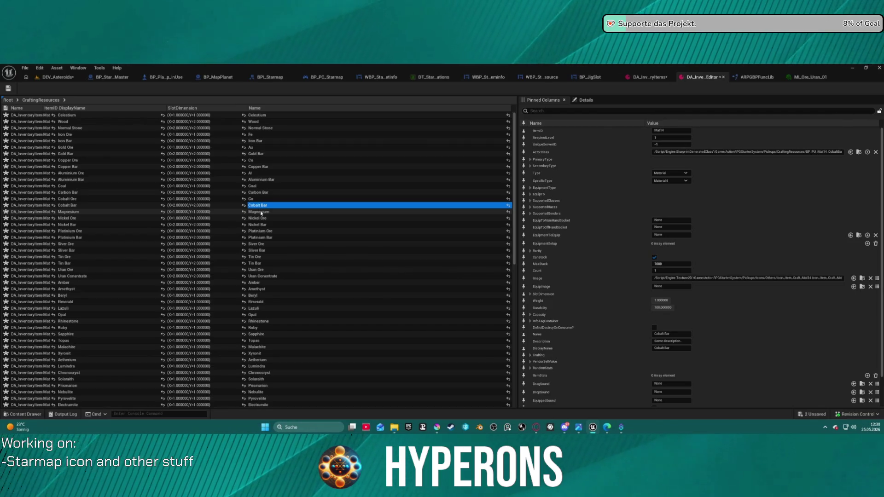
- Set the Magnesium name to 'Mg' and the Nickel Ore name to 'Ni'
click(261, 214)
text(Mg)
click(263, 218)
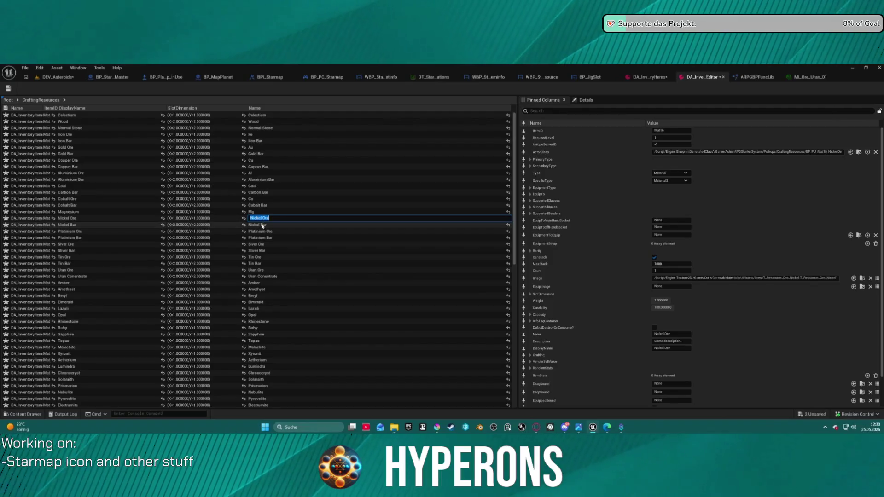
text(Ni)
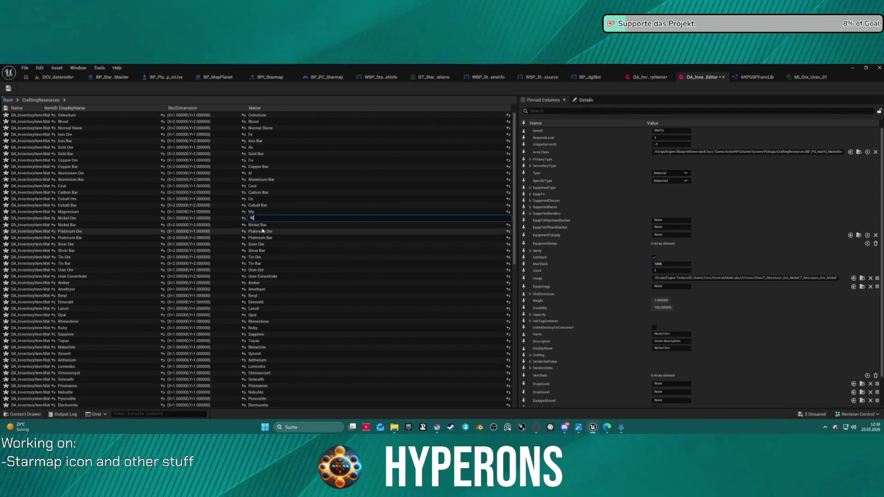
text(i)
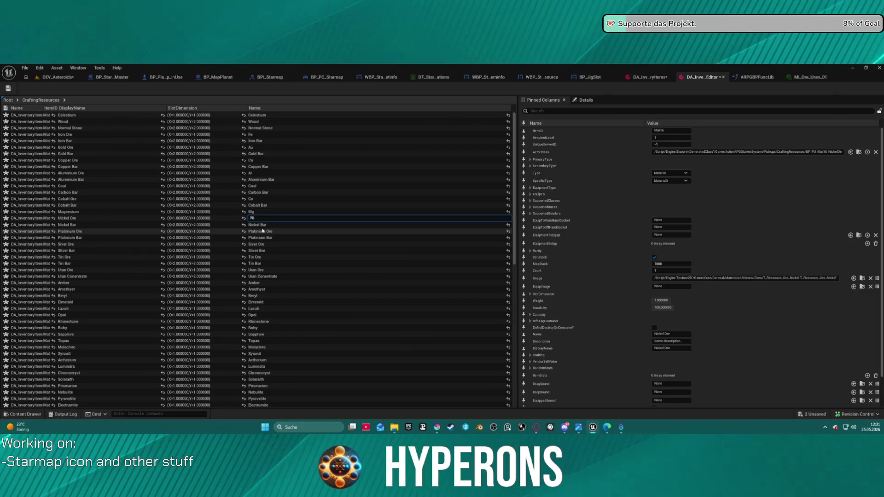
click(258, 226)
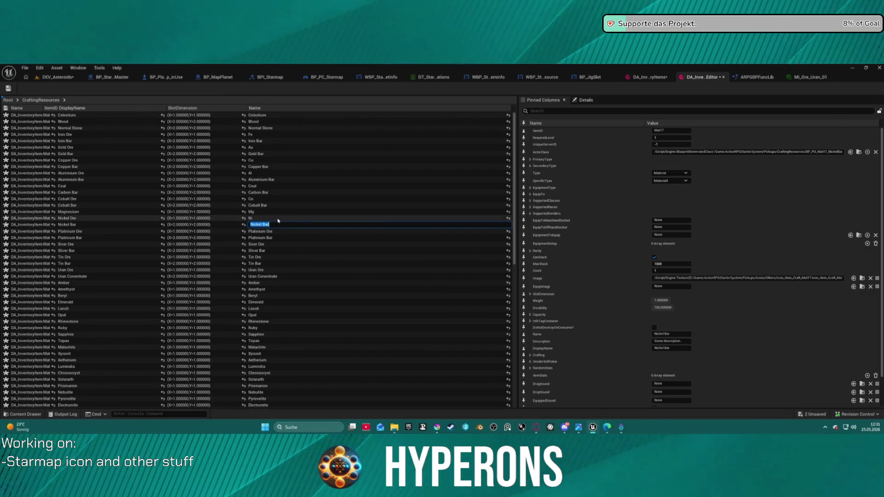
key(Return)
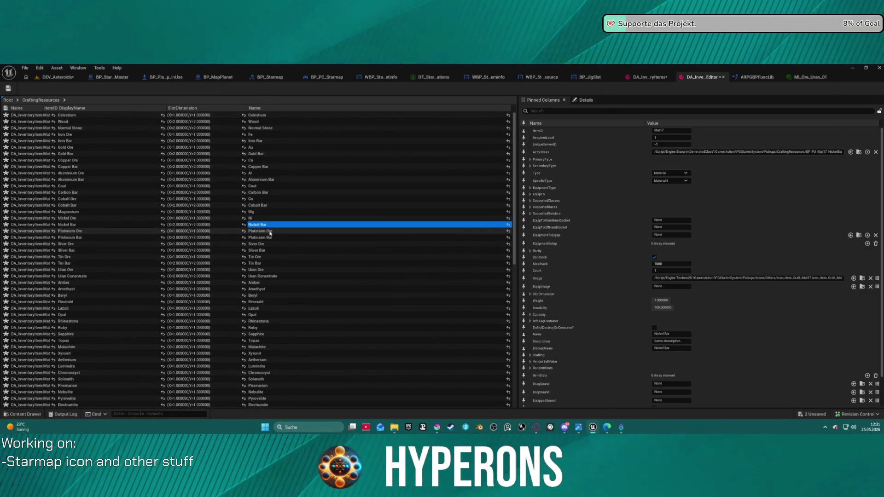
- Name Platinum Ore 'Pt' and begin editing the Silver Ore name
click(270, 232)
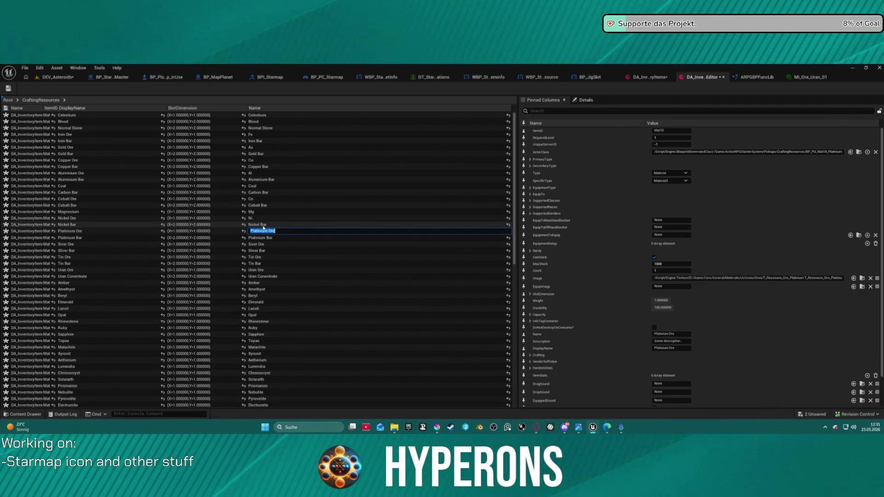
text(P)
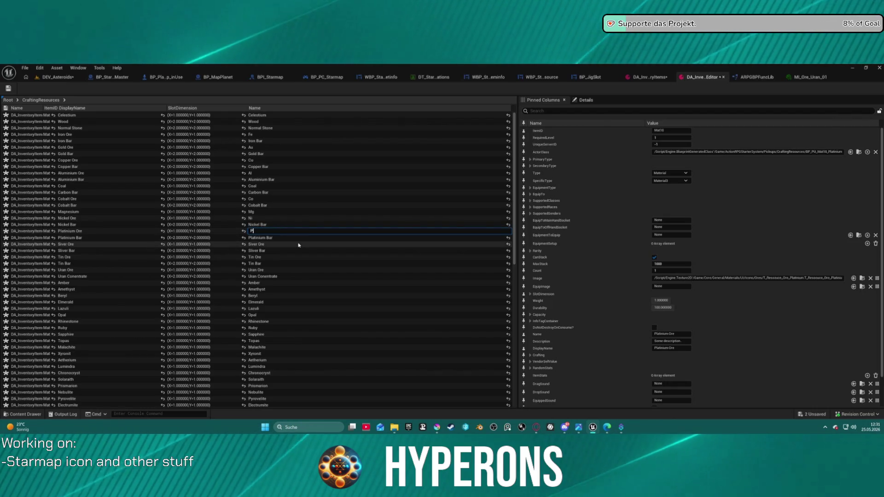
text(t)
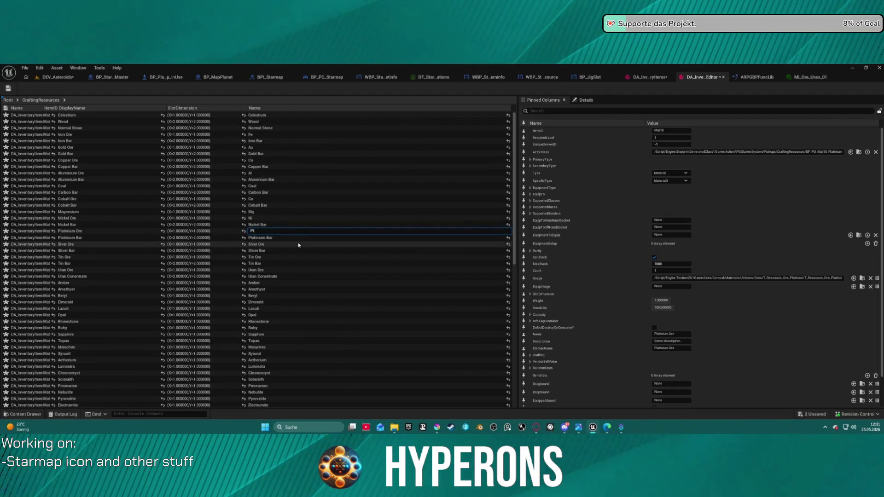
key(Return)
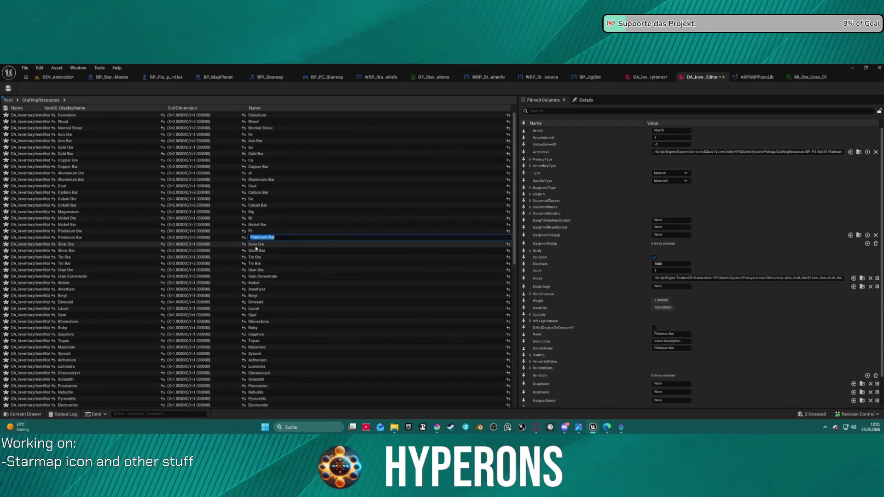
key(Escape)
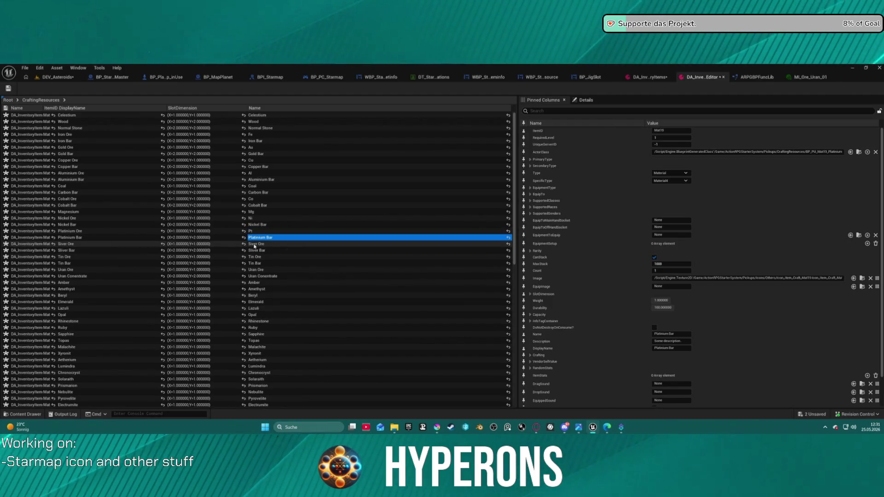
click(255, 244)
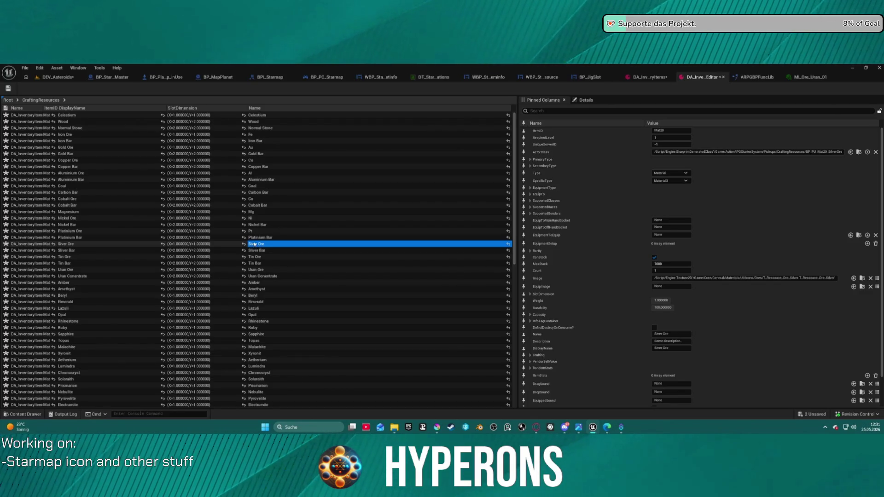
click(256, 245)
- Name Silver Ore 'Ag' and Uran Ore 'U', leaving the bar entries unchanged
text(Ag)
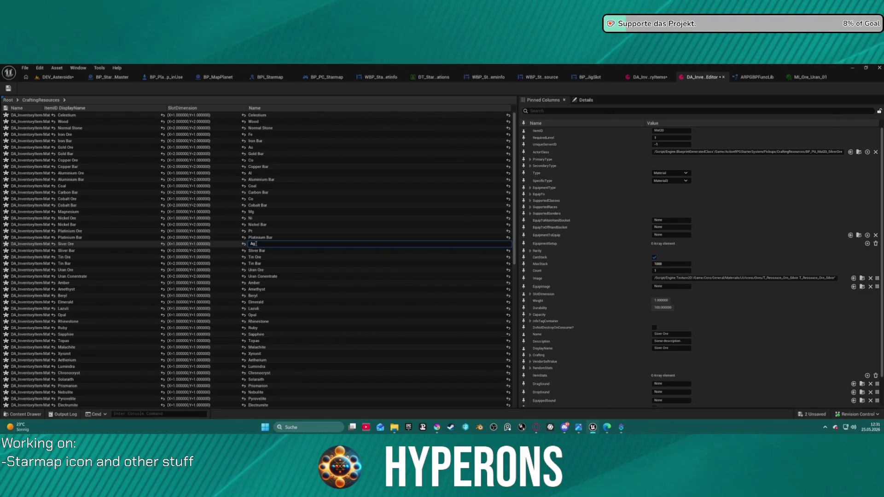
key(Return)
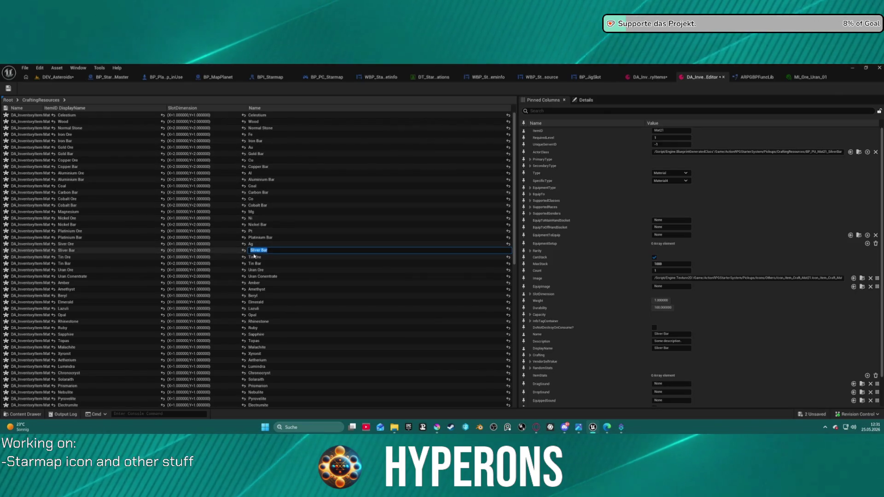
key(Return)
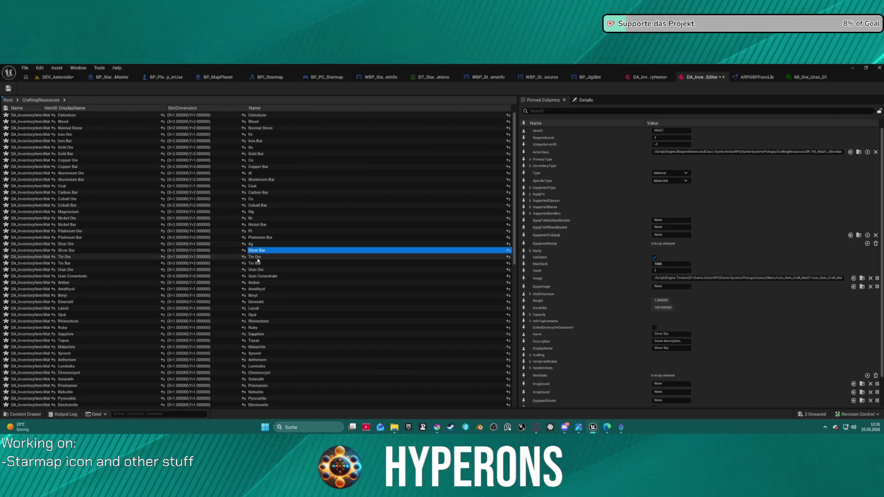
click(257, 259)
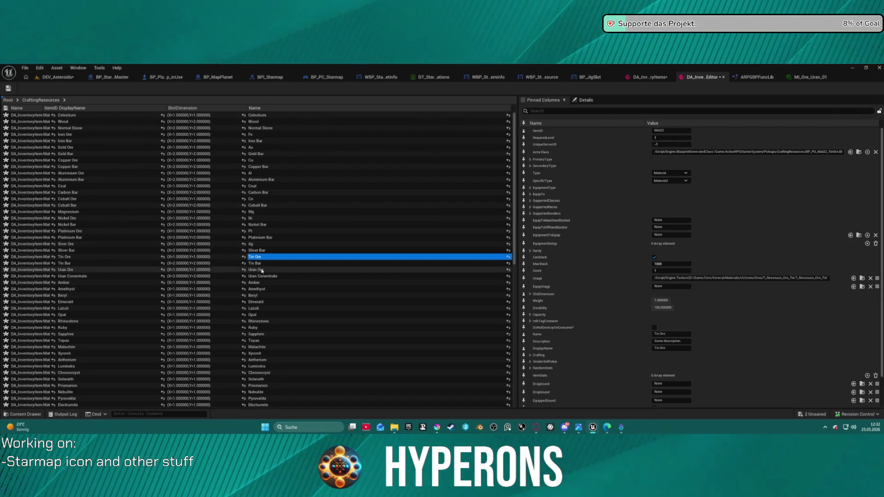
double_click(261, 270)
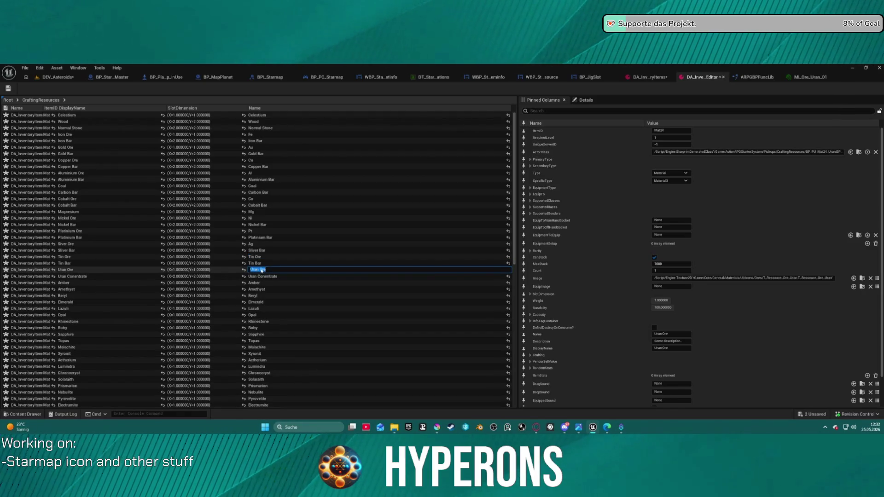
text(U)
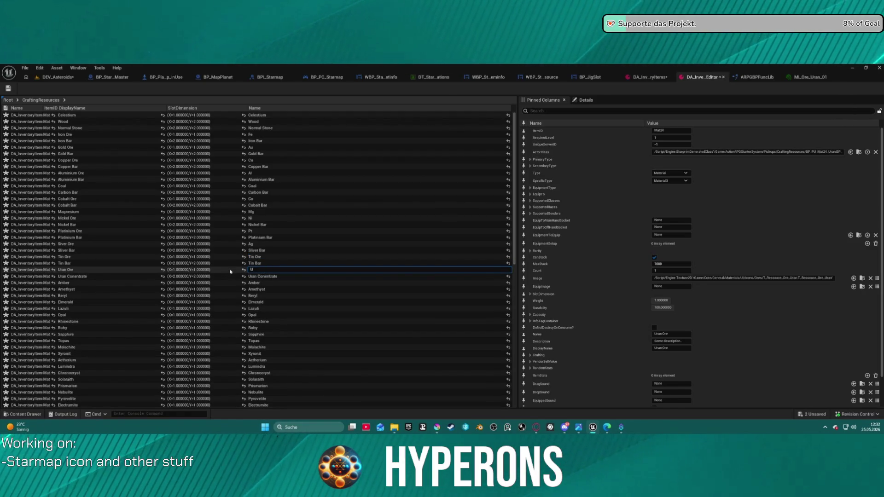
key(Return)
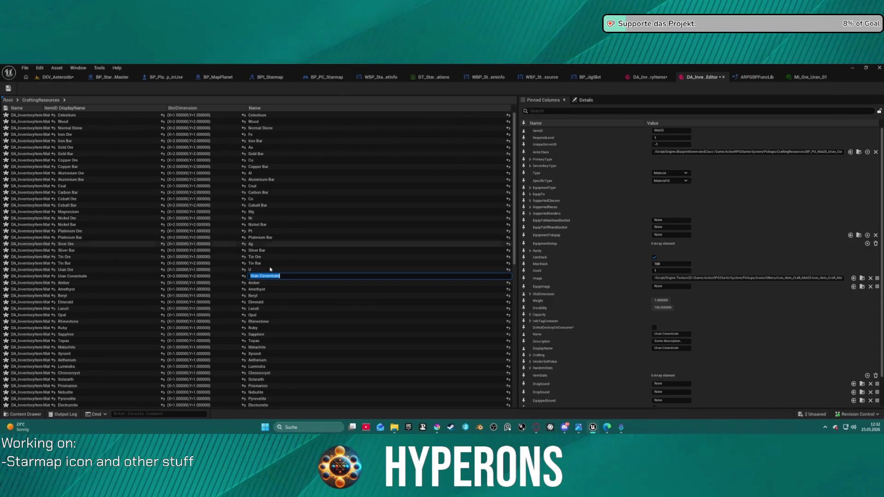
key(Return)
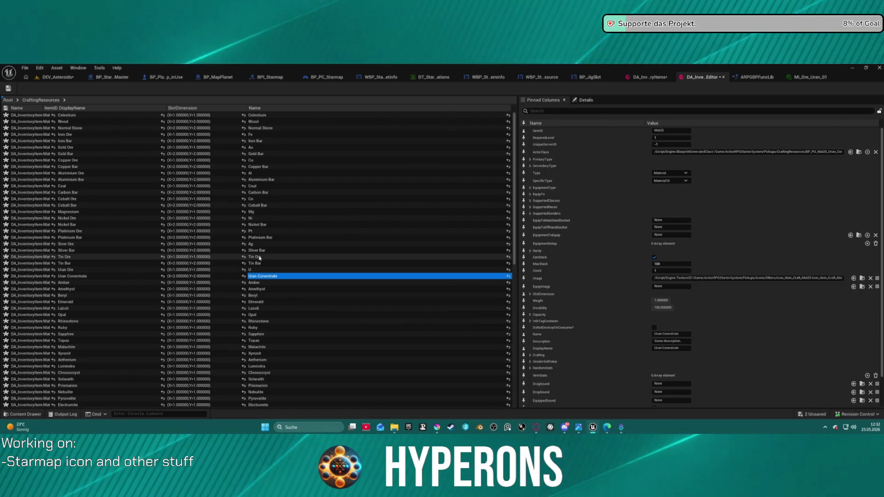
- Name Tin Ore 'Sn' and save the inventory data asset
double_click(259, 257)
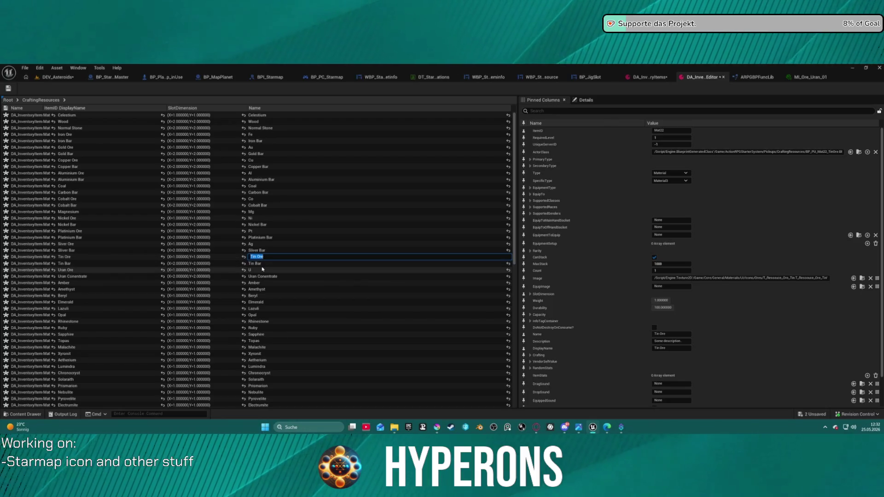
text(Sn)
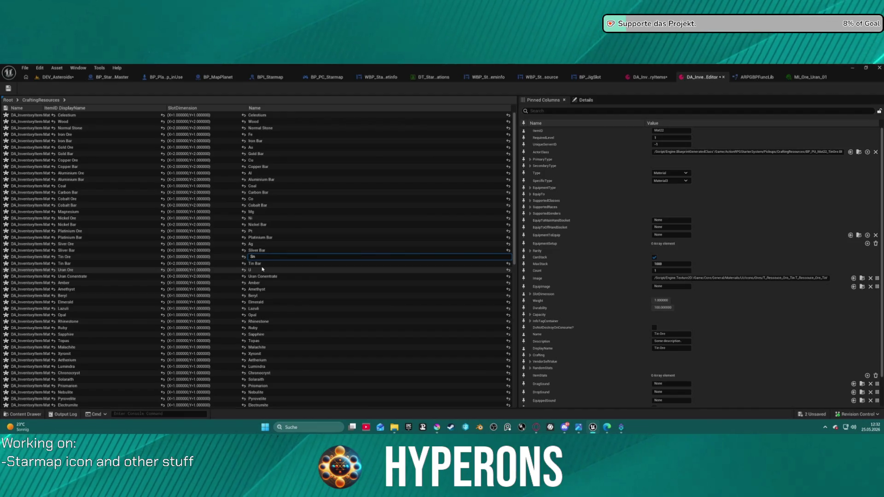
double_click(261, 264)
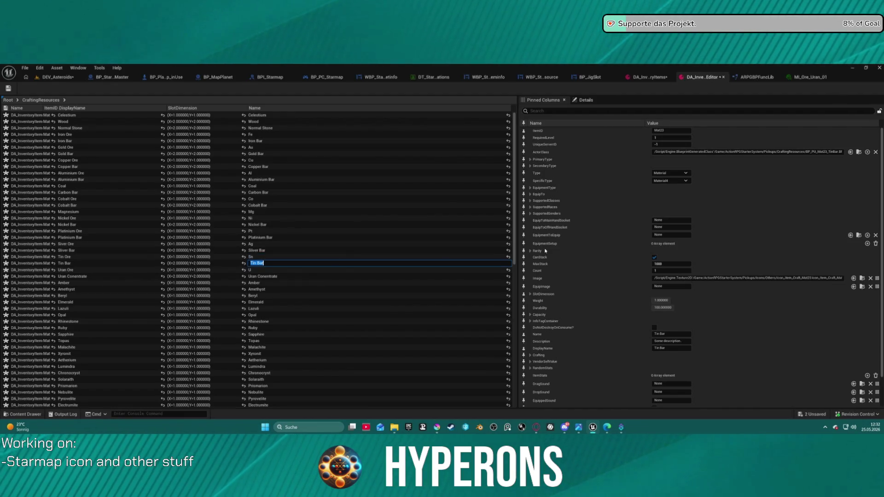
click(10, 88)
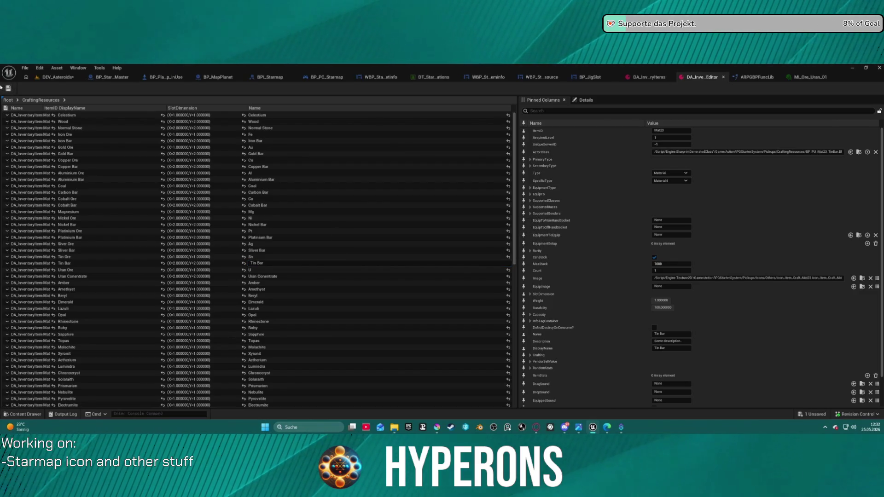
- In the inventory items table, expand Tin Ore's SecondaryType and pin it as a column
click(51, 78)
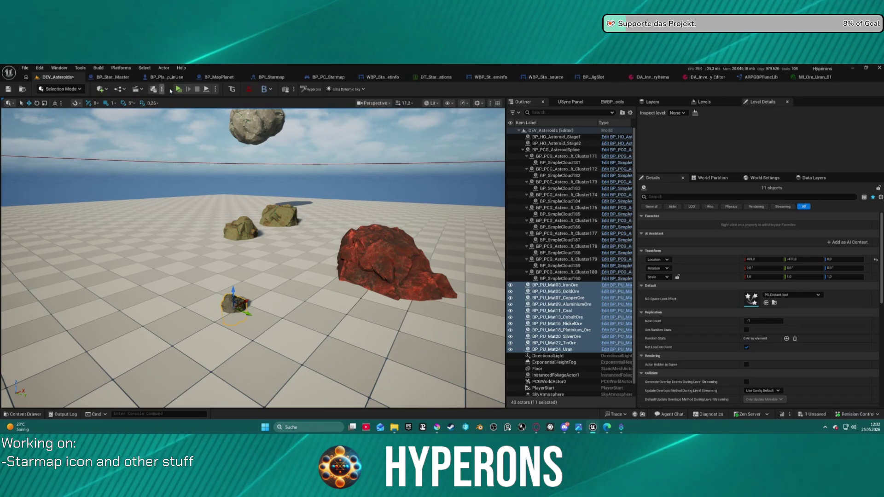
click(709, 77)
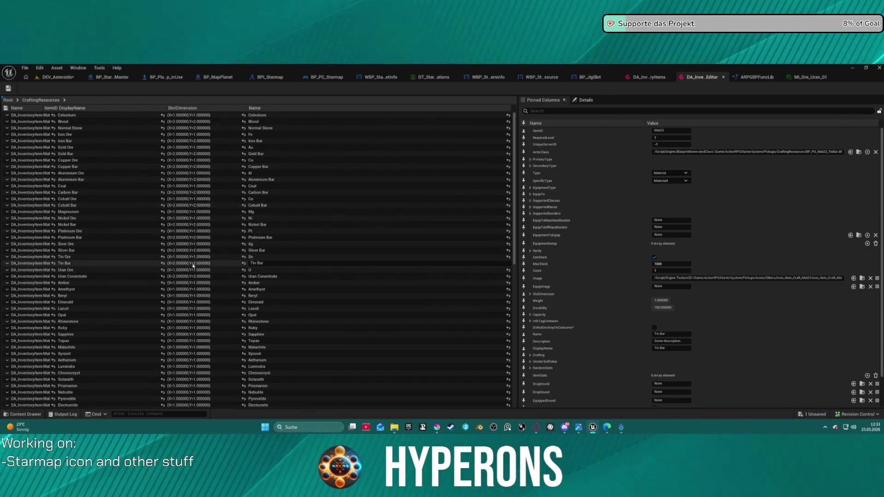
click(74, 263)
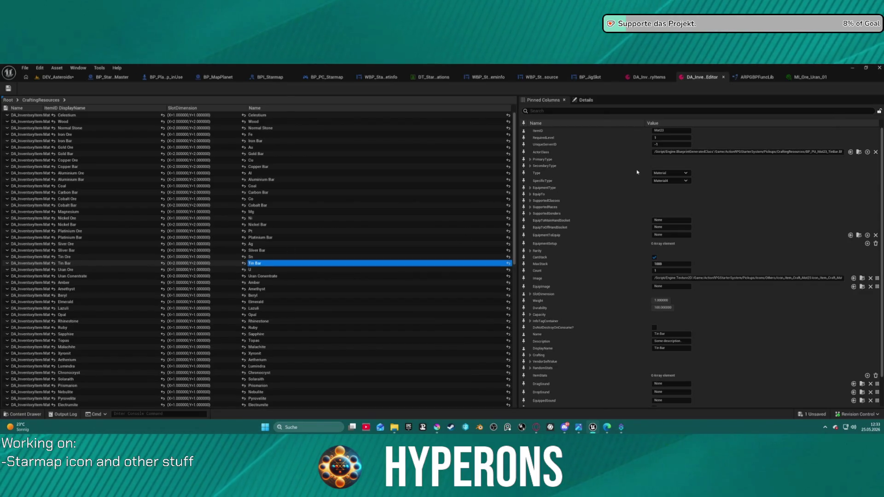
click(74, 263)
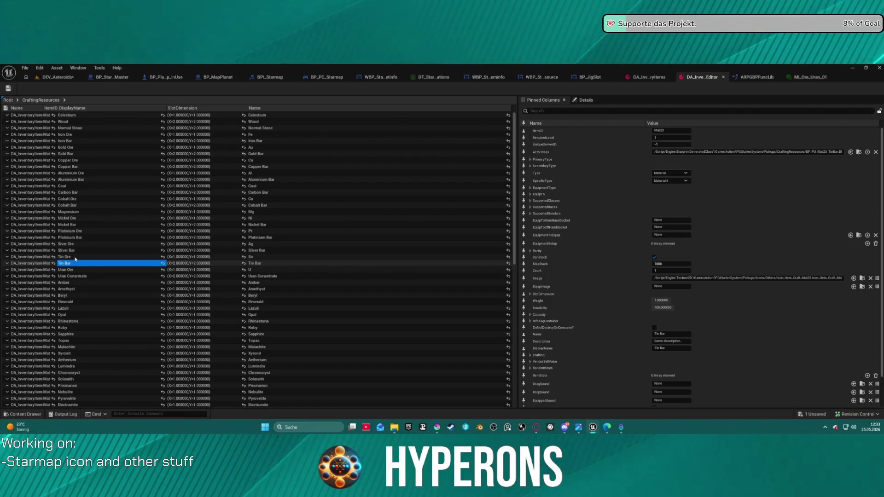
click(75, 258)
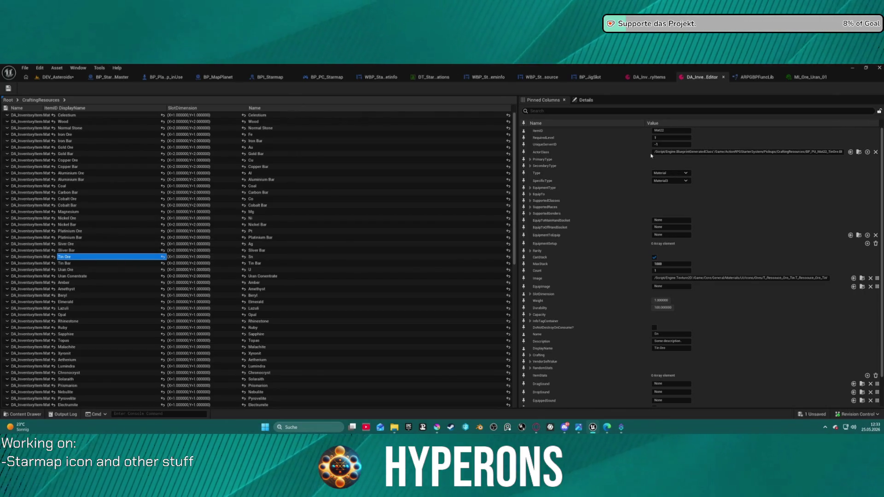
click(530, 166)
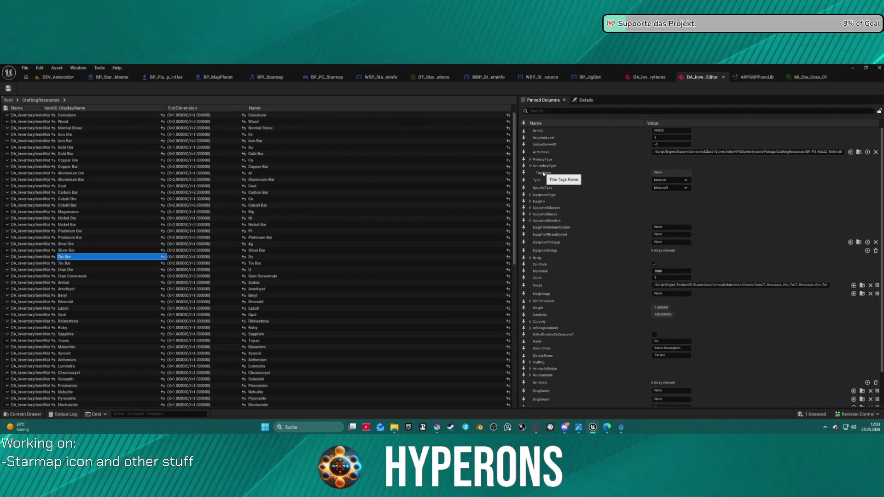
click(524, 166)
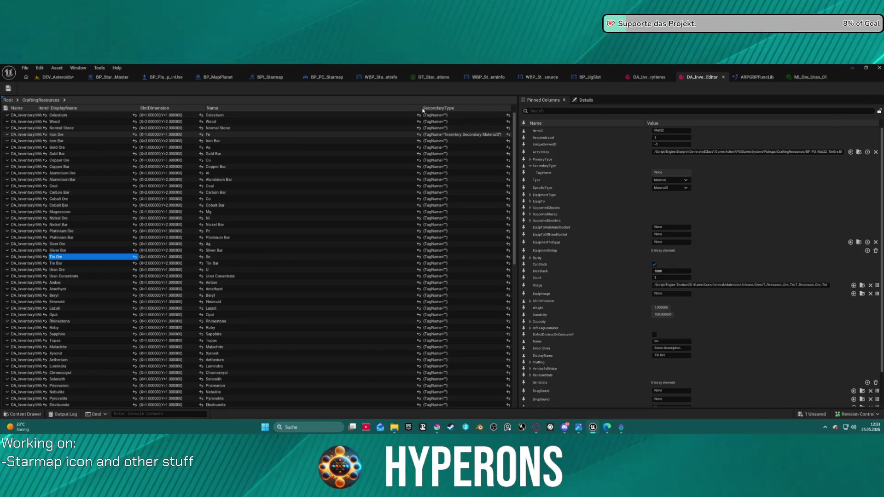
- Select Iron Ore and expand its SecondaryType to reveal the Inventory.Secondary.Material2 tag
click(421, 134)
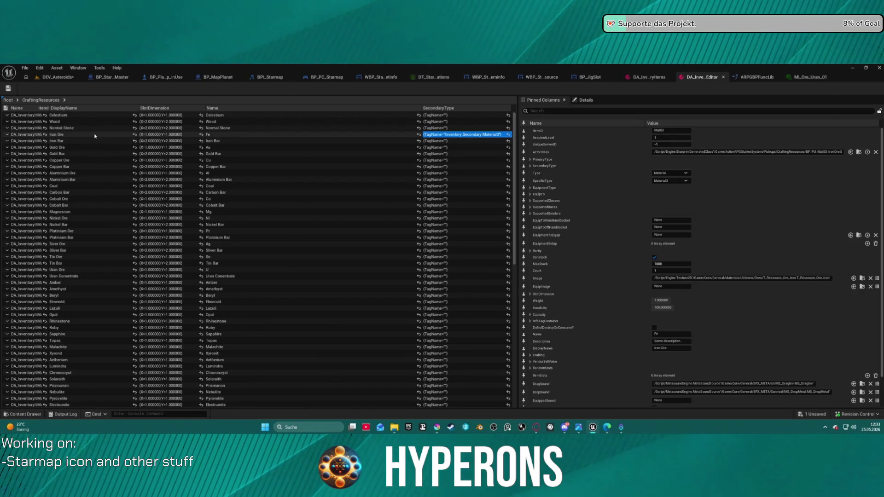
key(Home)
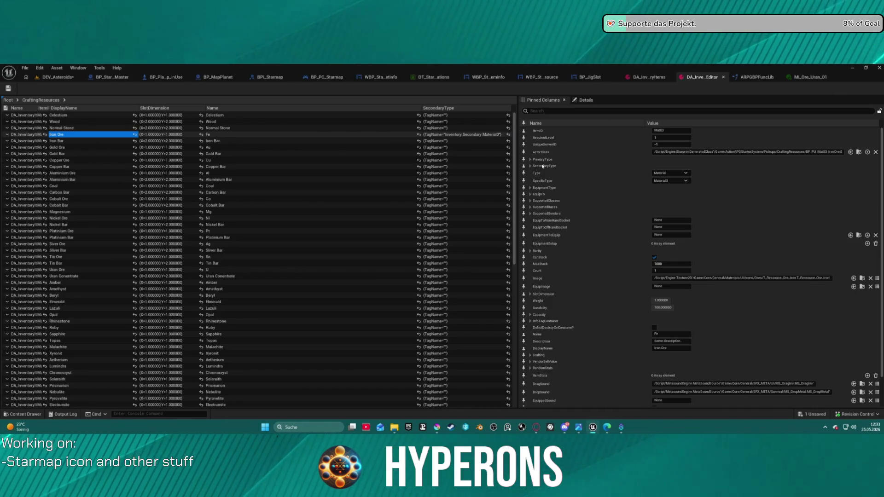
click(530, 166)
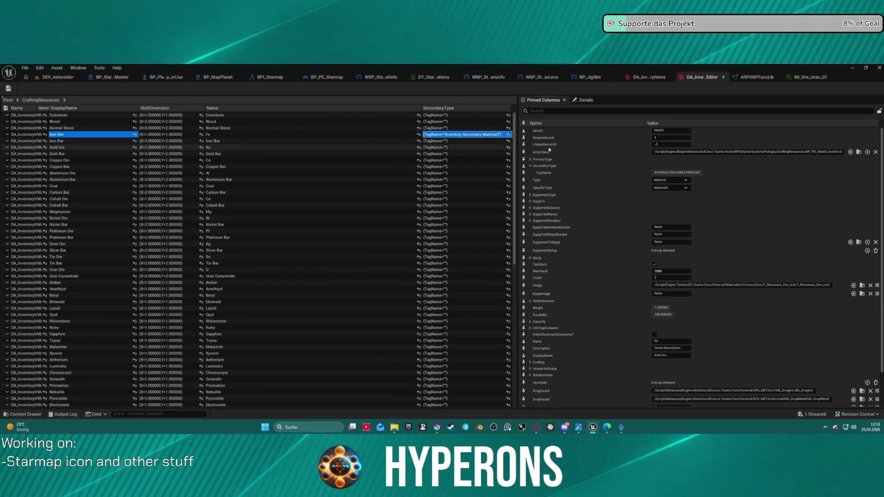
- In DA_InventoryItems, give Gold Ore (Au) the same Inventory.Secondary material tag as Iron Ore
click(661, 79)
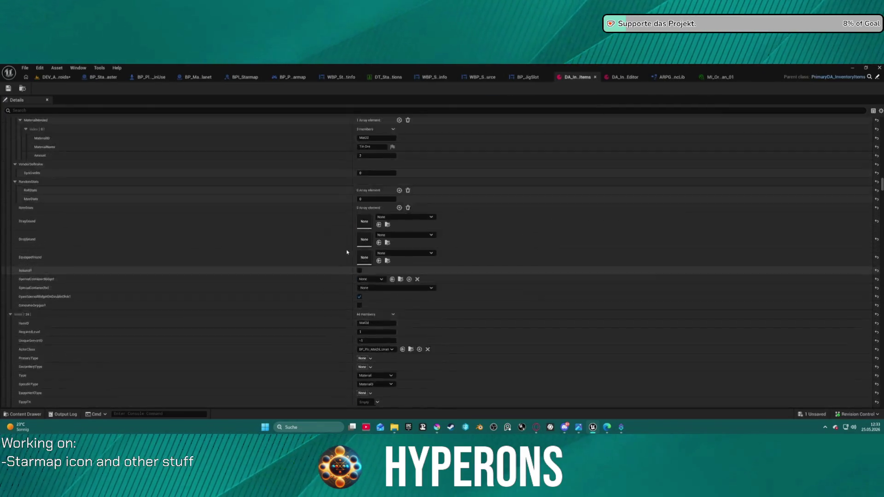
scroll(347, 252, up, 10)
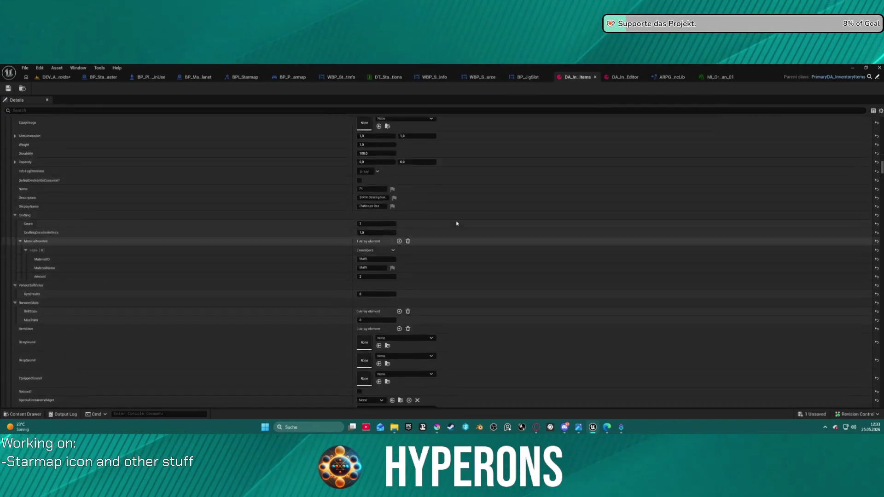
scroll(457, 223, down, 6)
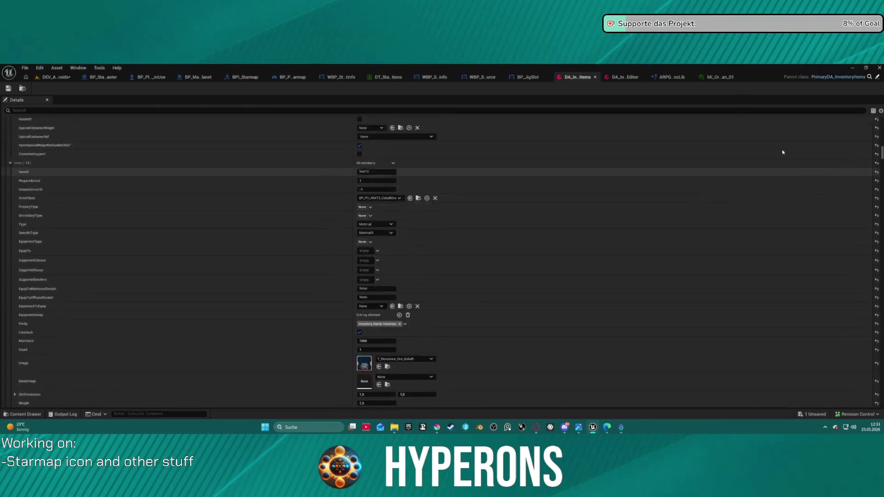
scroll(783, 184, down, 10)
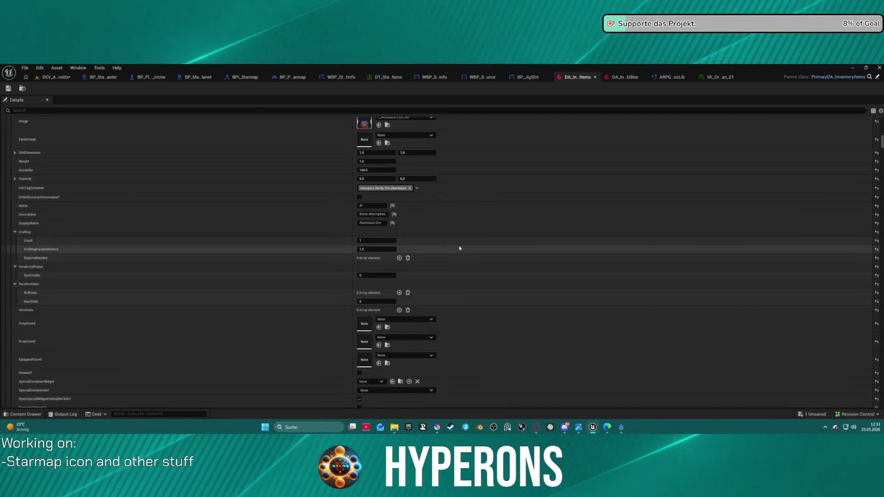
scroll(459, 248, down, 10)
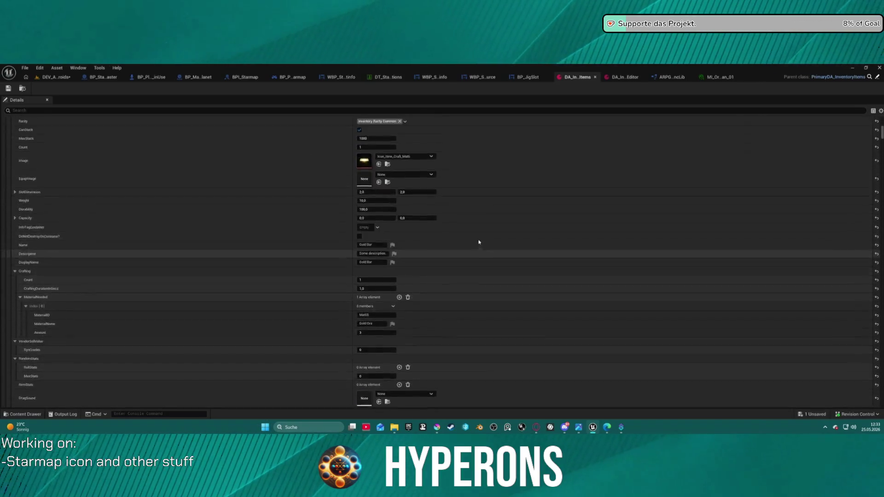
scroll(474, 240, down, 10)
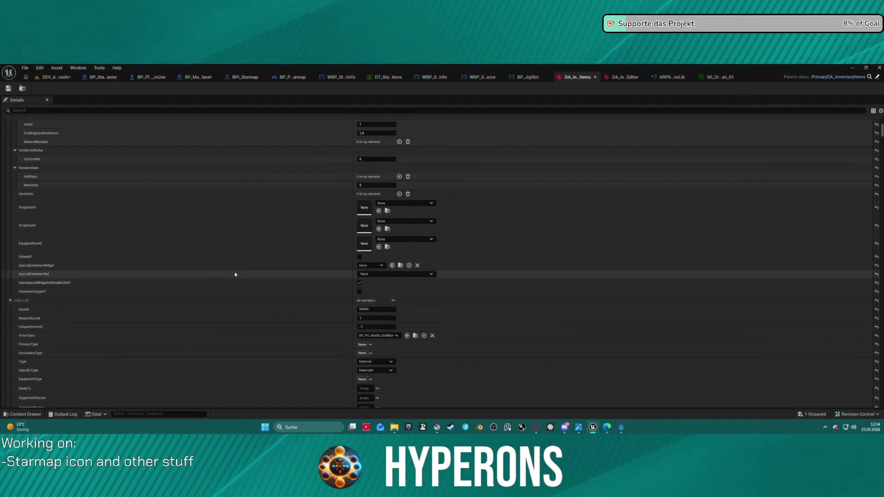
scroll(111, 297, up, 2)
scroll(282, 290, up, 5)
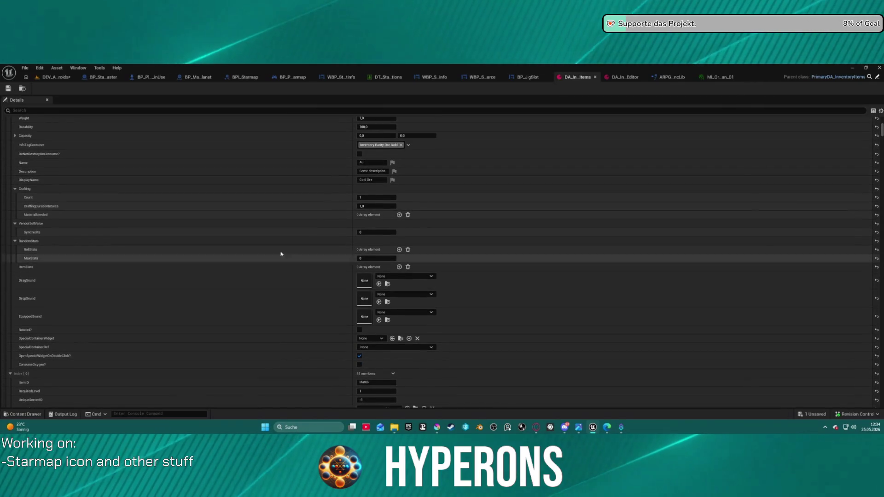
scroll(407, 224, up, 5)
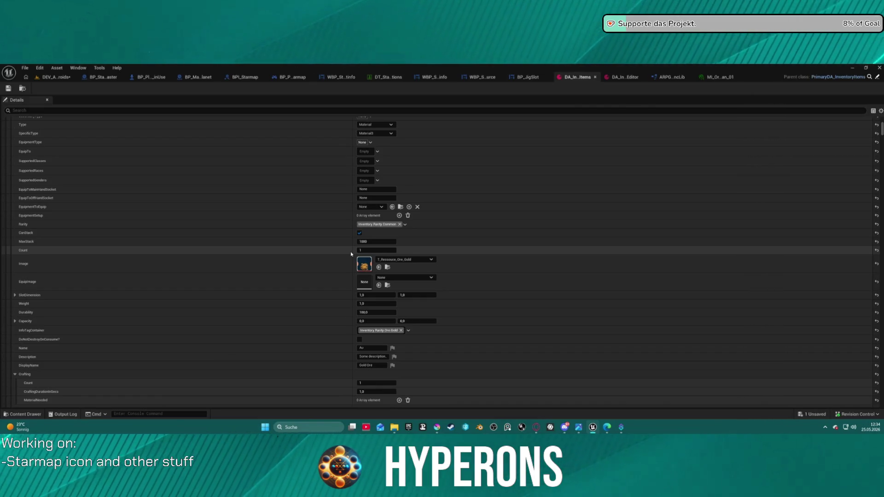
scroll(311, 277, up, 18)
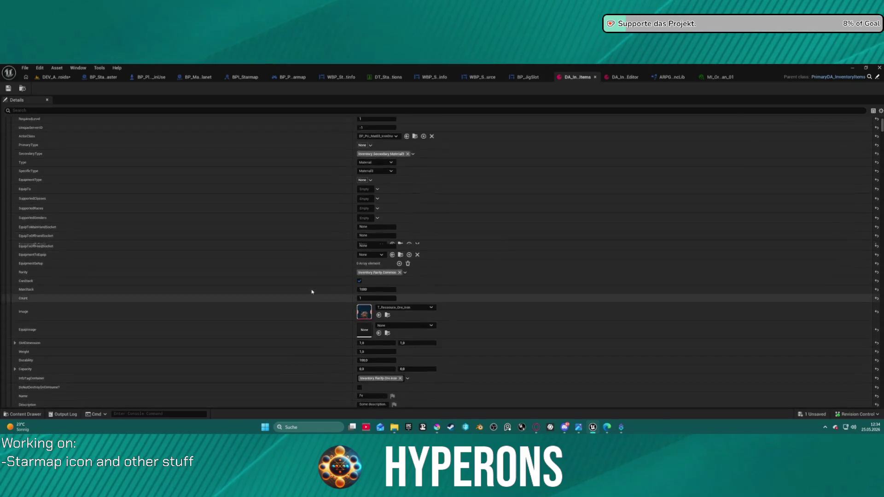
scroll(311, 290, up, 2)
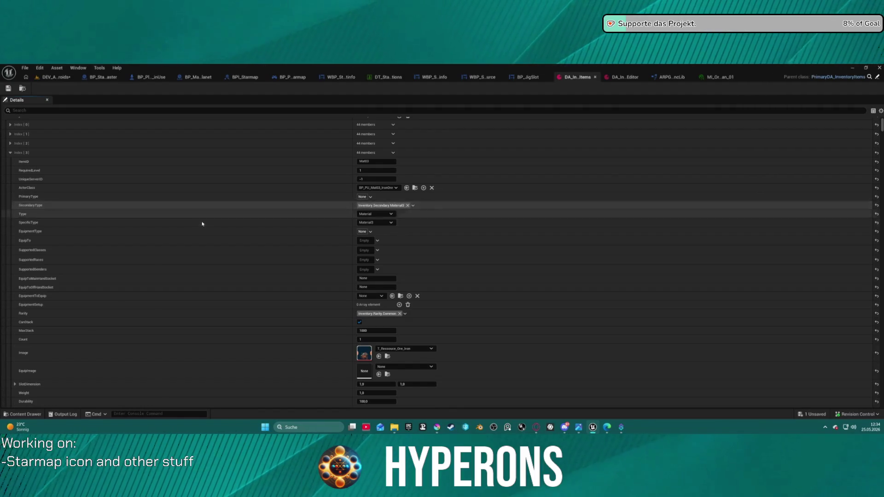
scroll(216, 244, down, 20)
scroll(221, 254, down, 5)
scroll(207, 184, up, 2)
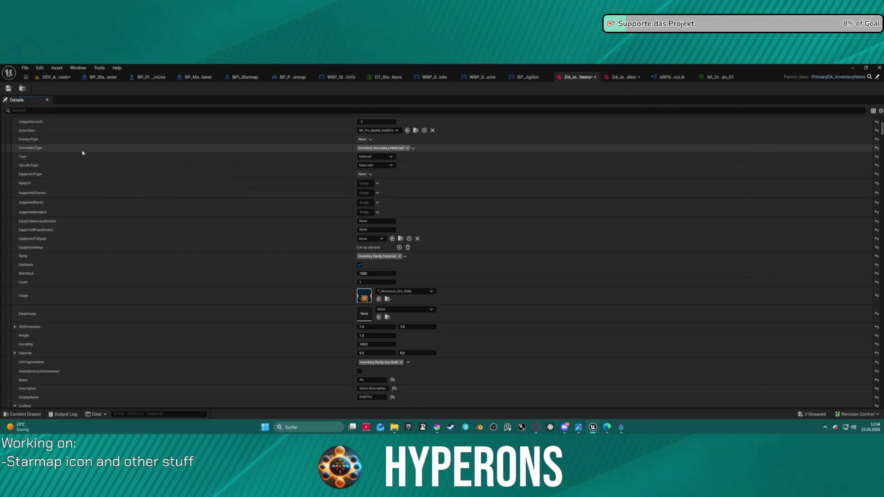
- Paste Inventory.Secondary.Material3 into Nickel Ore's SecondaryType field
scroll(213, 249, down, 15)
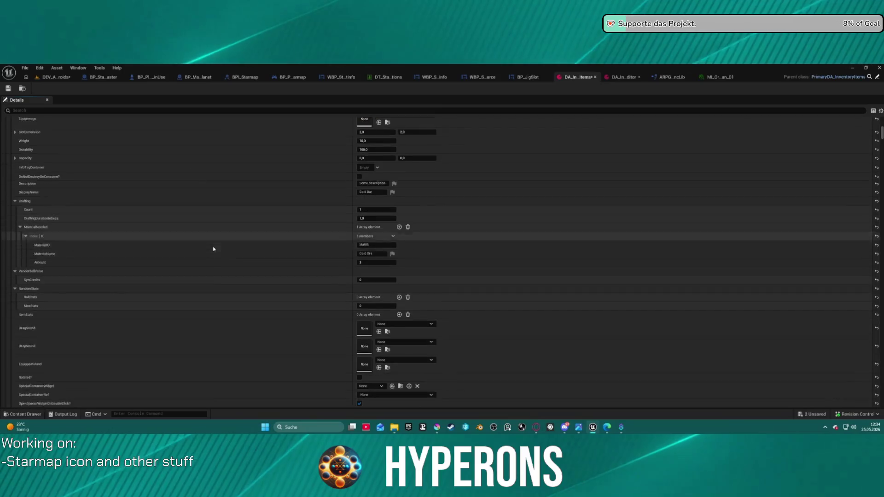
scroll(213, 249, down, 15)
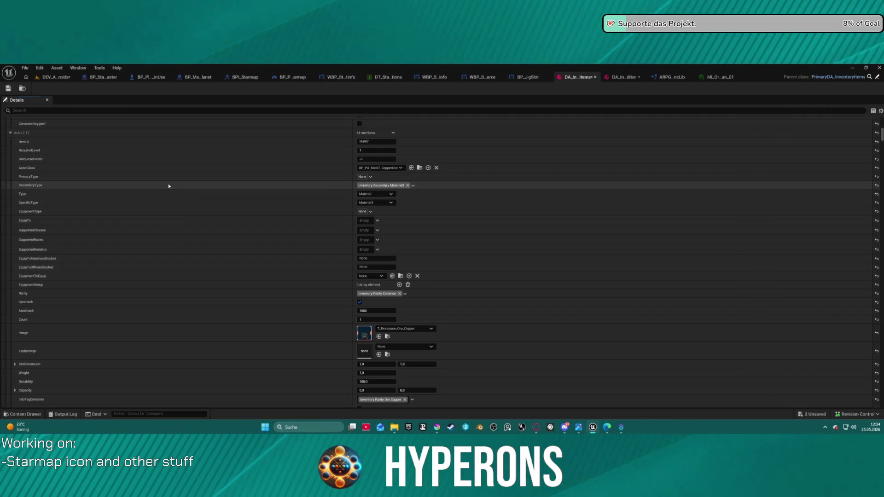
scroll(168, 186, down, 15)
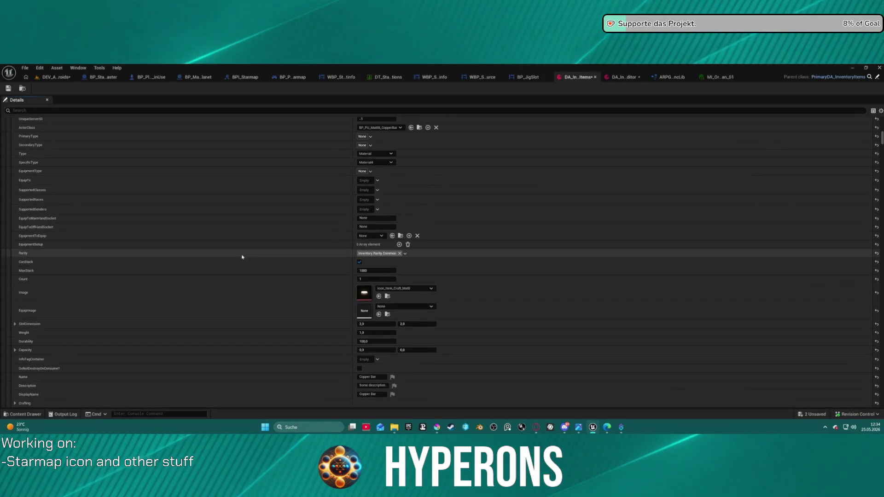
scroll(263, 230, down, 12)
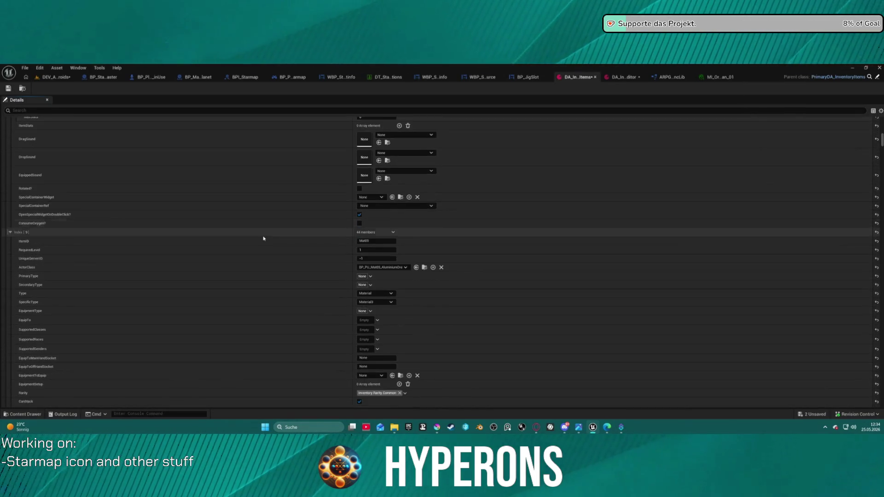
scroll(264, 239, down, 2)
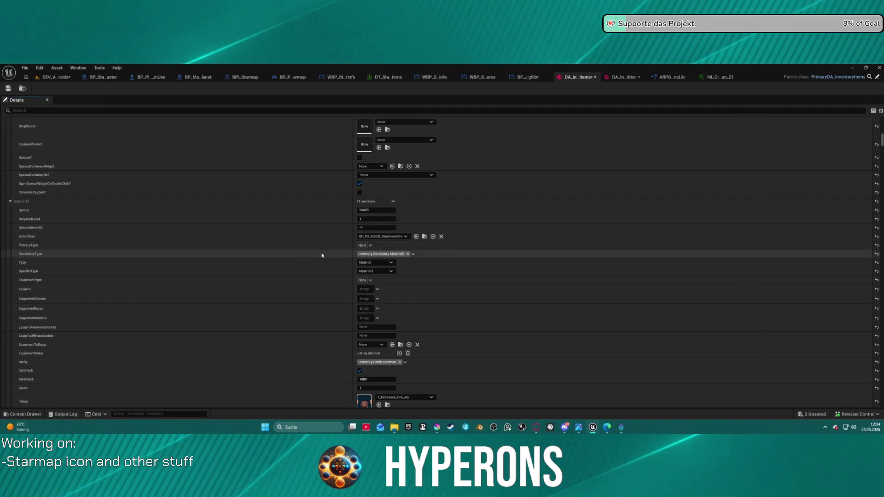
scroll(332, 254, down, 10)
scroll(331, 270, down, 6)
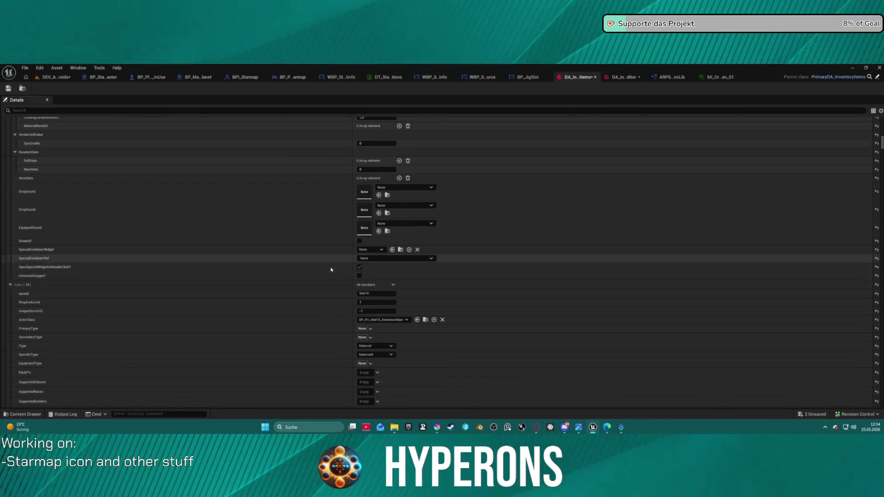
scroll(276, 251, down, 3)
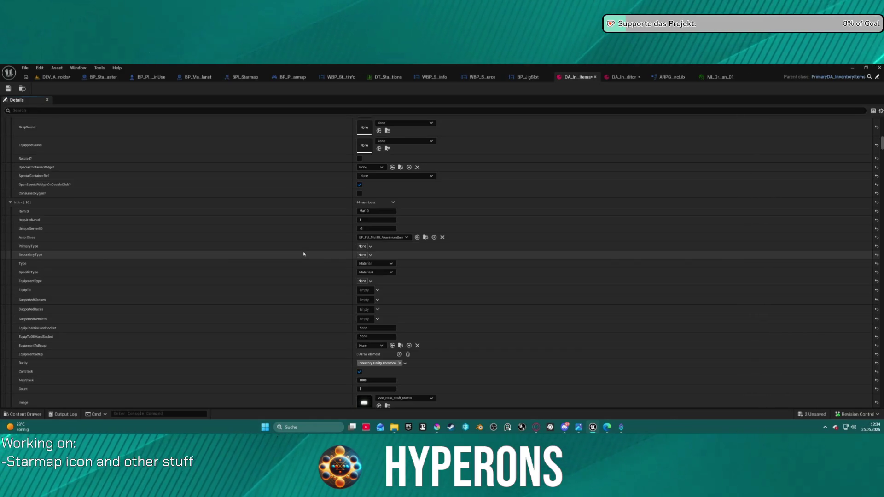
scroll(303, 254, up, 10)
scroll(308, 240, up, 6)
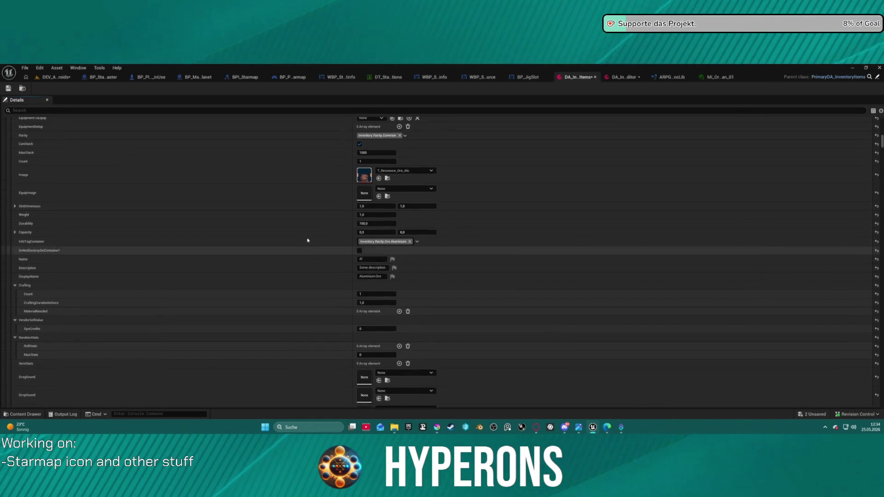
scroll(328, 197, down, 18)
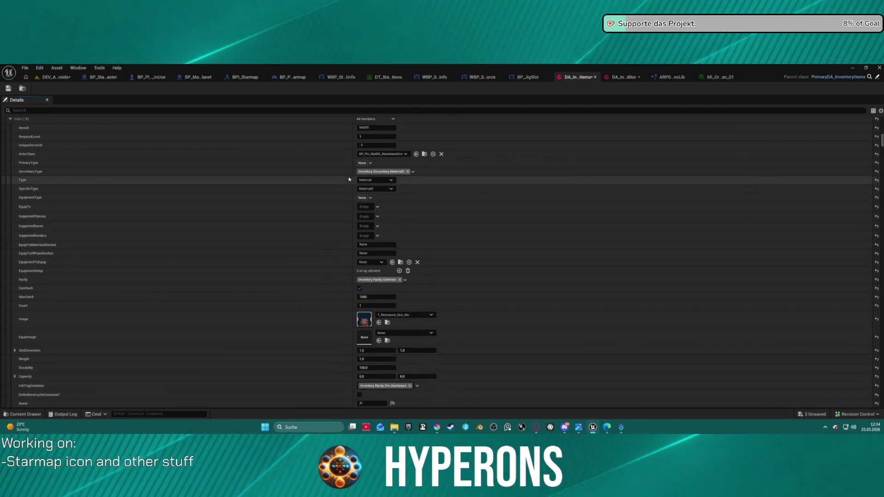
scroll(329, 285, down, 10)
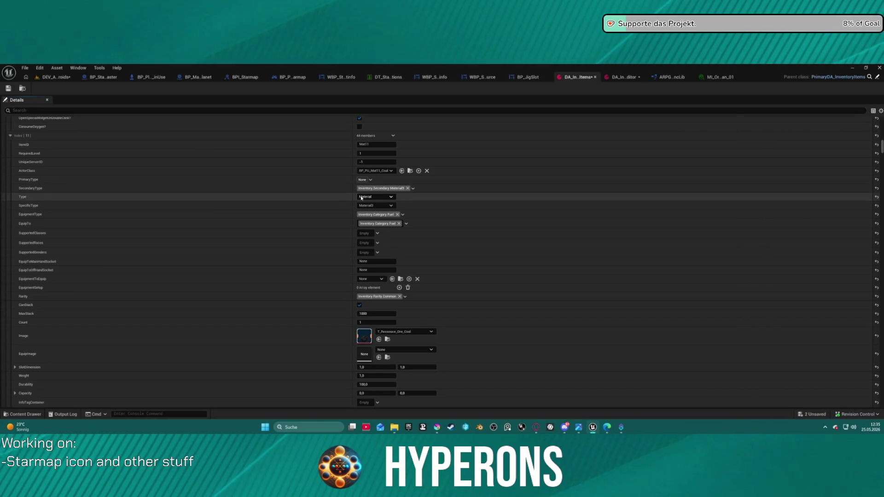
scroll(341, 209, down, 10)
scroll(342, 210, down, 10)
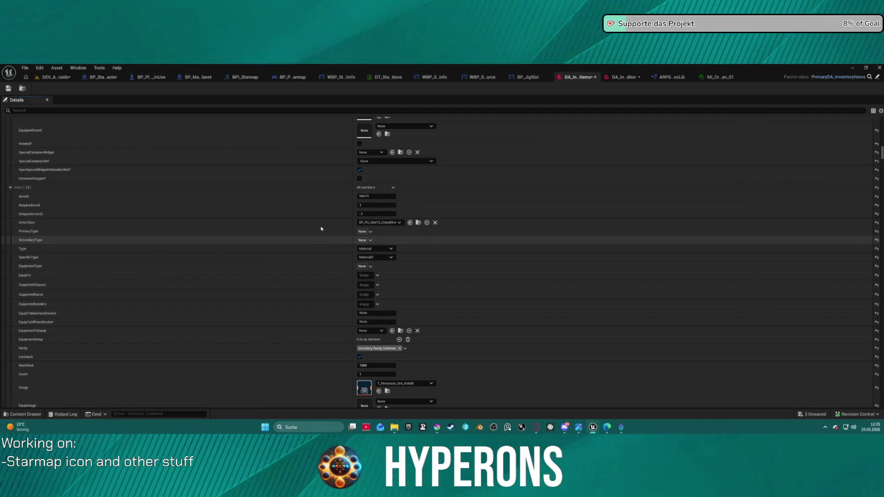
scroll(316, 228, down, 10)
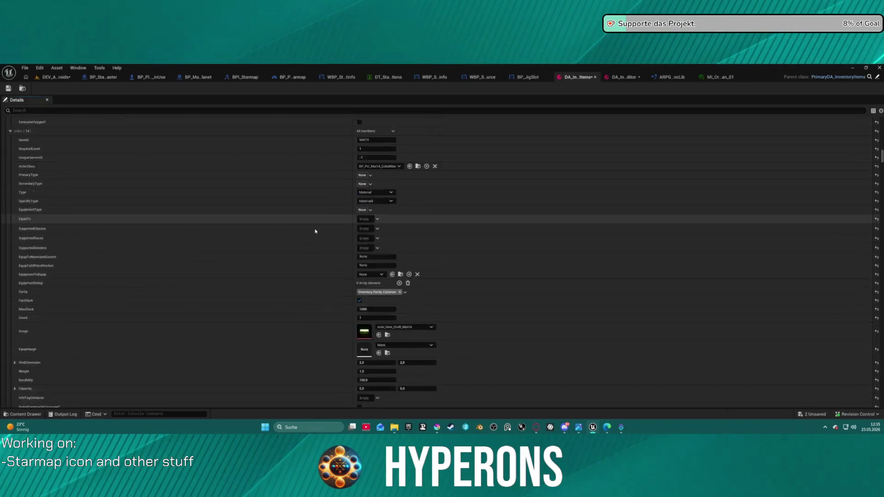
scroll(315, 231, down, 10)
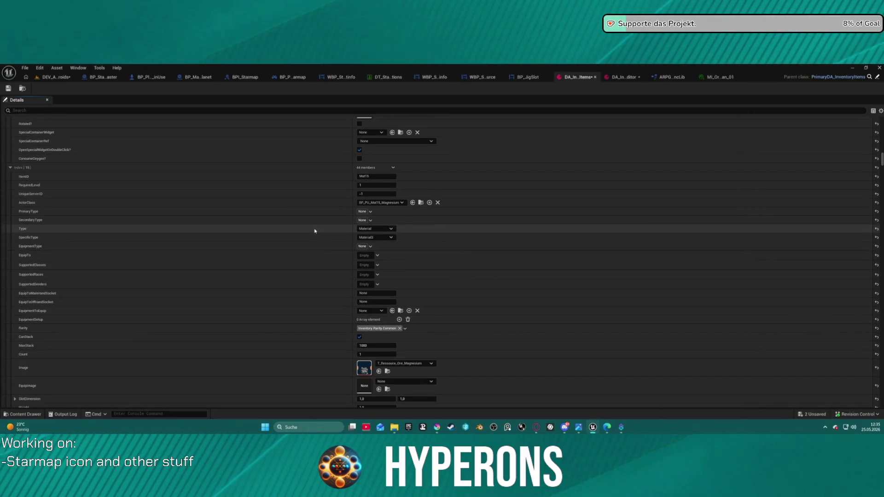
scroll(314, 230, up, 3)
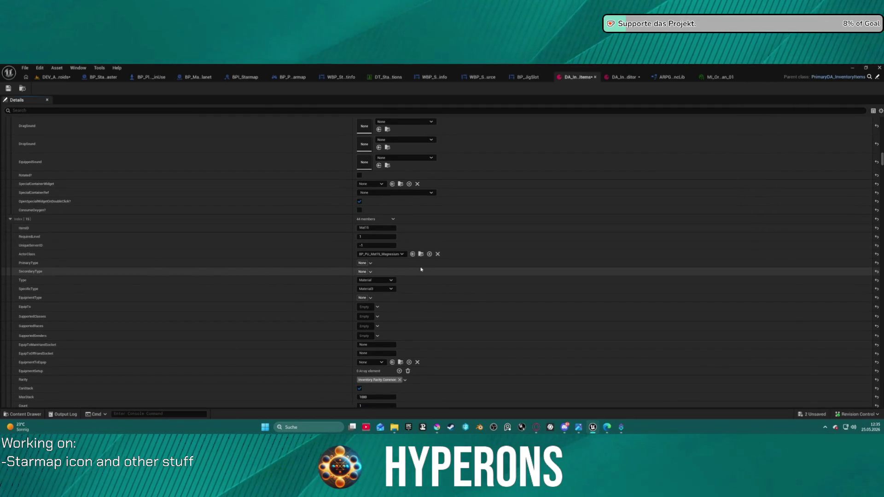
scroll(411, 271, down, 10)
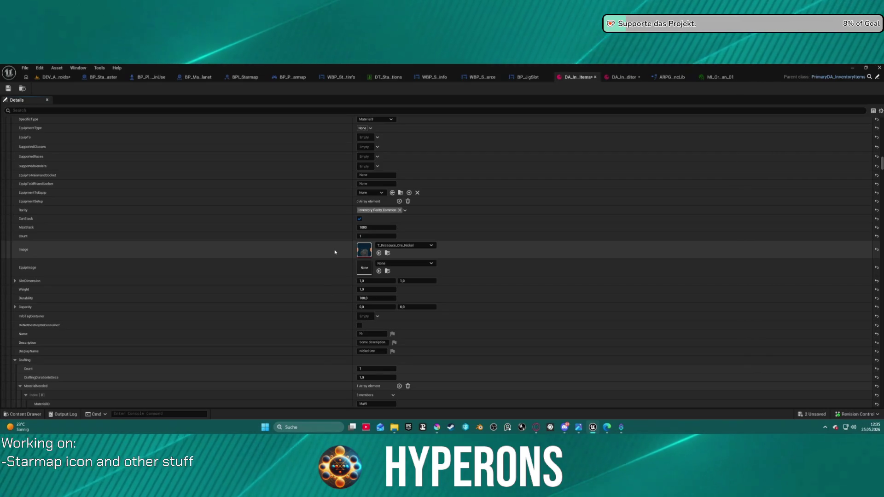
scroll(318, 140, up, 2)
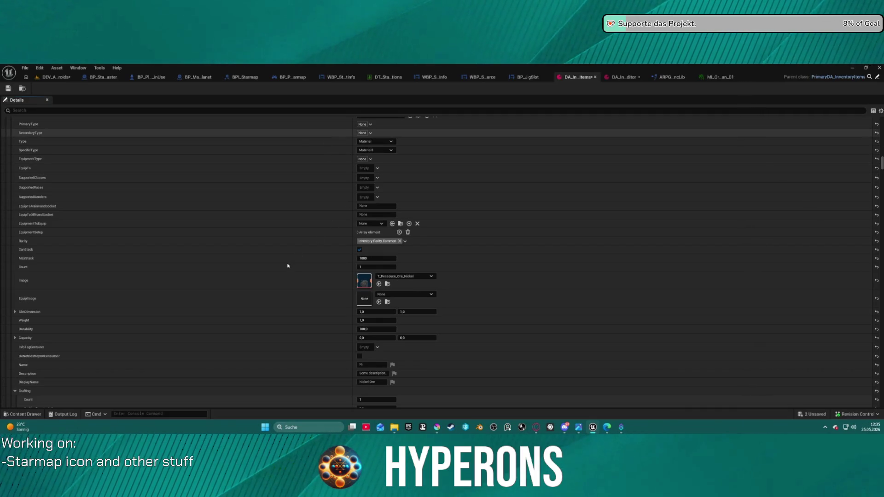
key(ctrl+v)
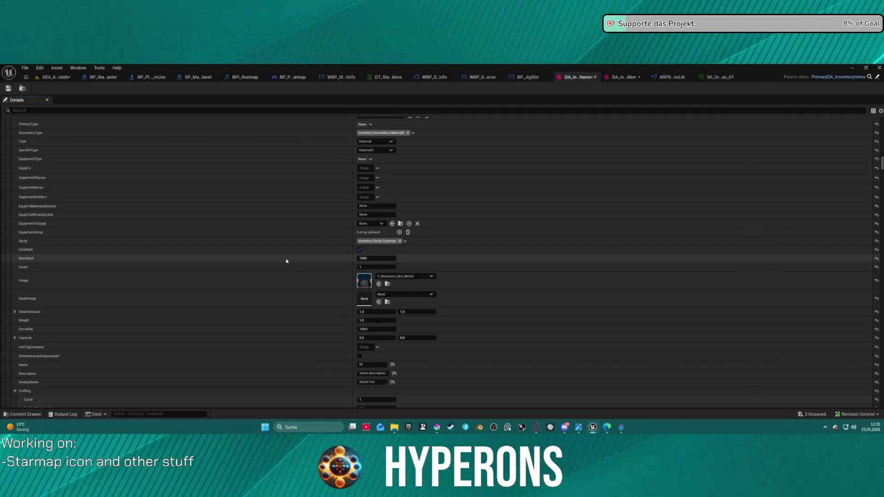
- Scroll down to Platinum Bar and check which tag its SecondaryType holds
scroll(286, 261, down, 20)
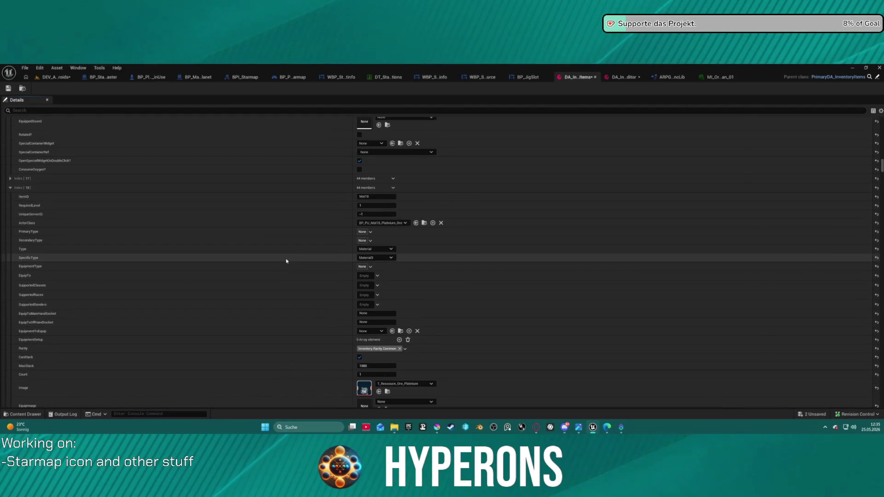
scroll(286, 261, down, 1)
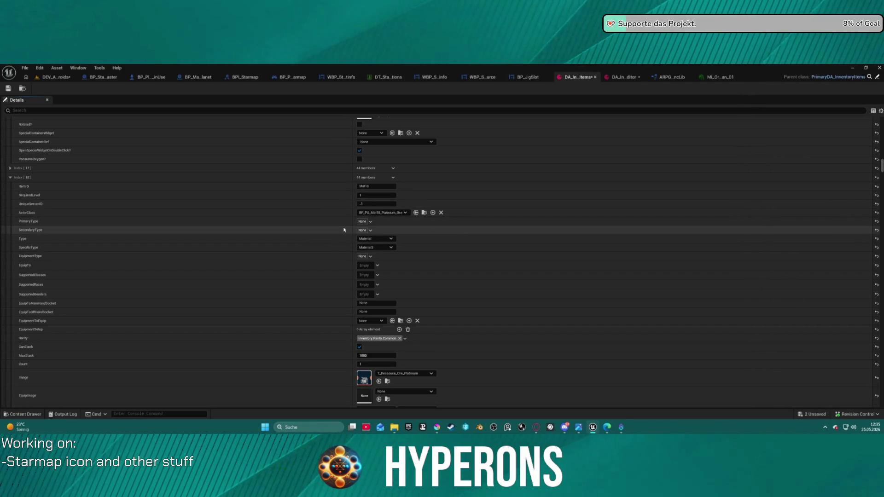
scroll(331, 238, down, 10)
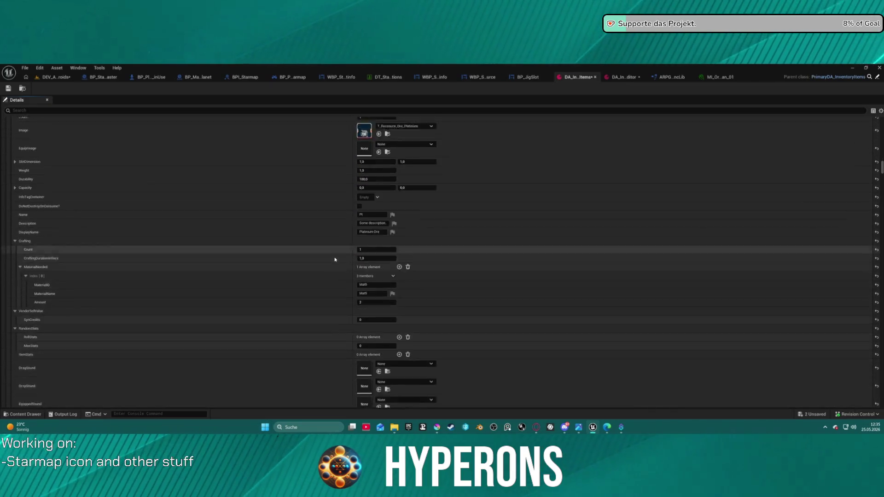
scroll(330, 259, down, 10)
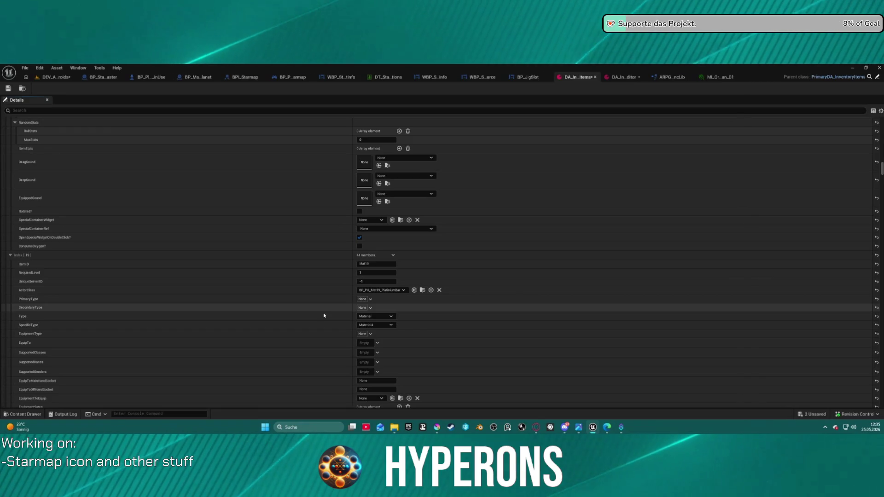
scroll(299, 313, down, 15)
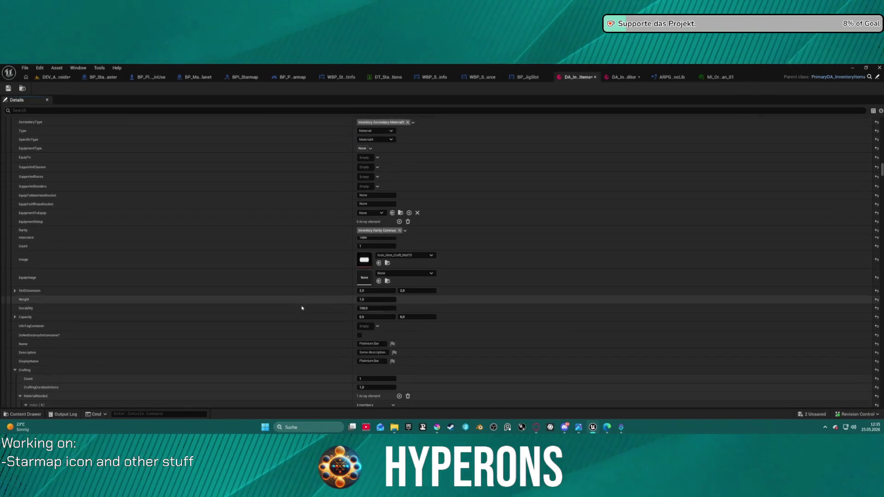
click(382, 153)
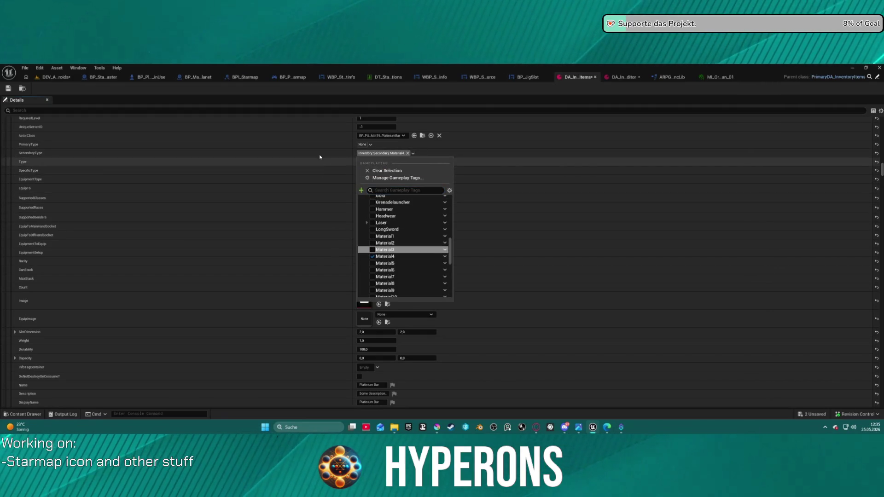
- Give Tin Ore the Material3 secondary type tag and save all changes
scroll(335, 168, down, 8)
scroll(336, 261, down, 20)
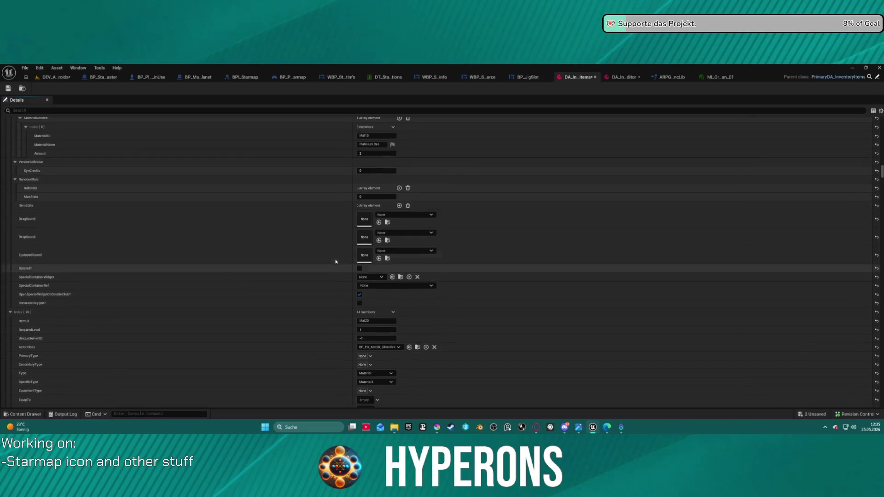
scroll(334, 258, up, 12)
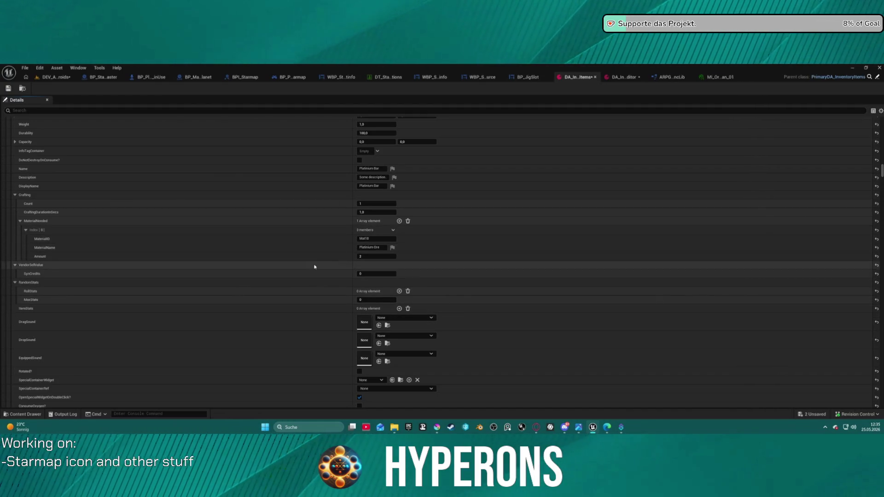
scroll(311, 295, down, 20)
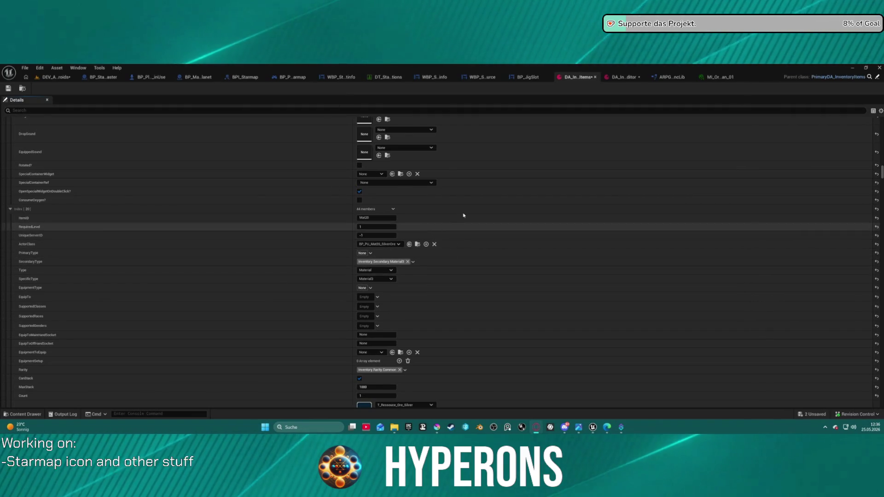
scroll(418, 229, down, 5)
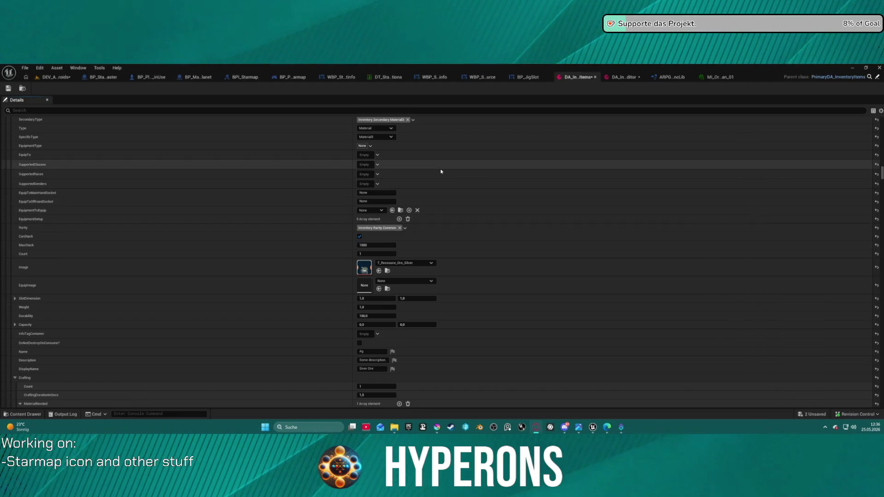
scroll(355, 211, up, 1)
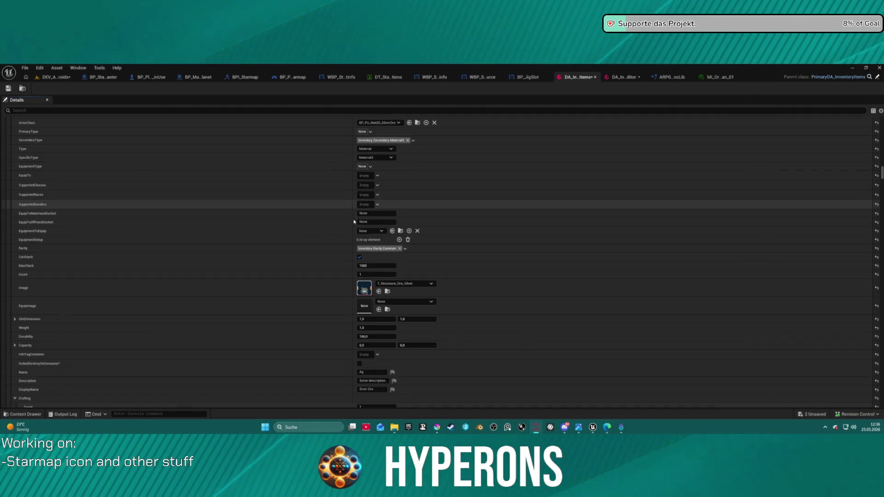
scroll(352, 212, down, 3)
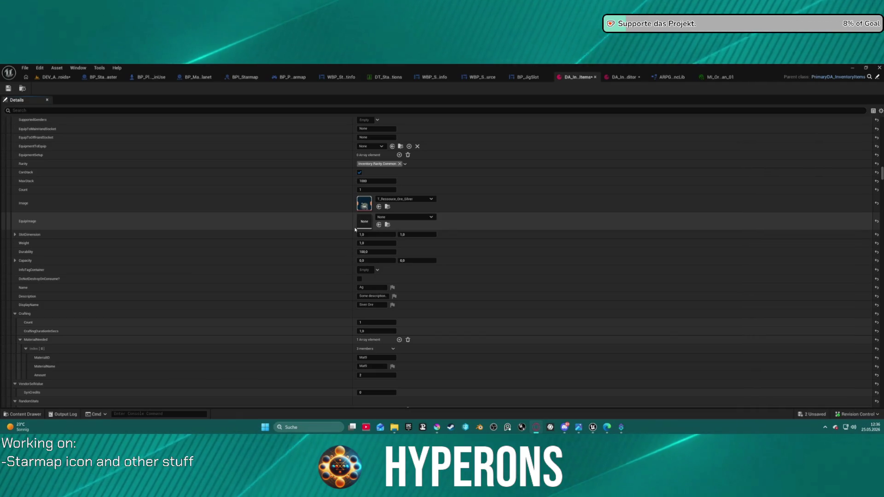
scroll(355, 230, down, 4)
scroll(355, 230, down, 9)
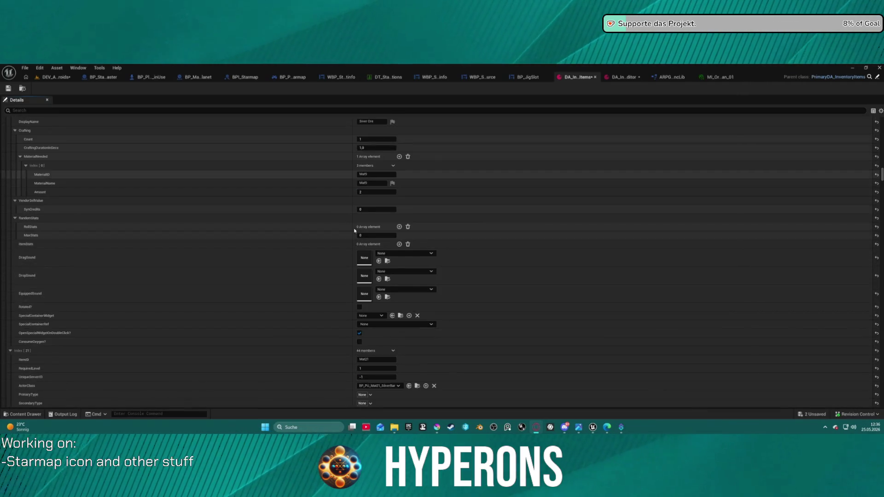
scroll(354, 230, down, 10)
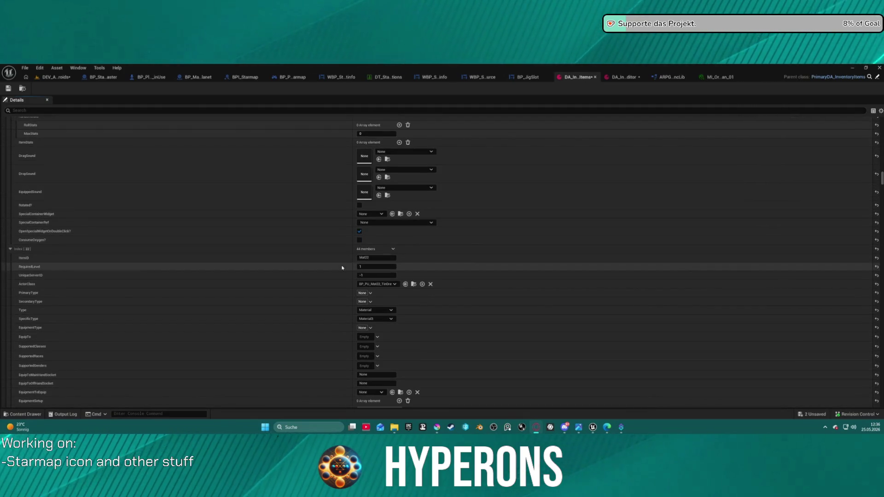
shift+click(335, 302)
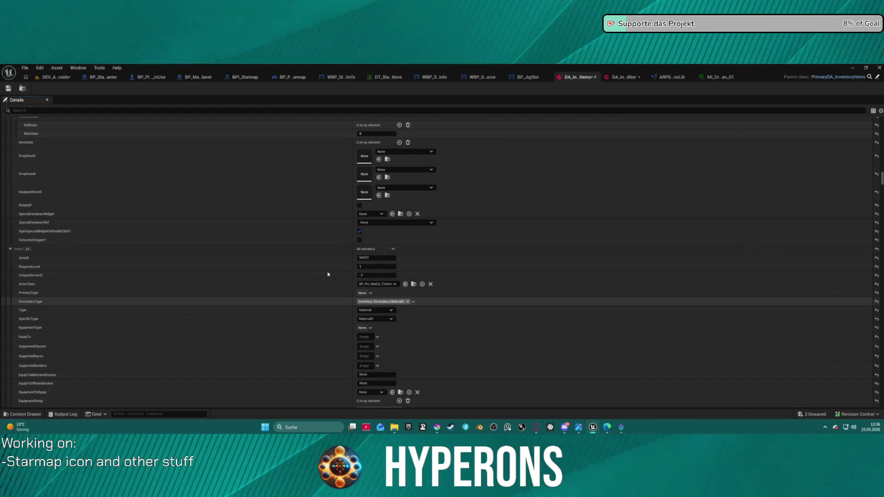
key(ctrl+shift+s)
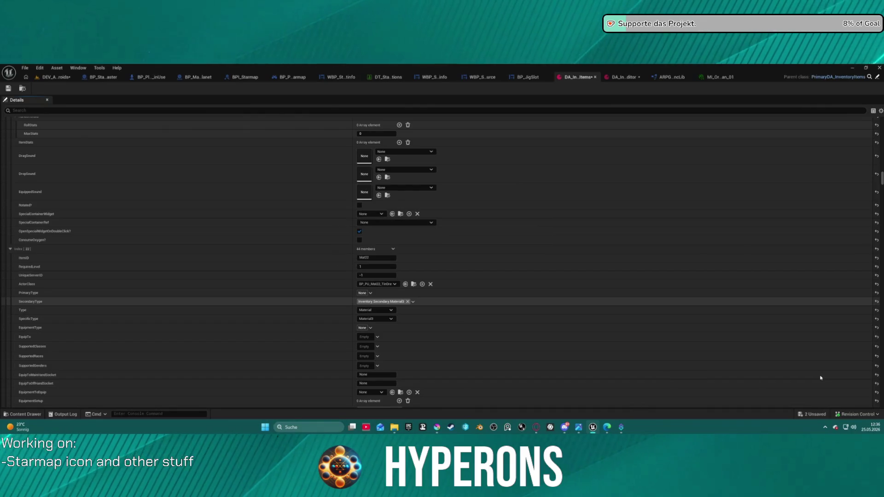
- Check the antivirus status panel from the hidden system tray icons
scroll(790, 397, down, 5)
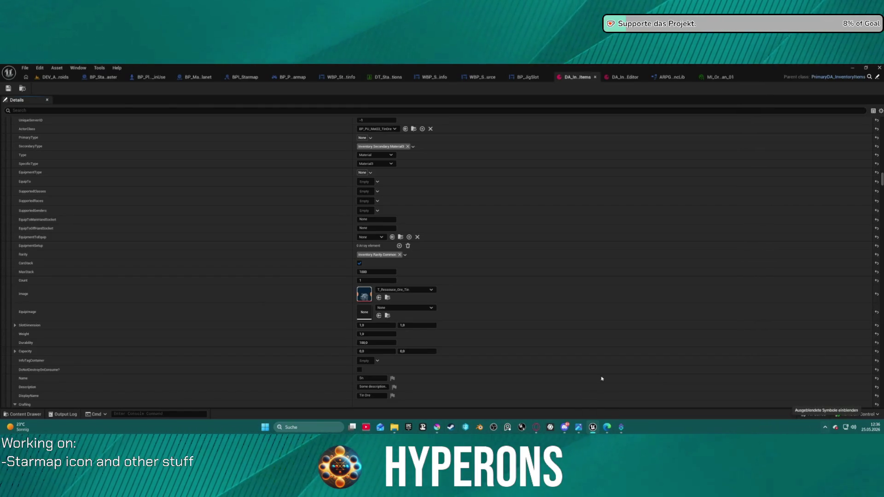
scroll(361, 286, down, 10)
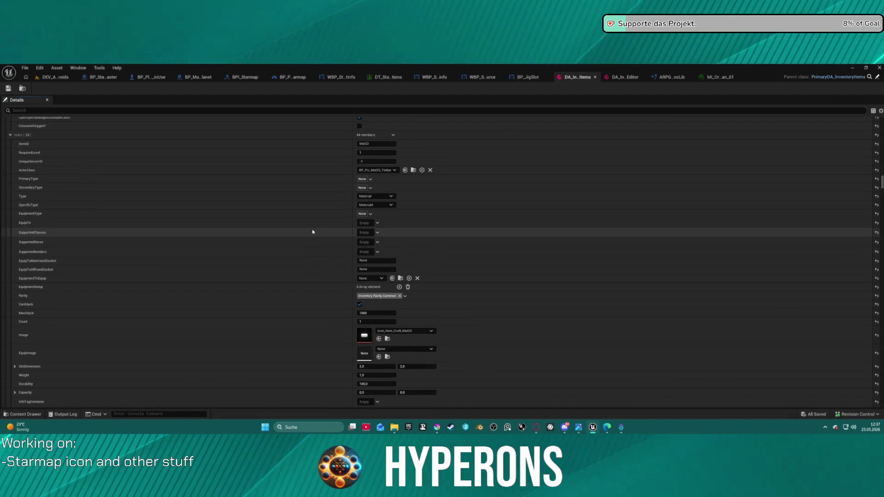
scroll(310, 226, down, 1)
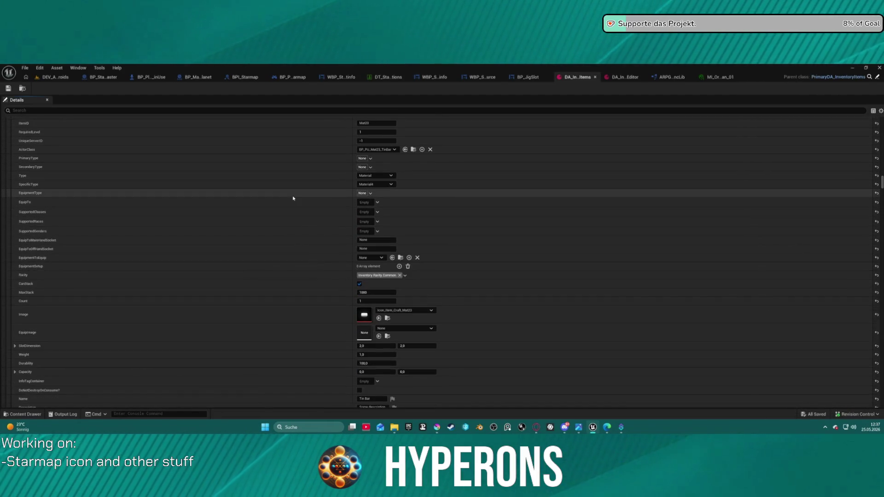
mouse_move(394, 427)
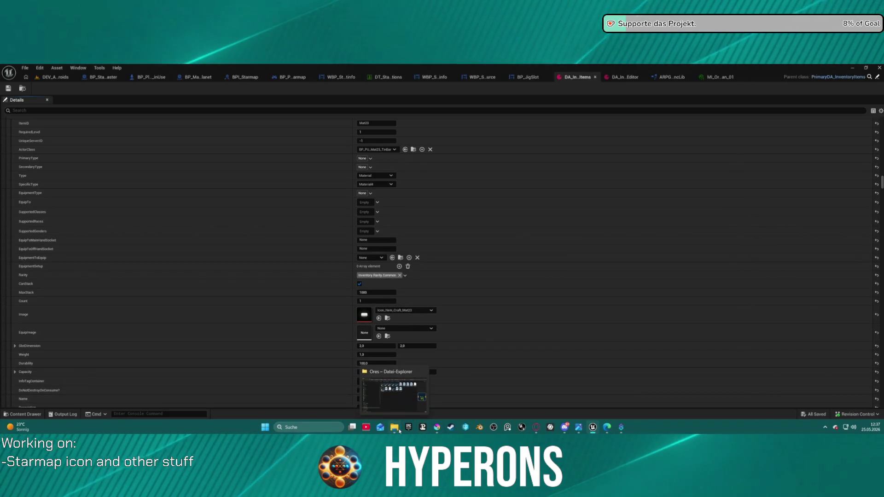
click(825, 427)
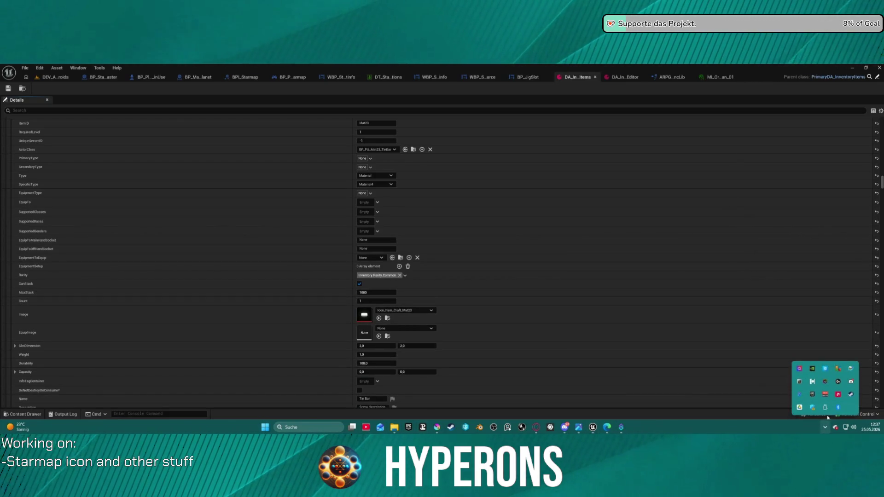
click(837, 369)
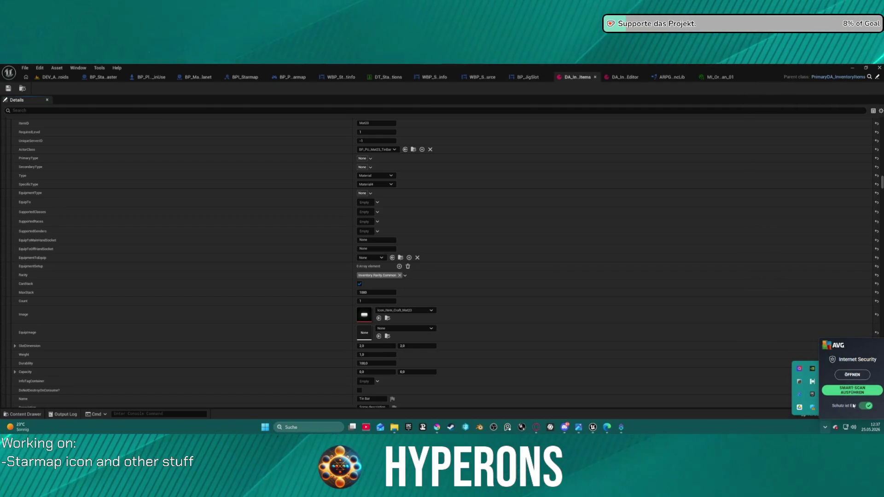
click(718, 302)
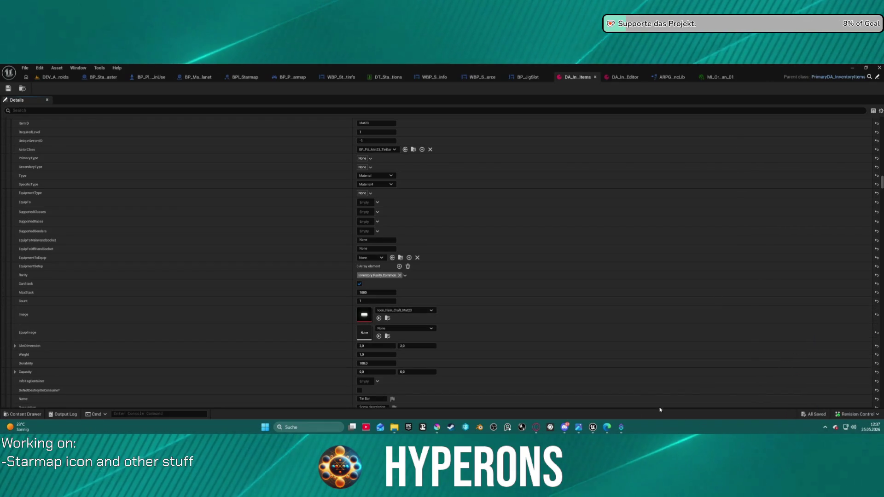
- Scroll to the Mat24 entry, whose SecondaryType is still None
scroll(375, 297, down, 8)
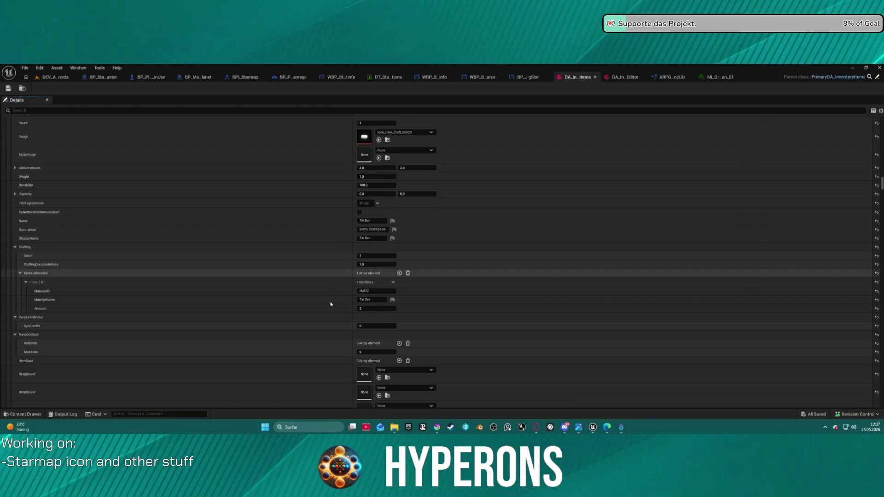
scroll(327, 297, down, 5)
scroll(328, 297, down, 1)
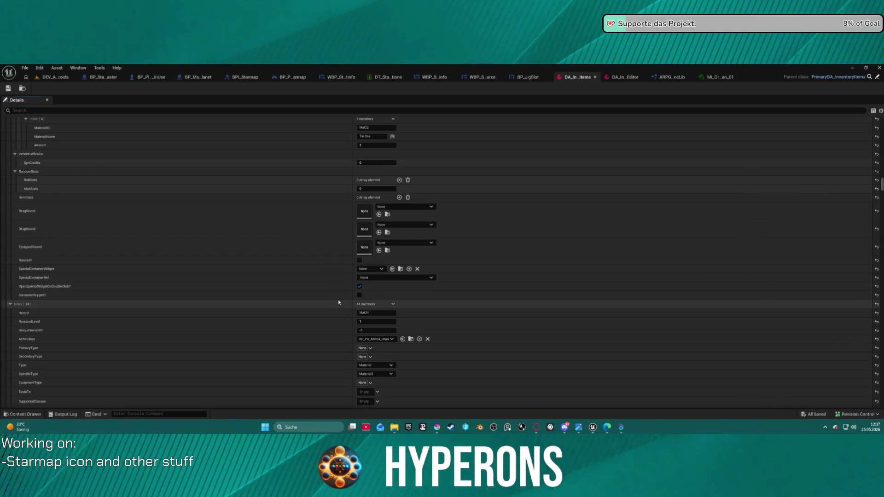
scroll(338, 290, up, 2)
scroll(339, 297, down, 3)
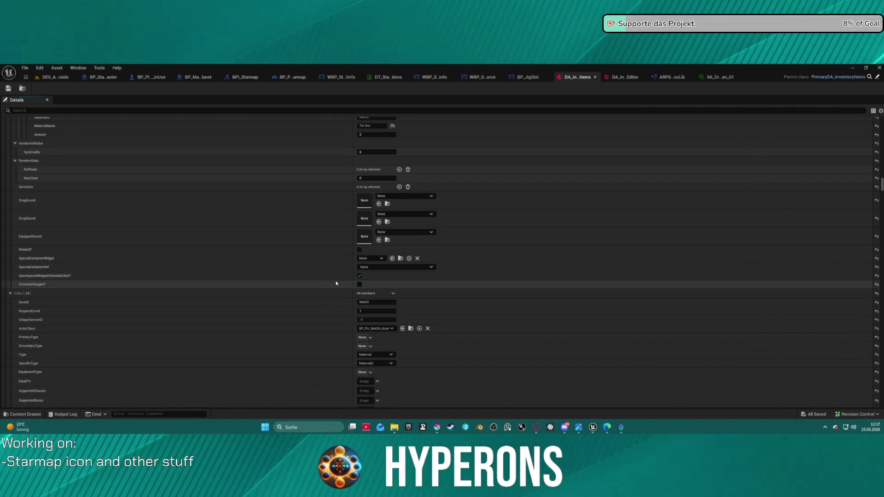
scroll(330, 281, down, 1)
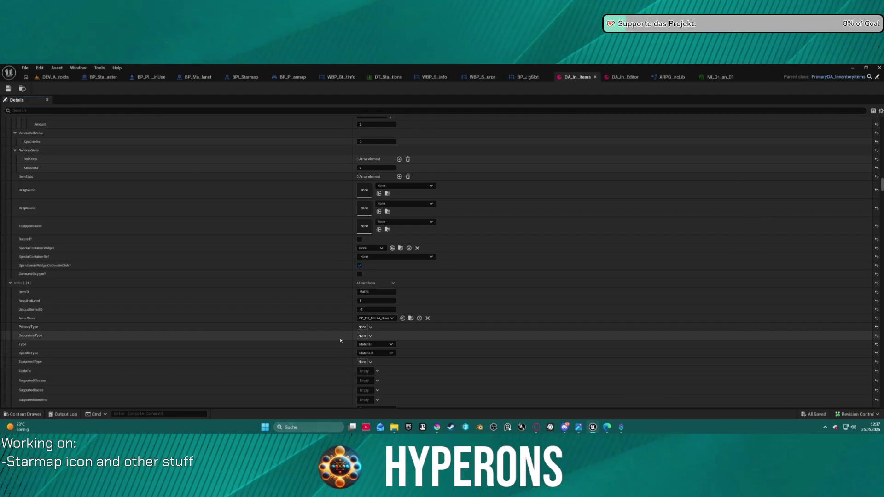
- Paste Inventory.Secondary.Material3 into Mat24's SecondaryType and review the other entries
key(ctrl+v)
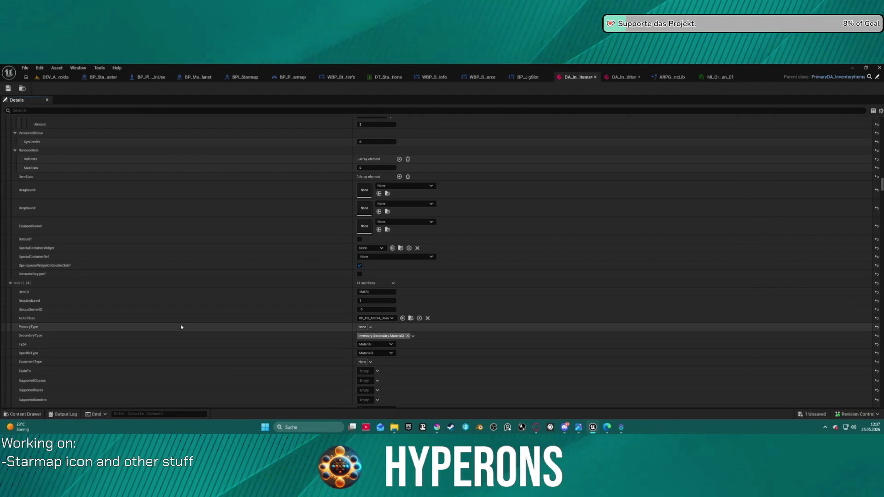
scroll(286, 306, down, 10)
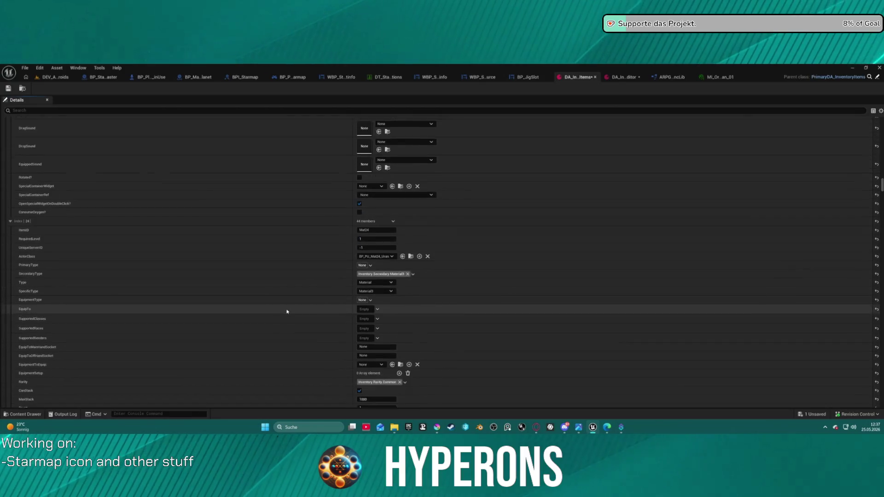
scroll(293, 309, down, 10)
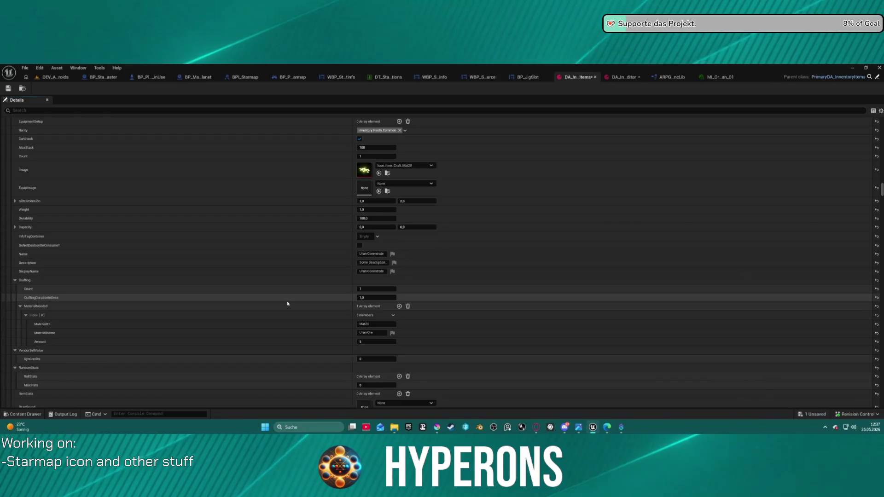
scroll(289, 306, down, 5)
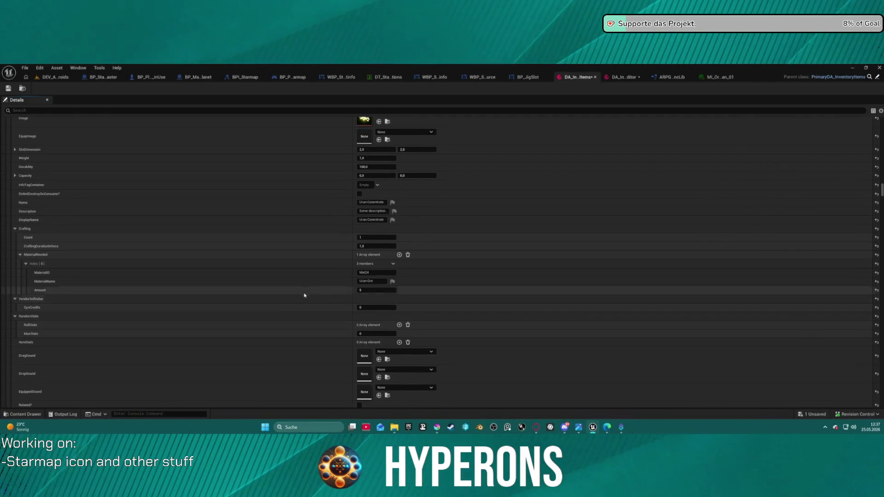
scroll(318, 308, up, 1)
scroll(320, 309, down, 13)
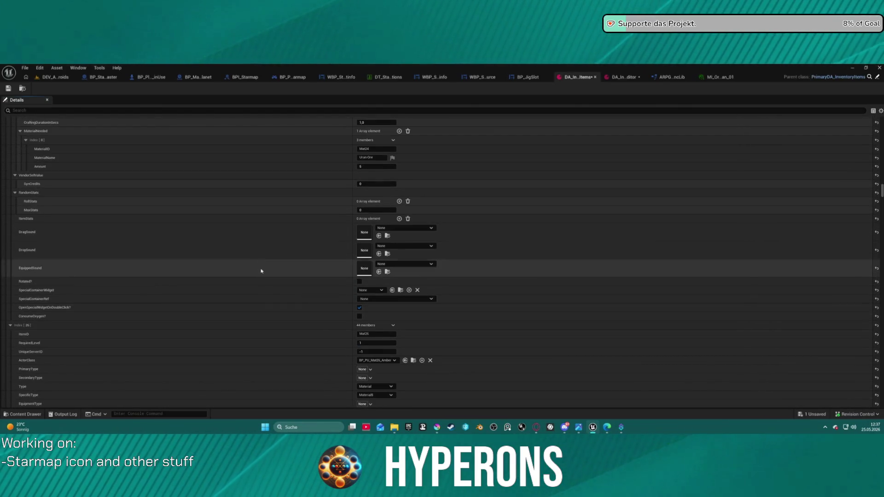
scroll(264, 249, up, 2)
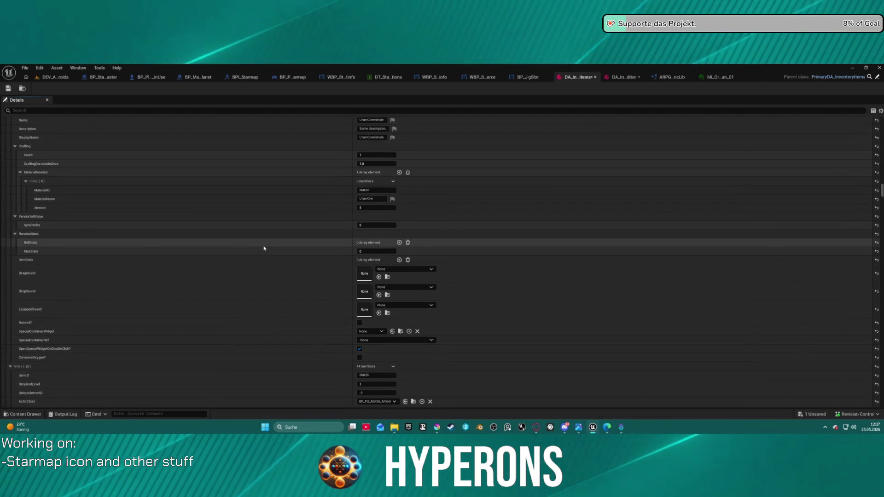
scroll(344, 217, up, 2)
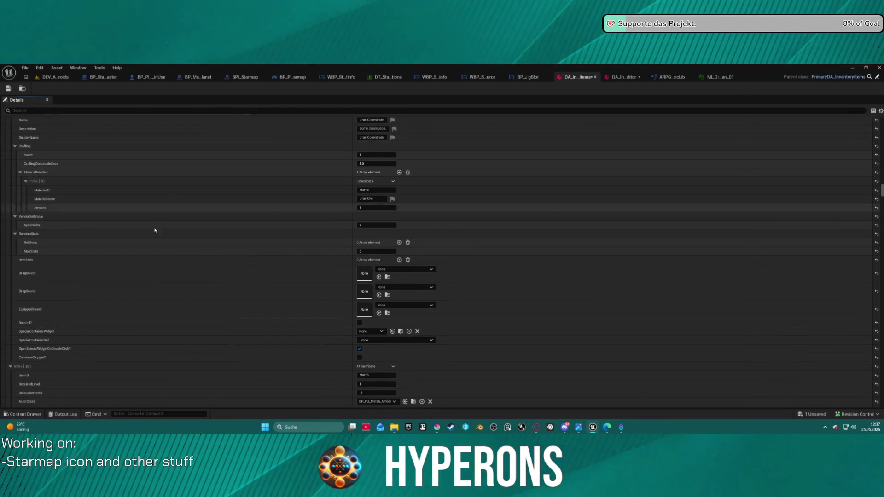
scroll(166, 212, up, 3)
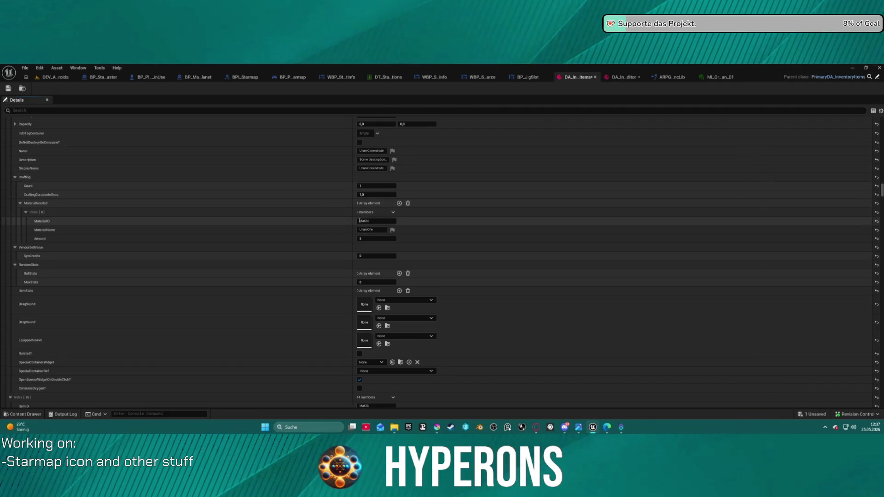
scroll(336, 211, up, 15)
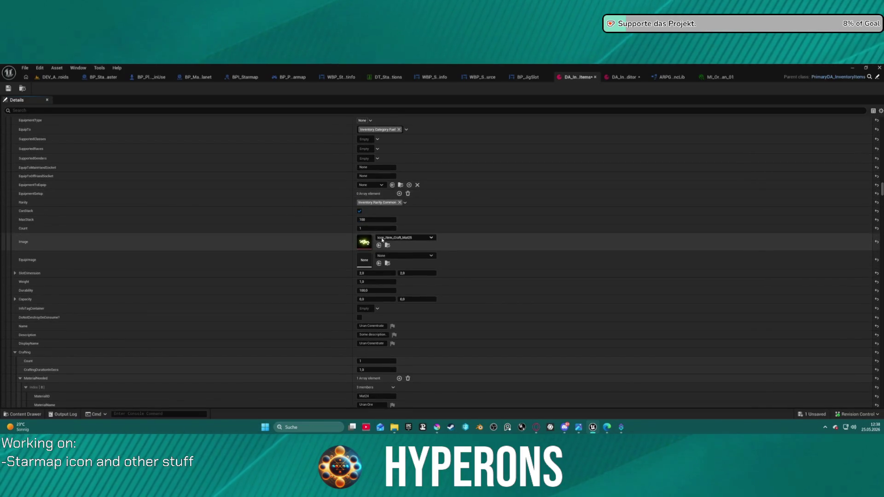
scroll(345, 179, up, 9)
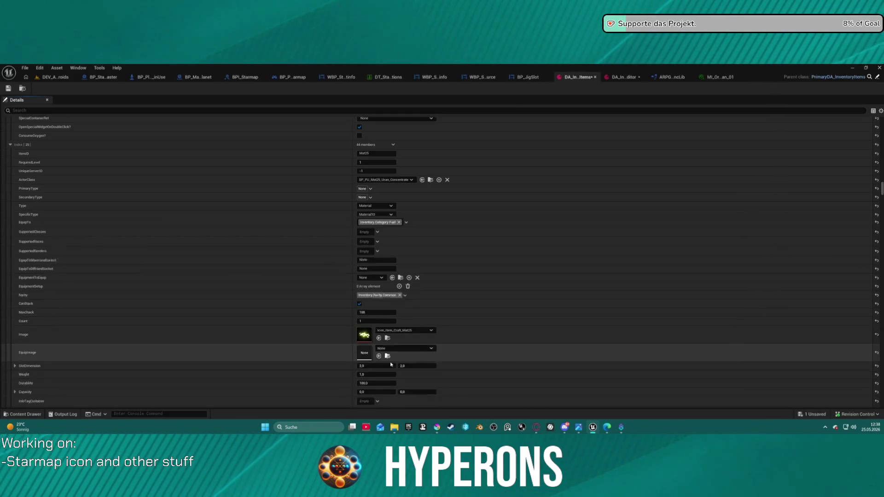
- Save the DA_InventoryItems asset
scroll(293, 272, down, 10)
scroll(294, 272, down, 4)
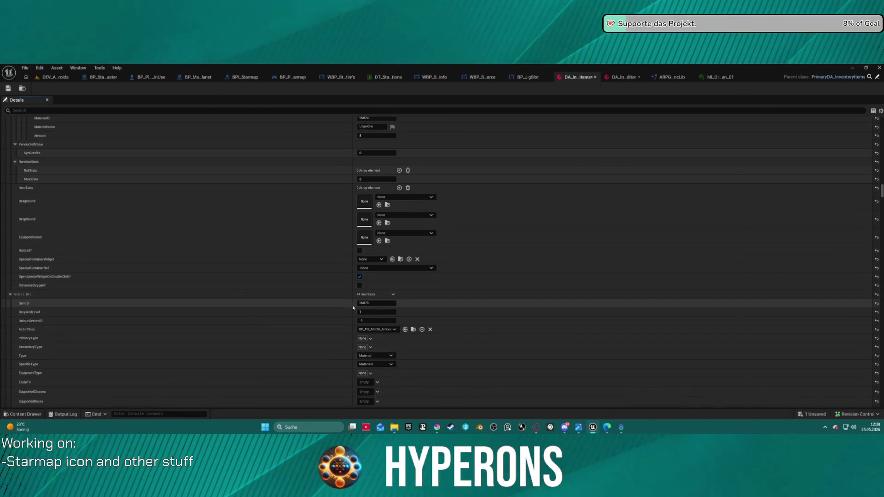
scroll(306, 339, down, 1)
scroll(311, 346, down, 1)
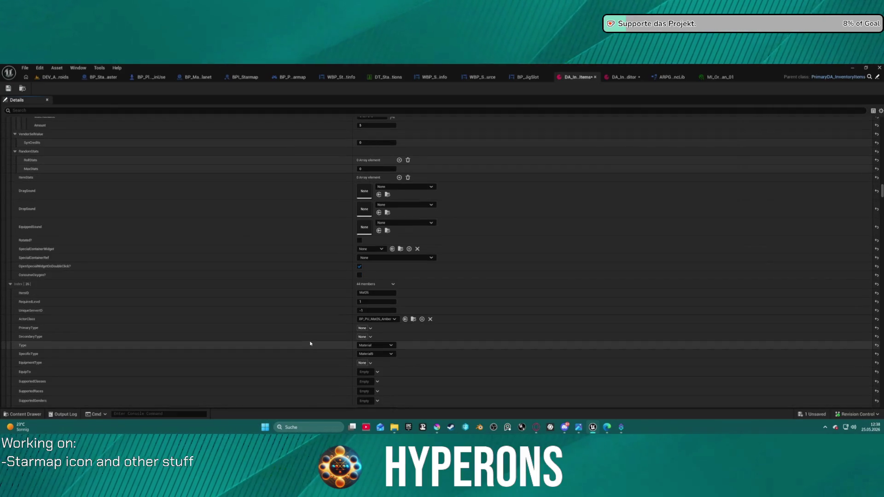
click(8, 89)
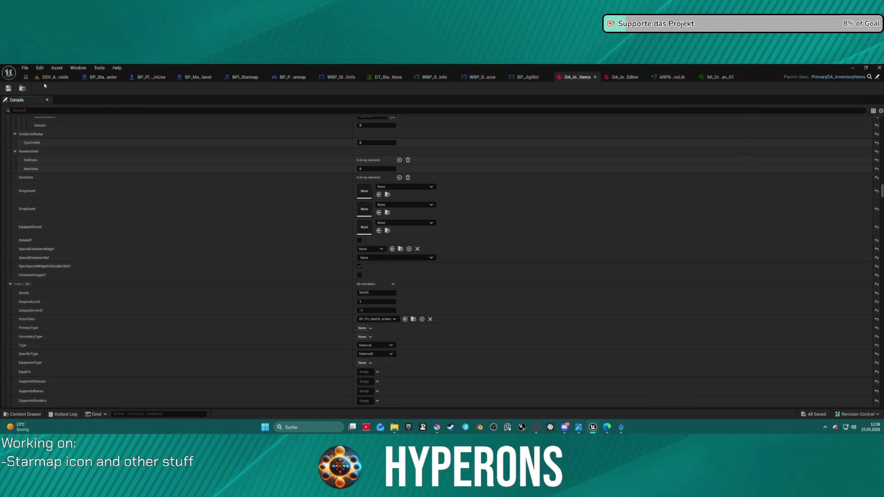
click(43, 78)
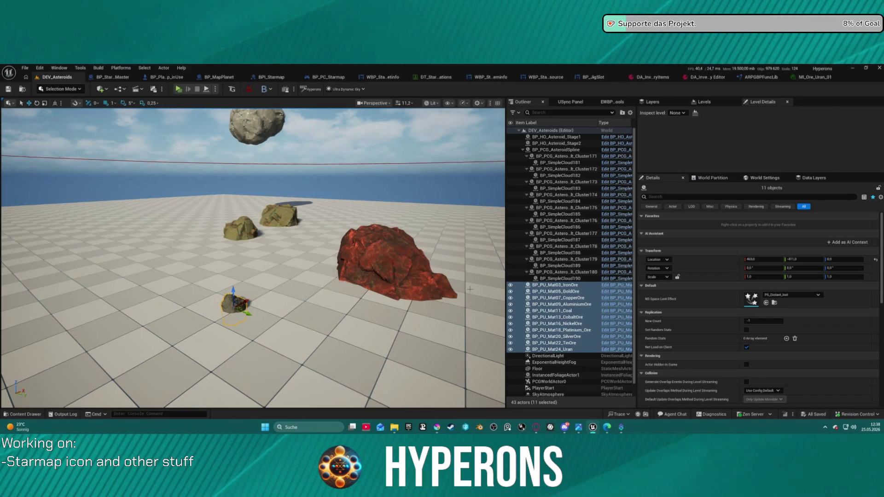
- Lift the selected ore pickups to Z 174 and shift Iron Ore and Gold Ore apart
drag(232, 289, 246, 214)
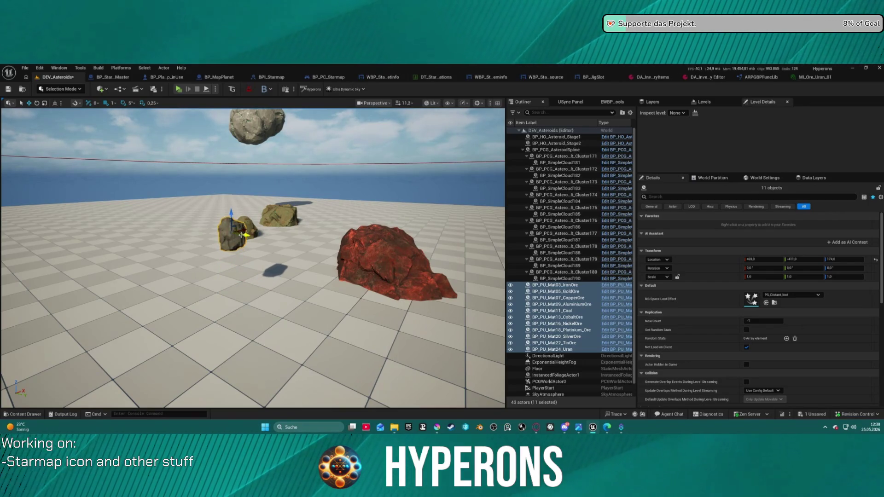
click(543, 285)
click(246, 236)
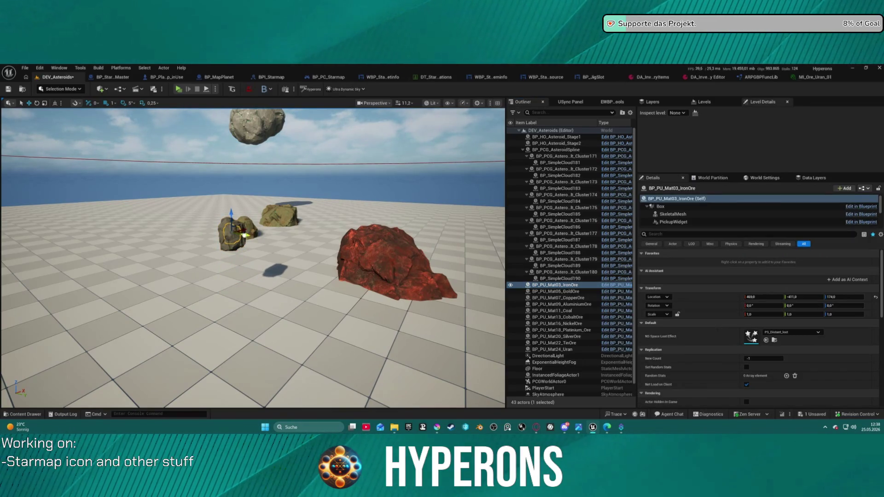
mouse_move(267, 242)
mouse_down()
mouse_move(275, 240)
mouse_move(180, 224)
mouse_up()
click(237, 230)
click(235, 235)
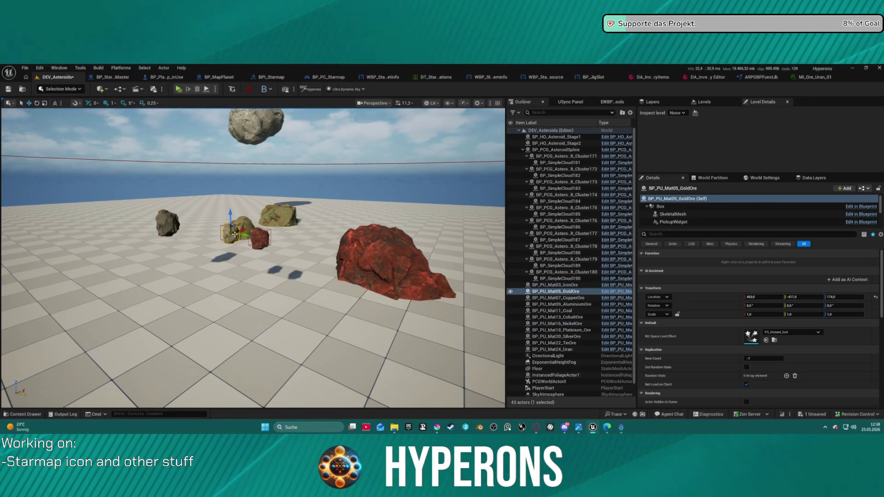
mouse_move(239, 234)
mouse_down()
mouse_move(211, 231)
mouse_move(360, 263)
mouse_up()
- Check the Aluminium, Platinum and Uran pickups, then open the NickelOre pickup blueprint
click(239, 234)
click(297, 243)
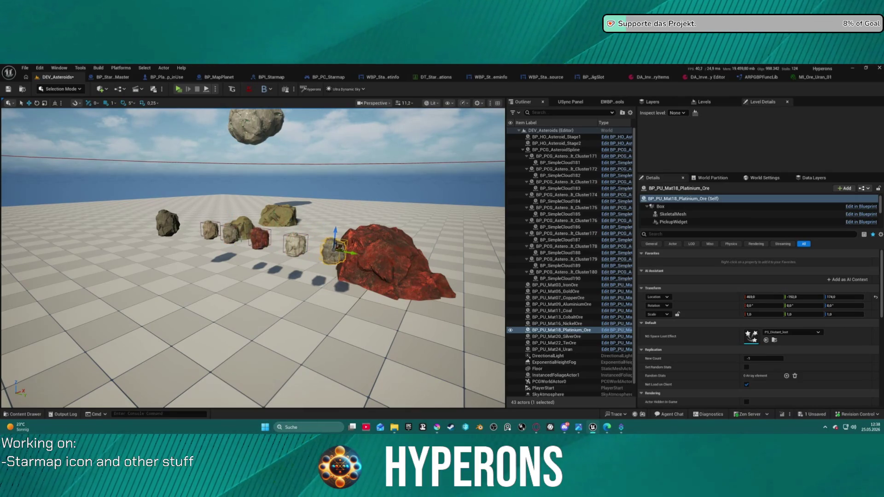
click(237, 231)
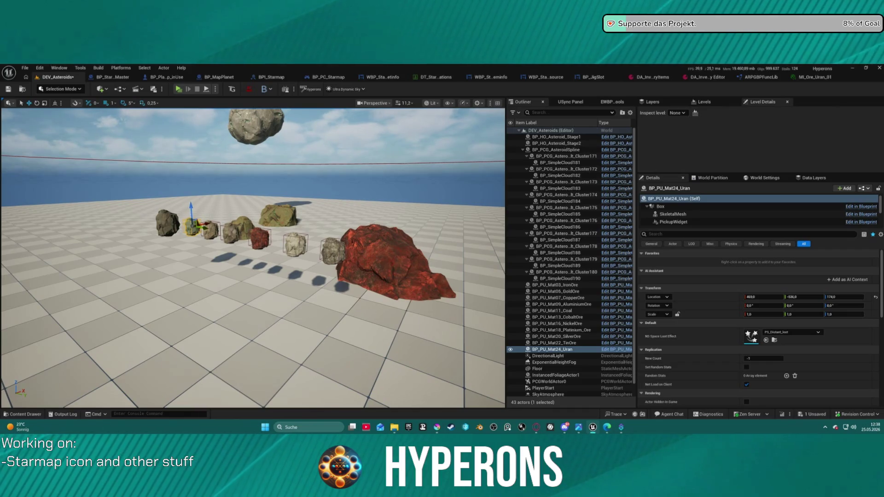
click(165, 221)
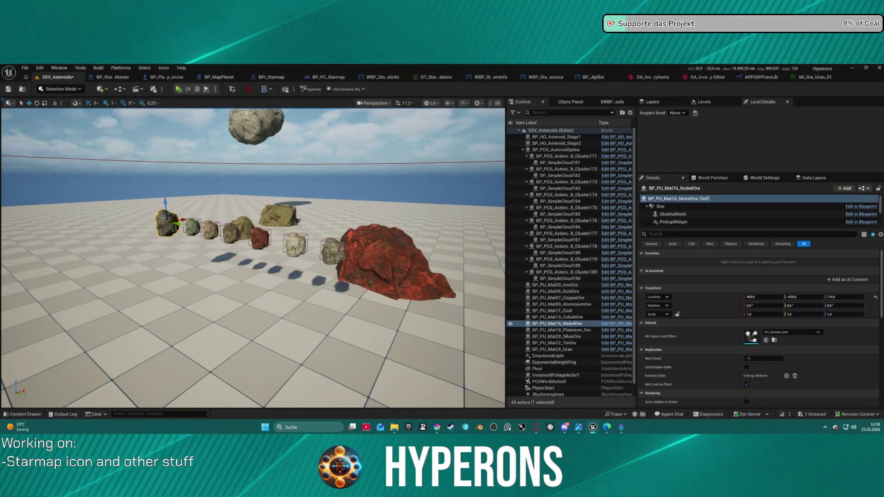
key(ctrl+e)
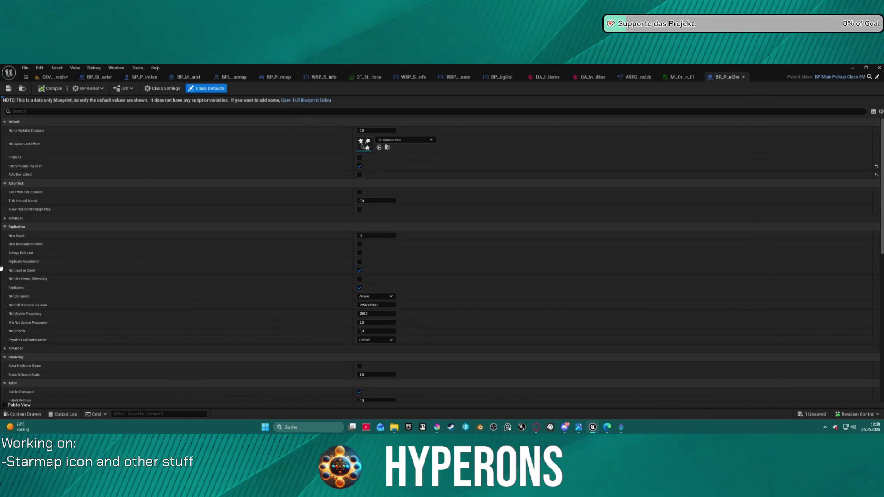
- Open the Nickel Ore and Iron Ore pickup blueprints in the full editor and select their static meshes
click(306, 99)
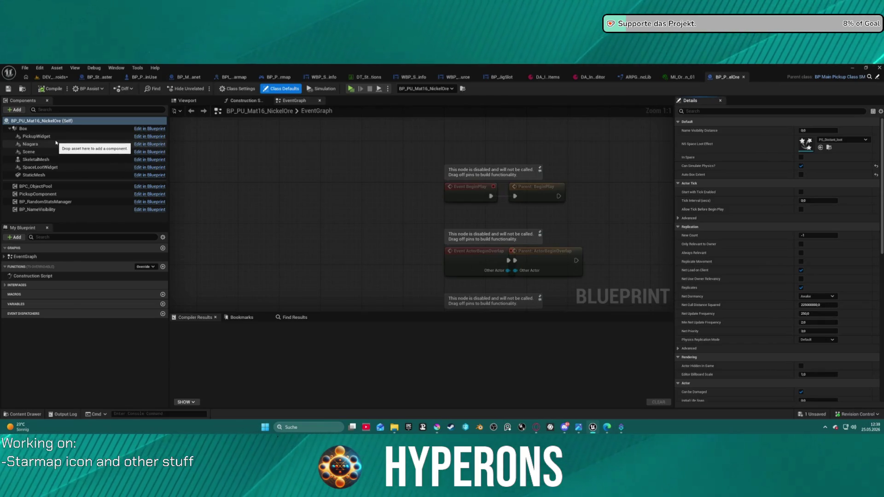
click(34, 174)
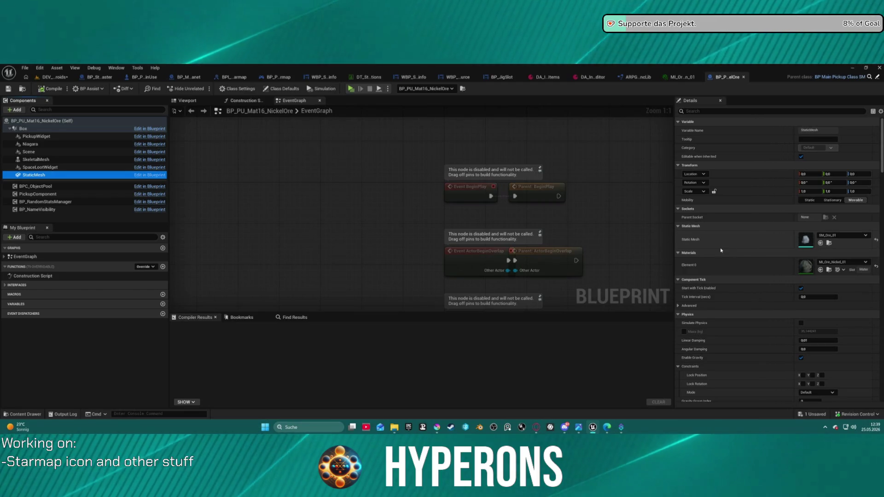
key(ctrl+space)
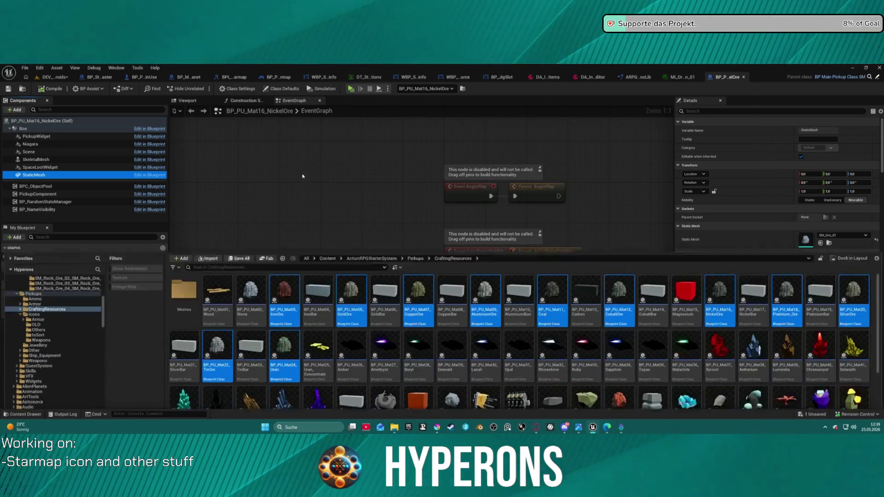
key(ctrl+space)
key(ctrl+space)
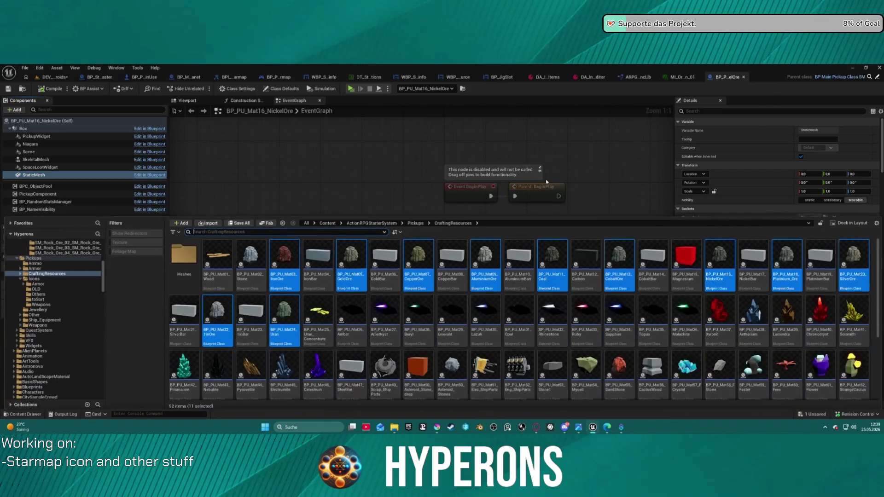
click(279, 251)
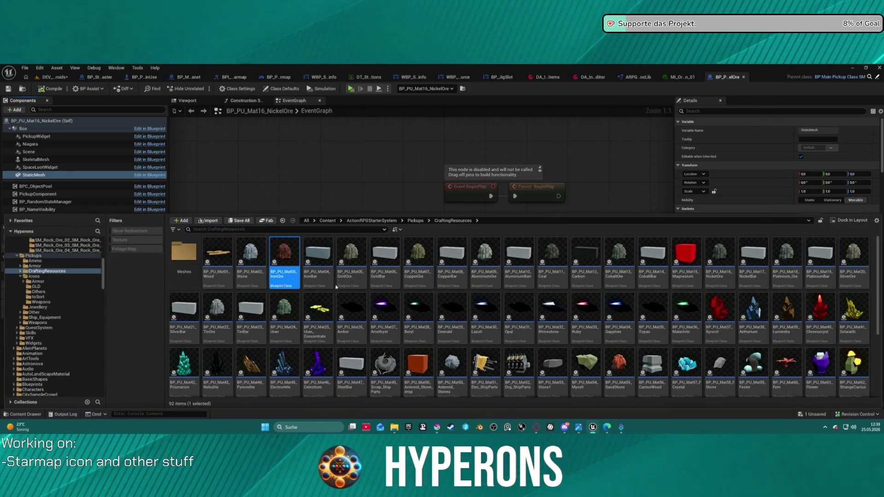
key(Return)
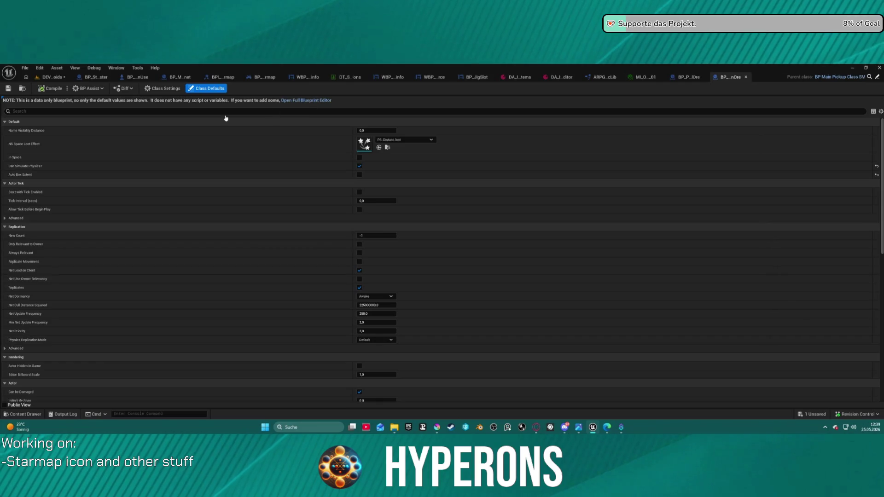
click(306, 100)
click(62, 174)
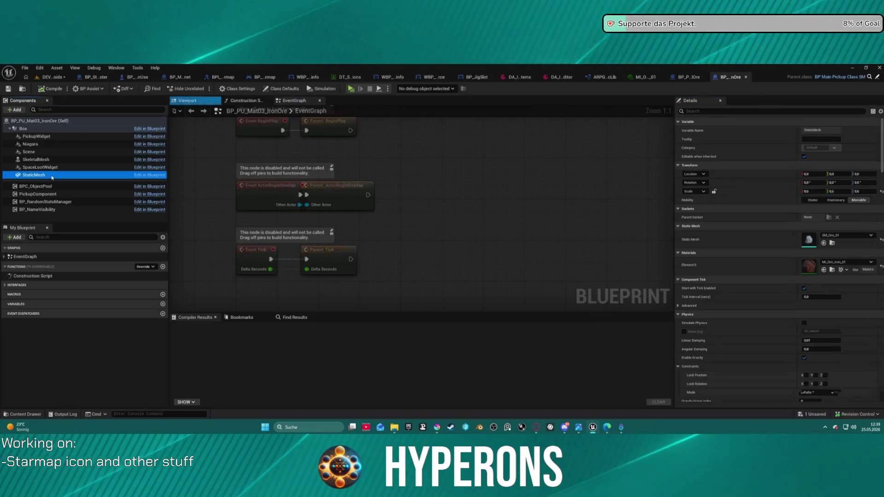
- Scale the Nickel Ore mesh to 0.6, then close both ore pickup blueprints
click(688, 77)
shift+click(690, 191)
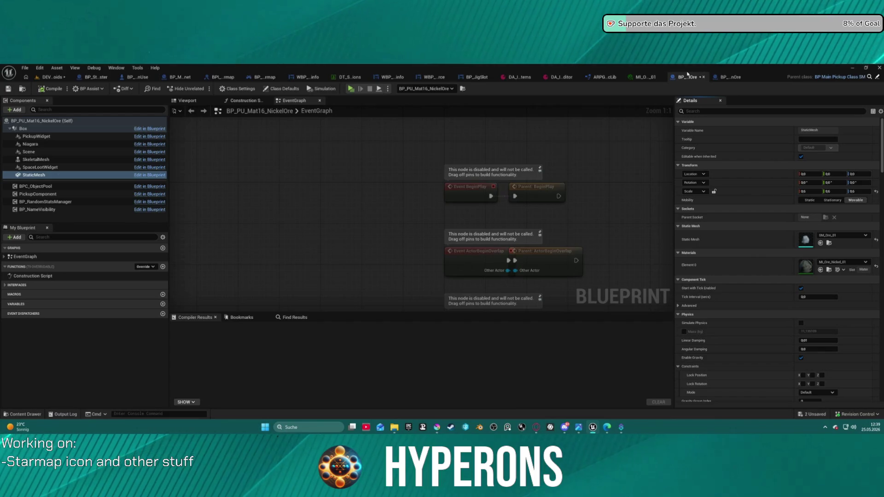
click(703, 77)
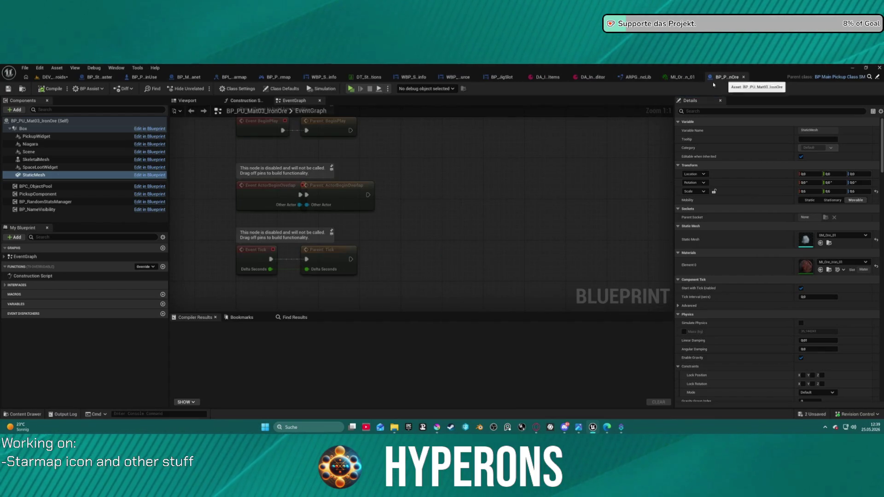
click(743, 77)
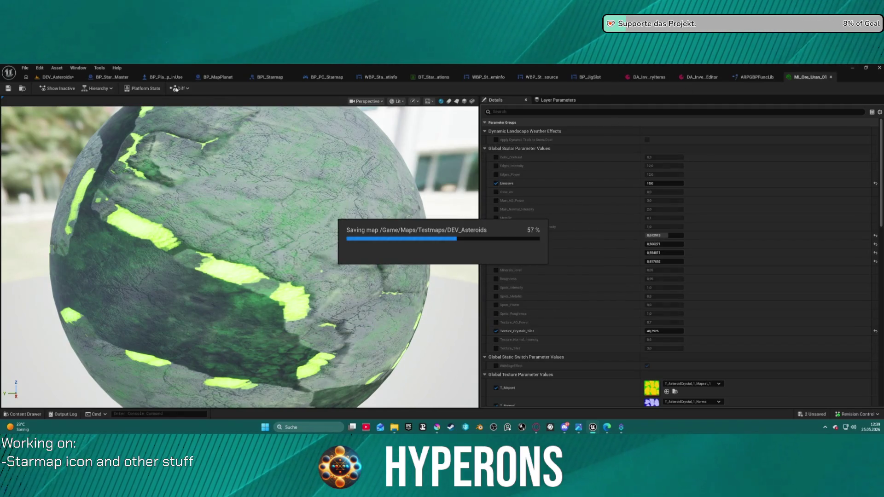
- Launch DEV_Asteroids as a standalone preview, walk past the ore rocks and open the inventory
click(57, 78)
key(alt+p)
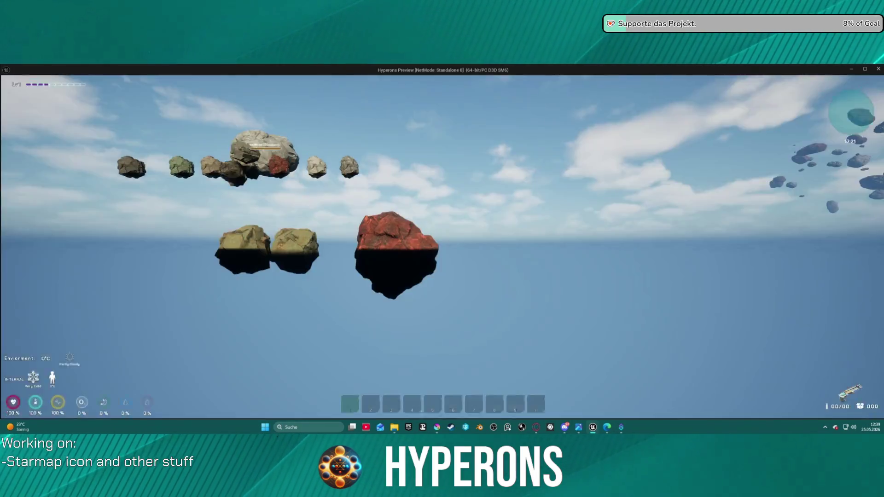
key(w)
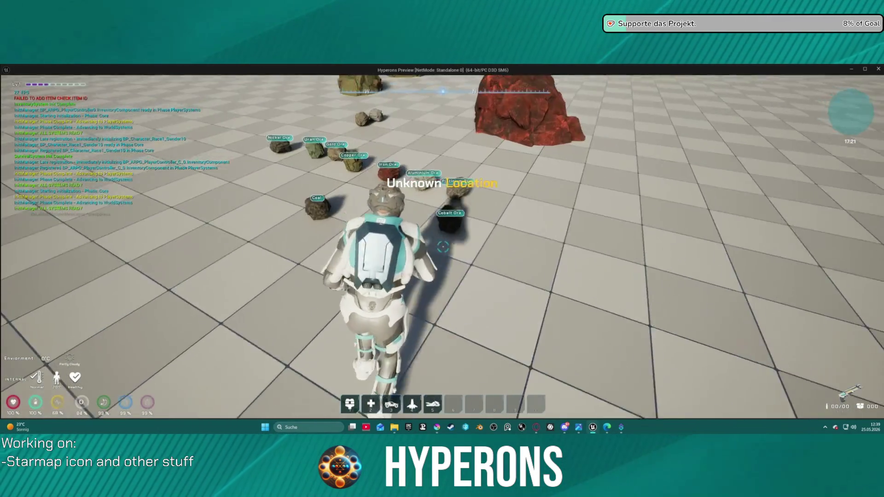
key(s)
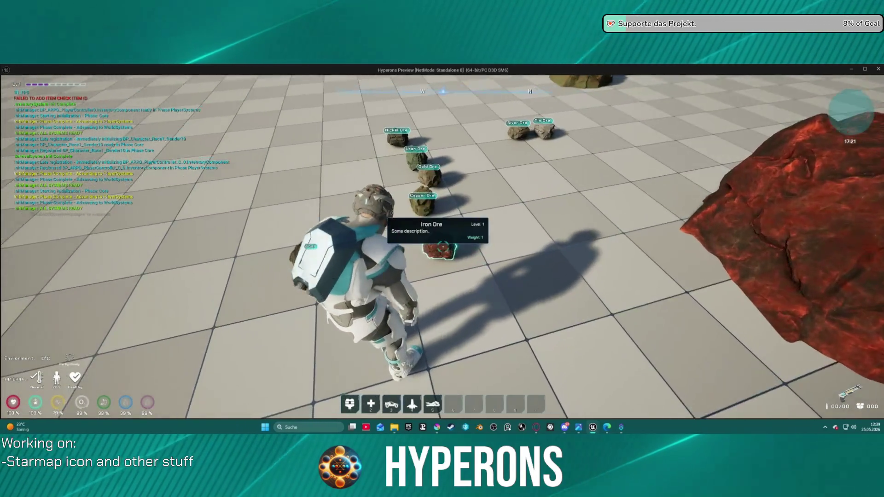
key(w)
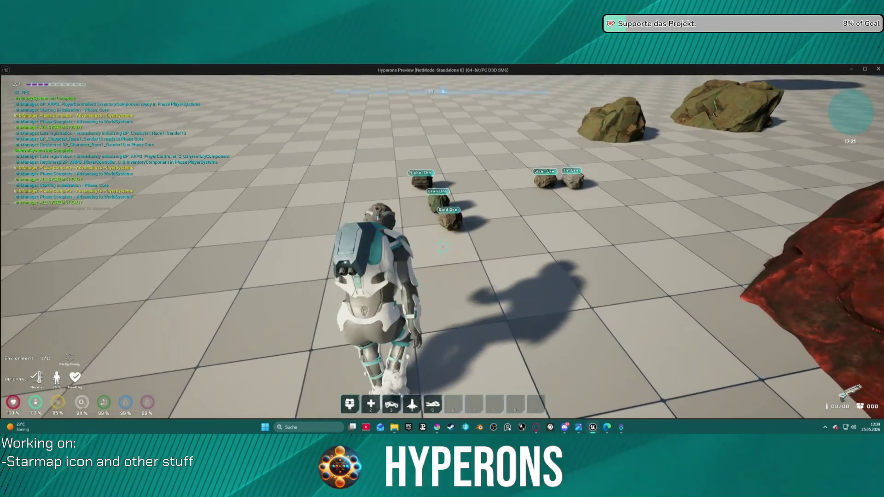
key(w)
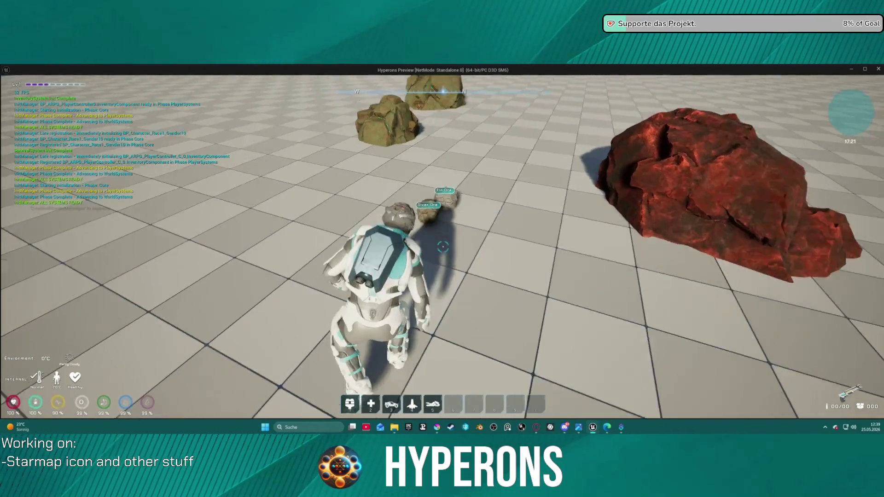
key(i)
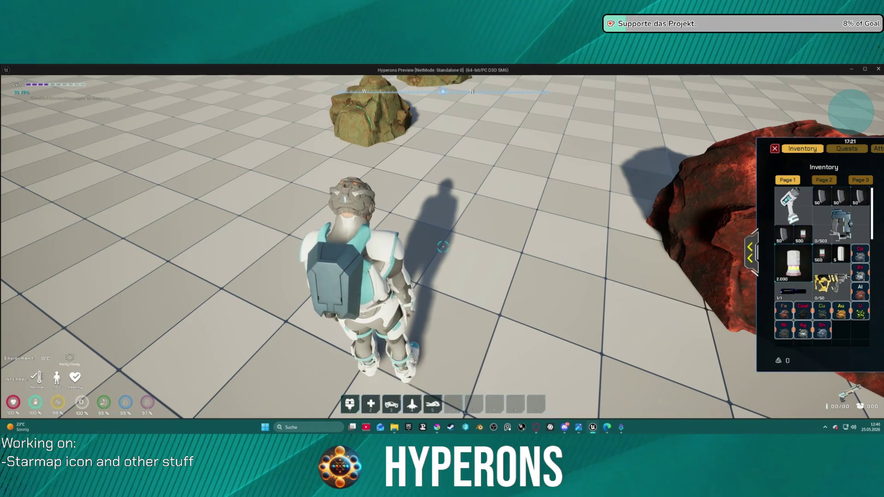
- Move the Pt ore into an empty inventory slot and read the ore tooltips
drag(860, 272, 843, 331)
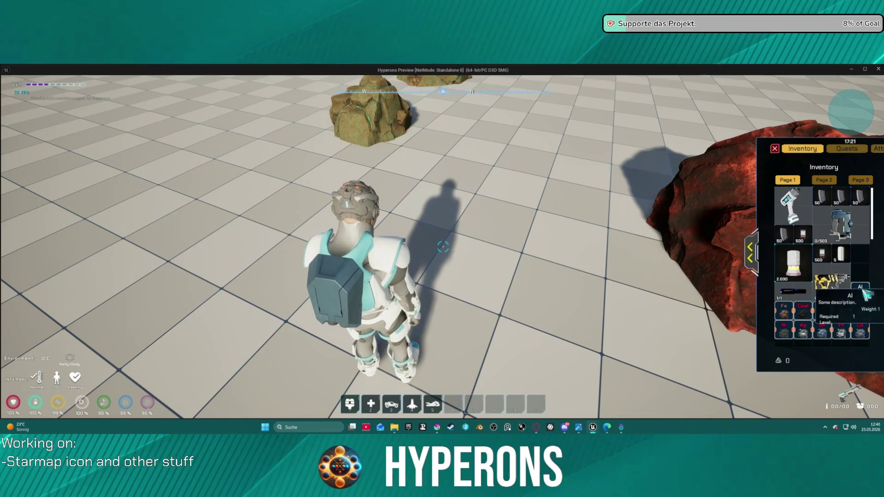
scroll(832, 304, down, 2)
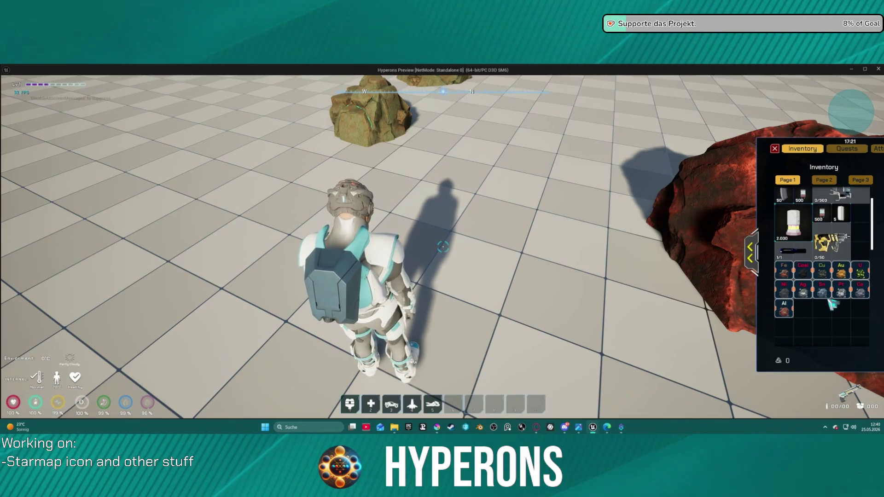
scroll(832, 304, down, 3)
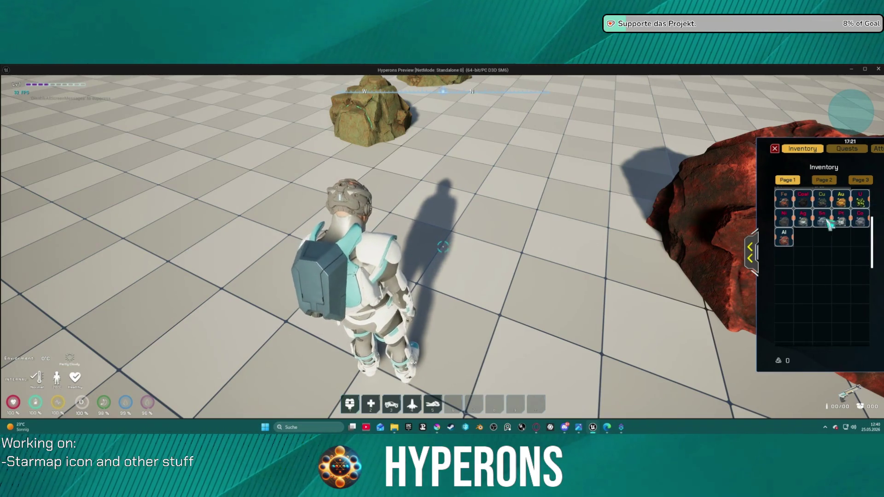
mouse_move(831, 226)
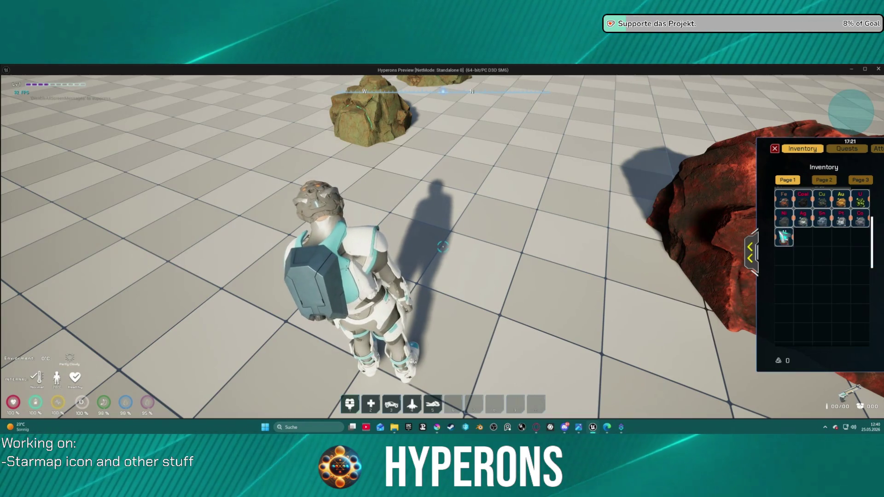
mouse_move(784, 240)
mouse_move(782, 221)
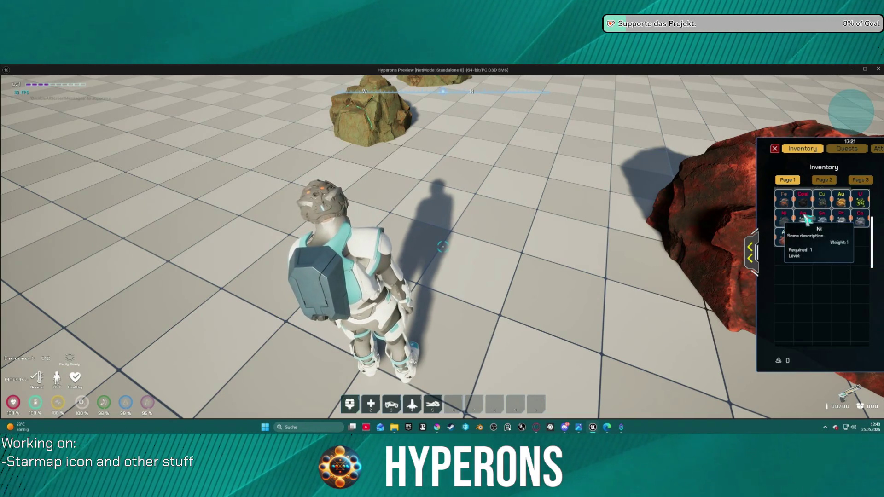
mouse_move(788, 202)
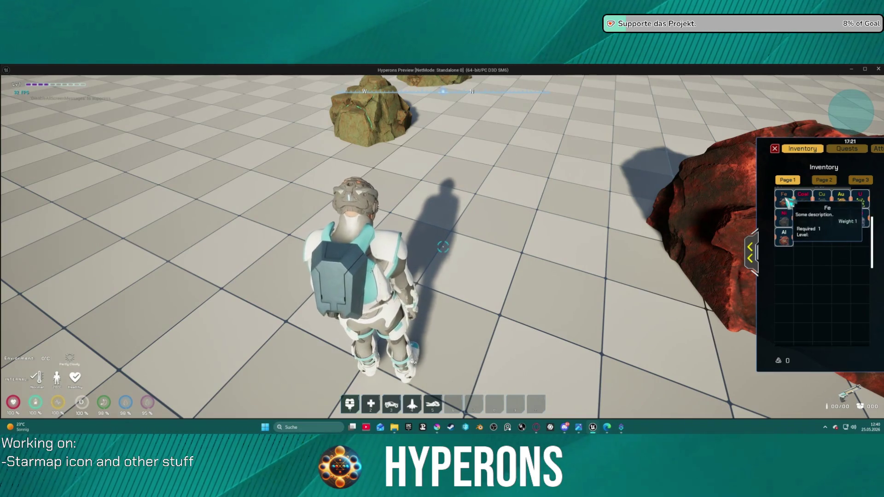
mouse_move(823, 202)
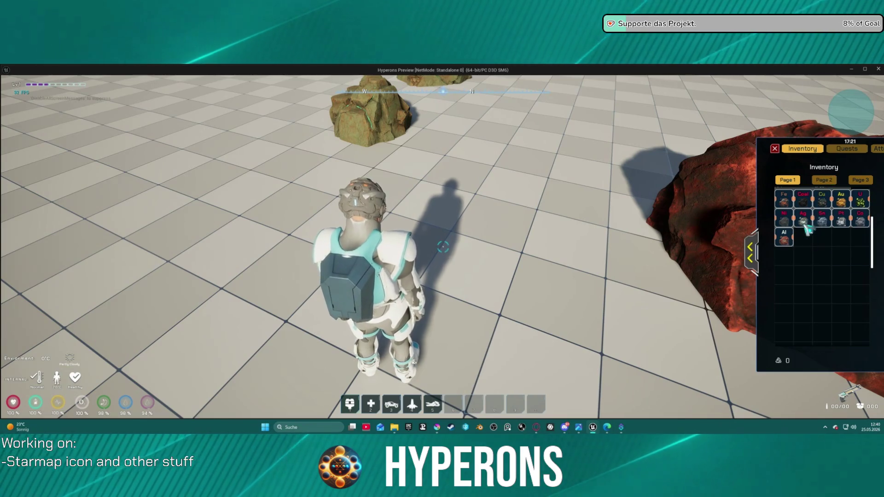
- Refresh the inventory item list, then quit the preview back to the editor
click(782, 151)
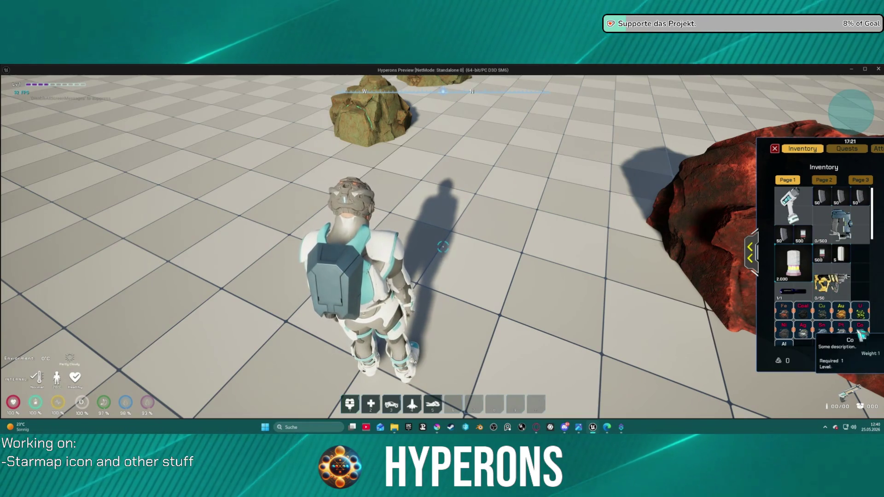
scroll(823, 334, down, 1)
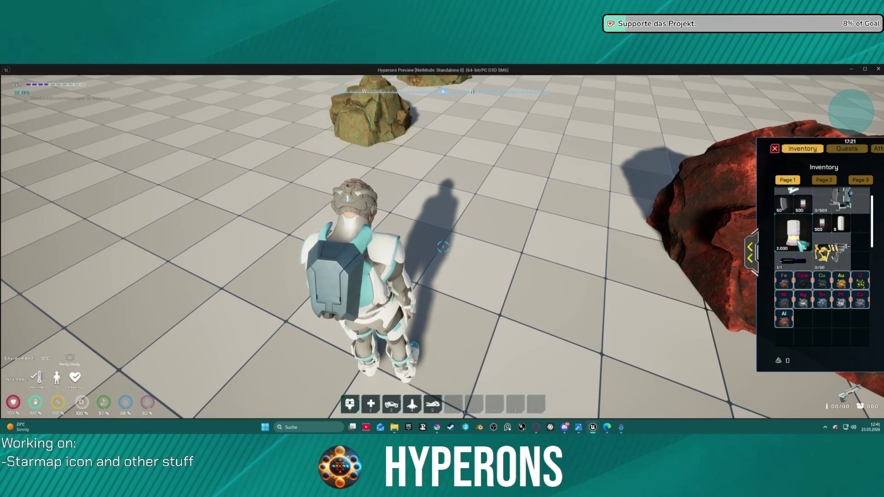
scroll(804, 244, up, 1)
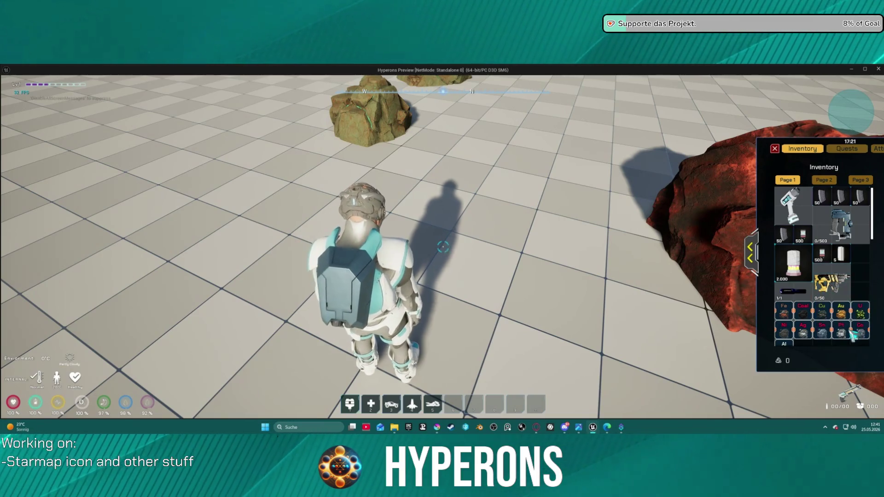
key(Escape)
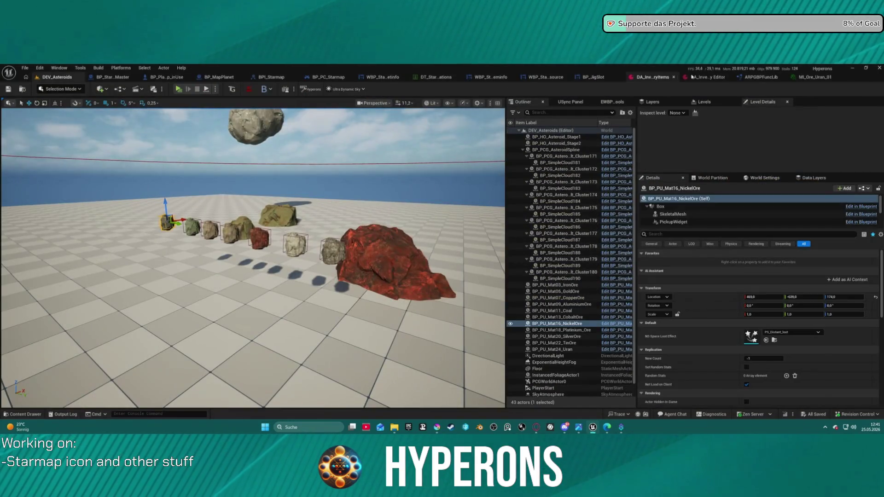
- In DA_InventoryItems, set the Coal item's name to C and display name to Carbon
click(704, 77)
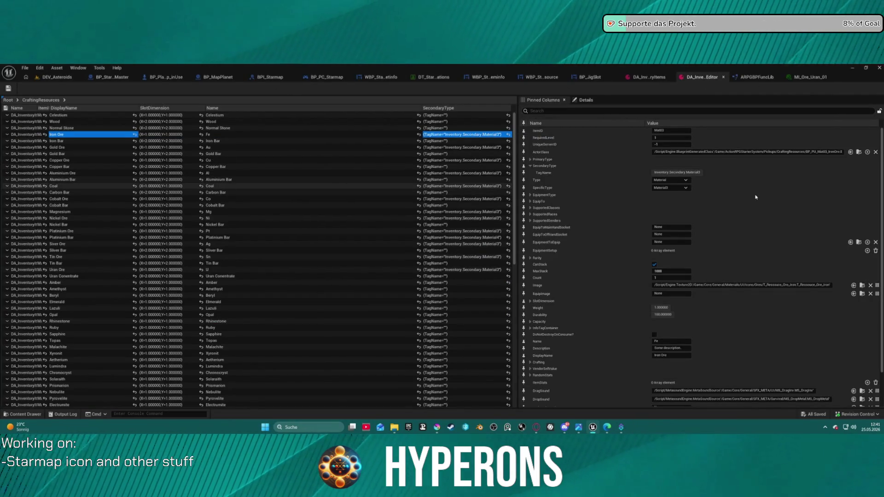
click(22, 187)
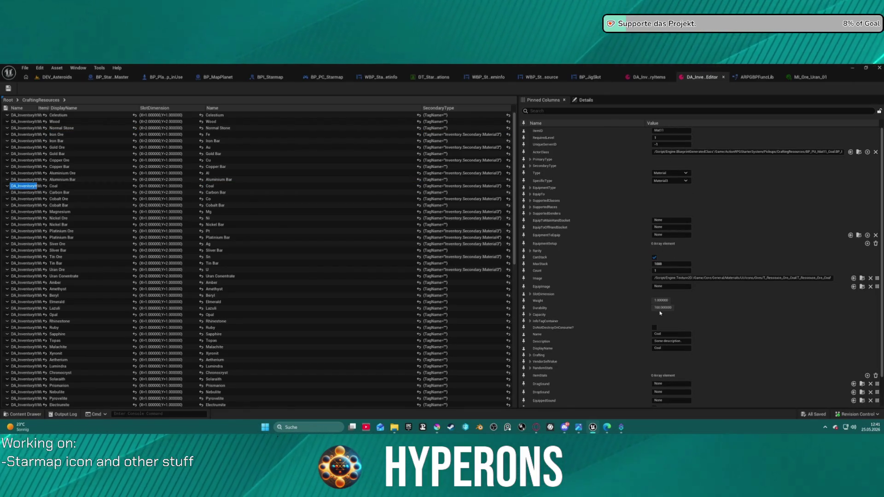
scroll(660, 313, down, 2)
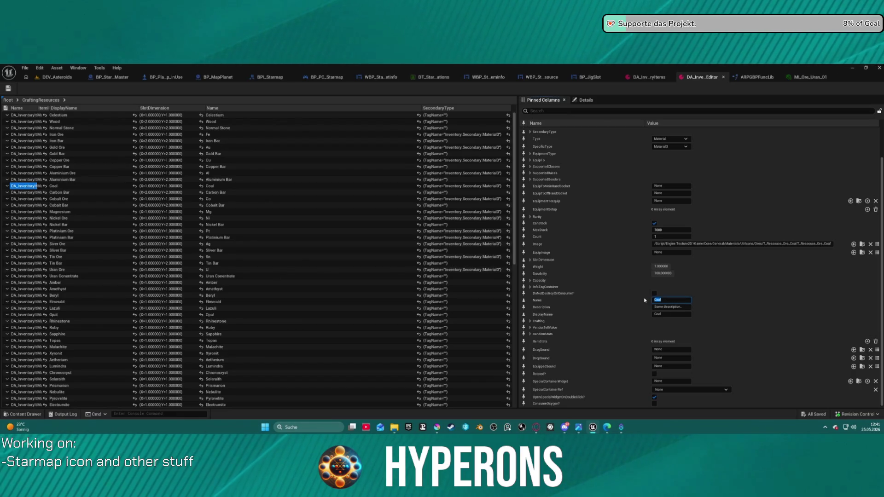
click(673, 314)
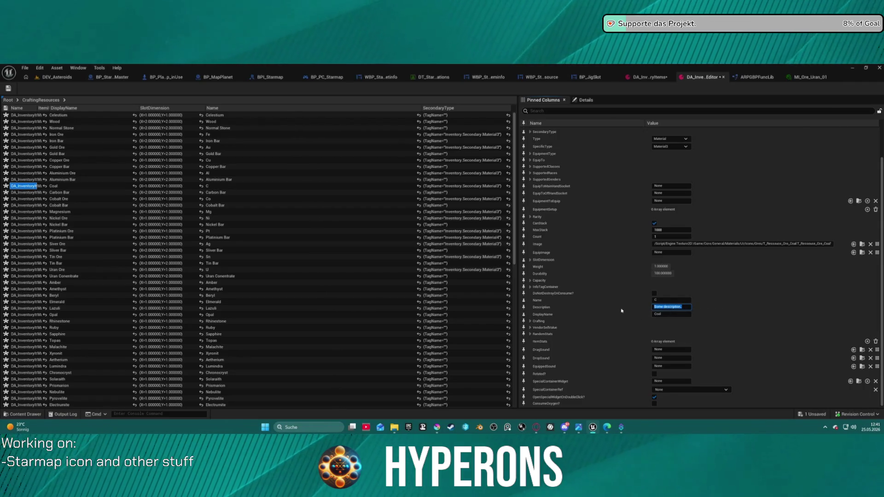
text(Carb)
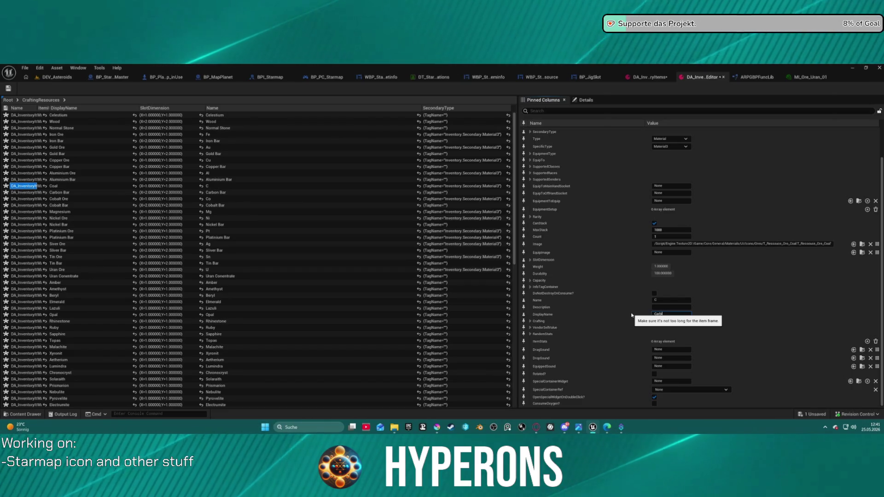
text(in)
key(Return)
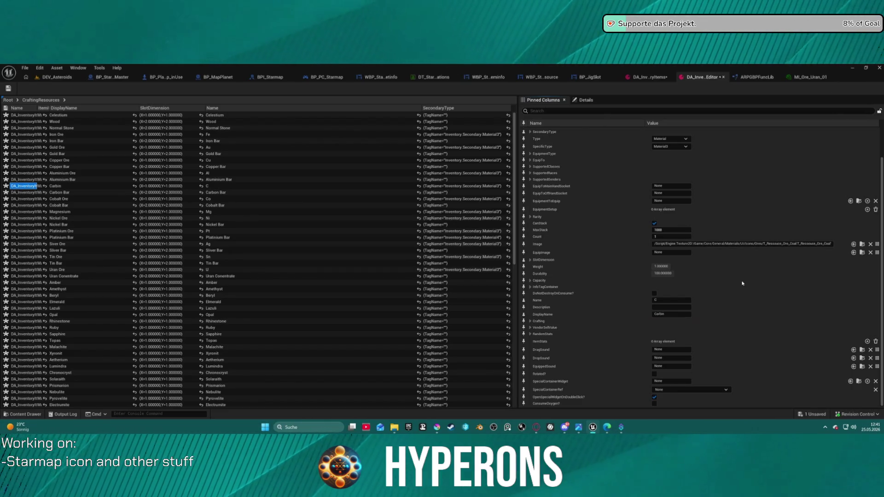
key(ctrl+space)
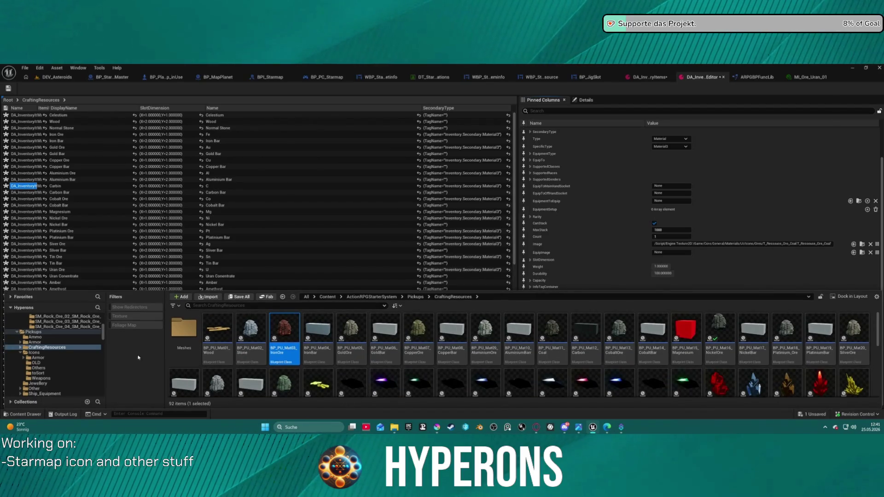
- Collapse the OtherBlueprints folder and expand the Widgets folder in the Content Drawer tree
scroll(39, 374, up, 5)
scroll(59, 359, up, 5)
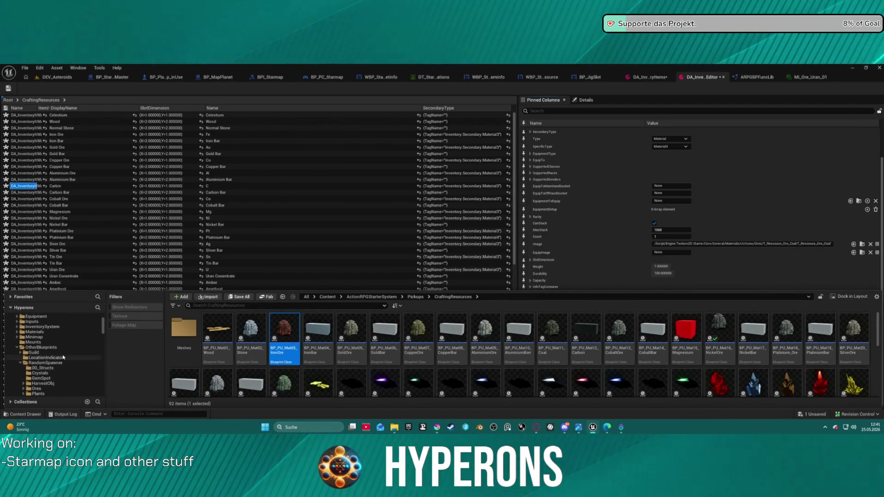
click(22, 349)
scroll(40, 341, up, 5)
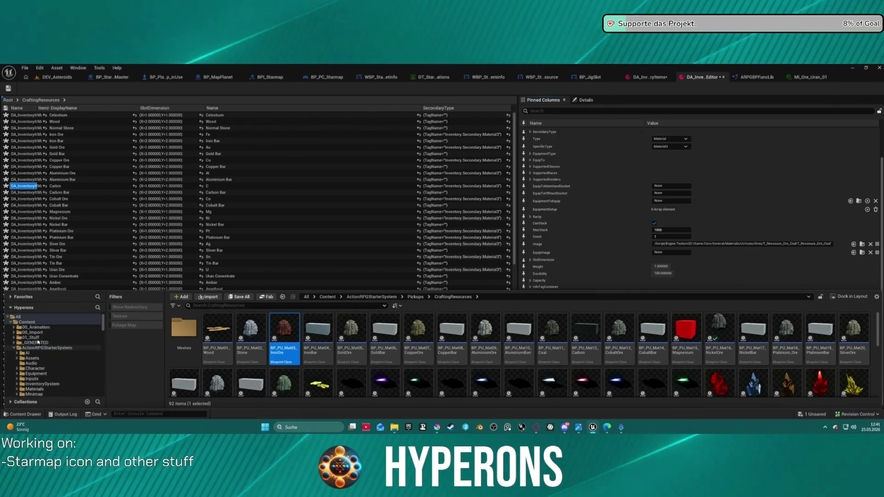
scroll(50, 354, down, 10)
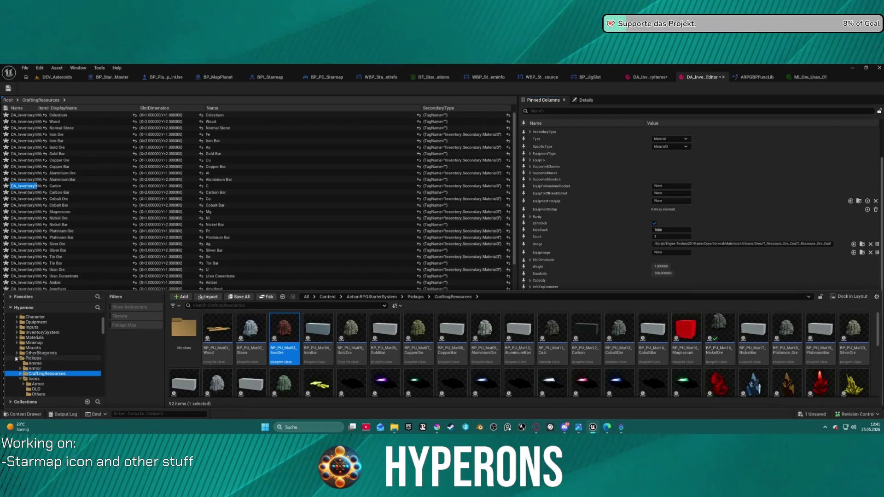
scroll(70, 366, down, 10)
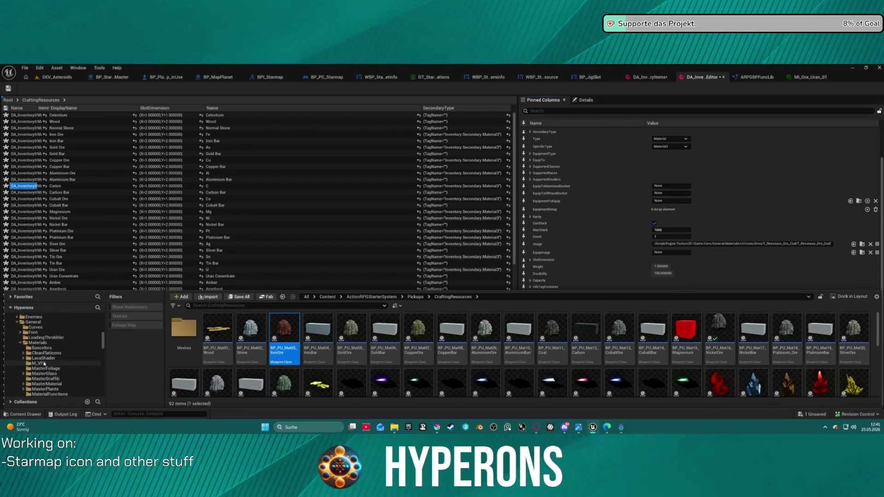
scroll(43, 358, up, 8)
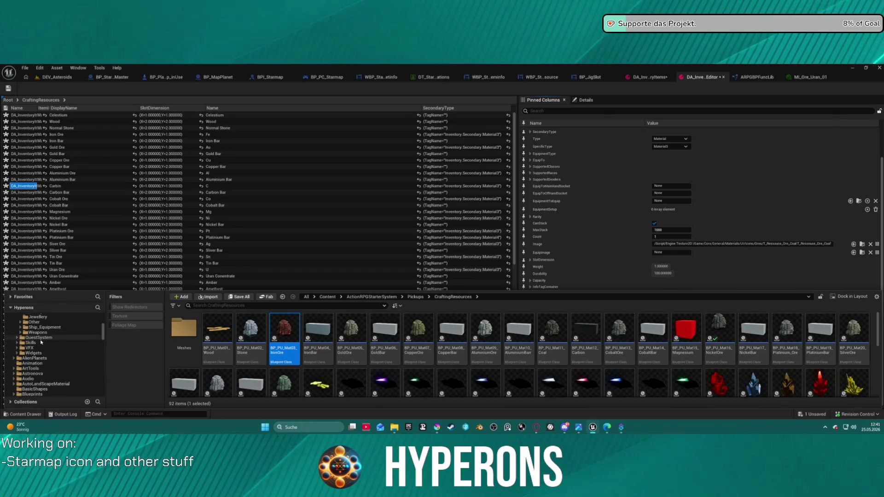
click(39, 353)
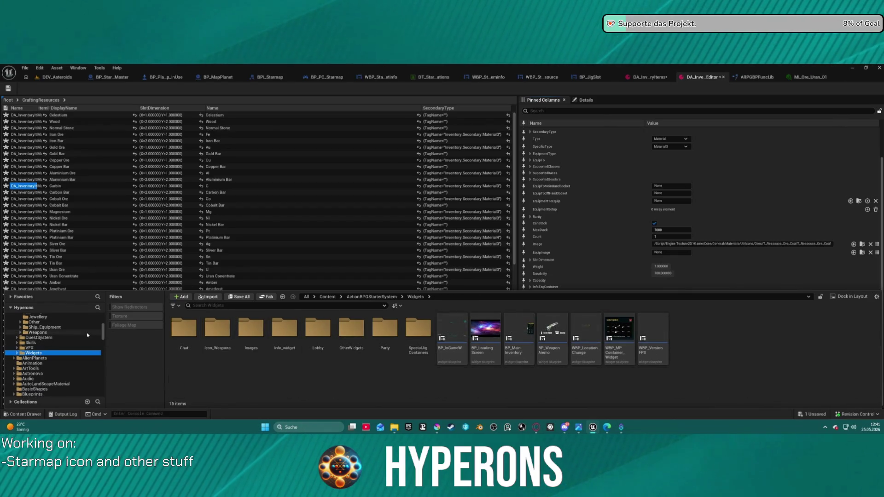
- Browse InventorySystem › JigSaw › Widgets and open the BP_PickupInfo widget blueprint
scroll(67, 337, up, 3)
scroll(54, 339, up, 2)
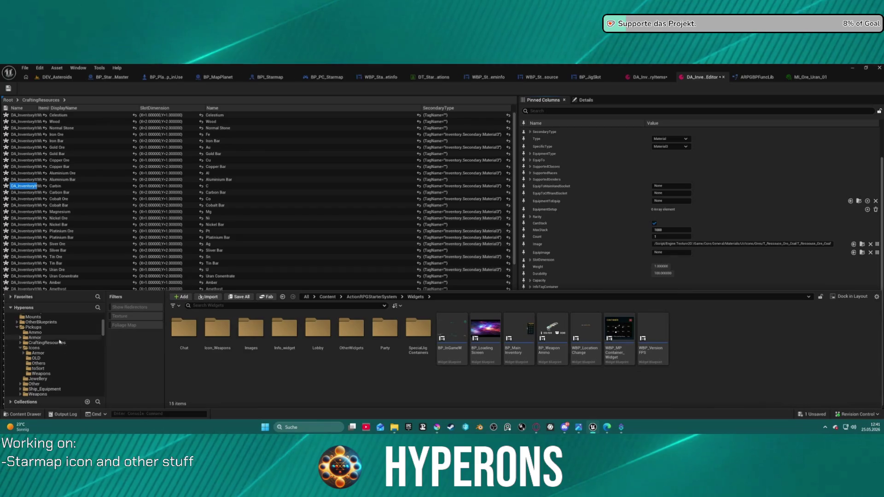
scroll(53, 339, up, 3)
click(42, 332)
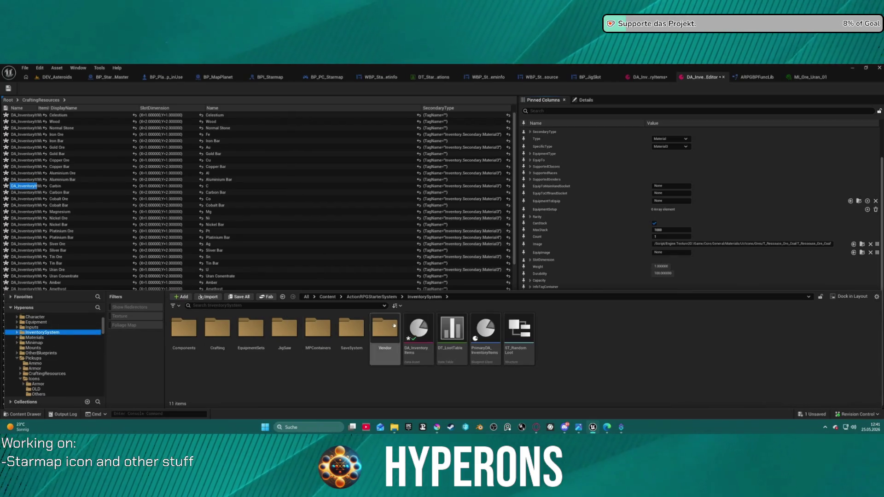
double_click(284, 328)
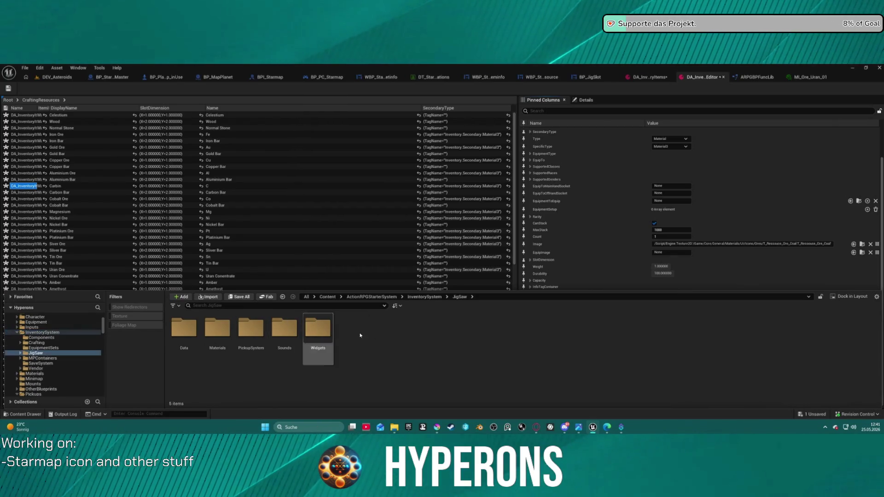
double_click(320, 331)
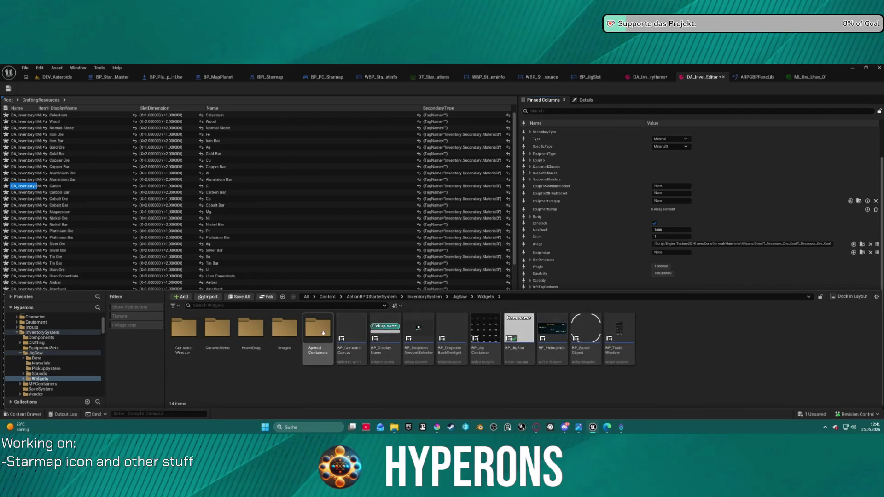
double_click(556, 353)
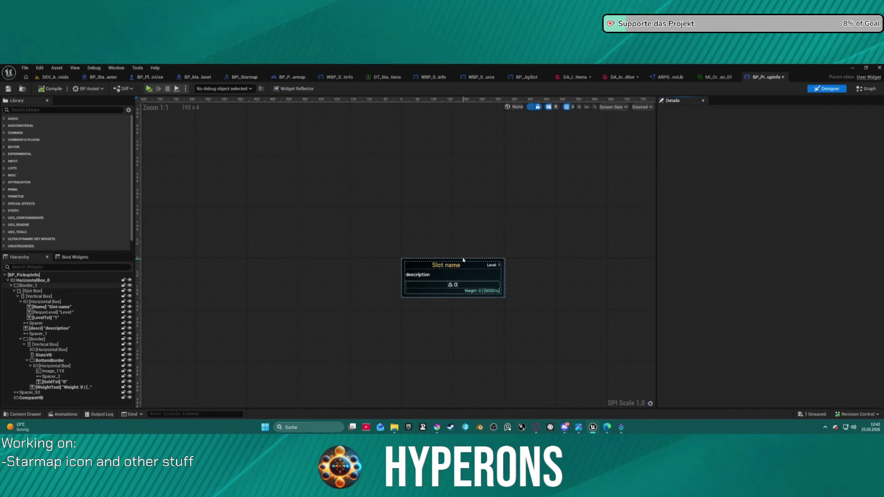
- Pan BP_PickupInfo's event graph to Break FItem Info, check its Display Name output, then return to DA_InventoryItems
click(866, 88)
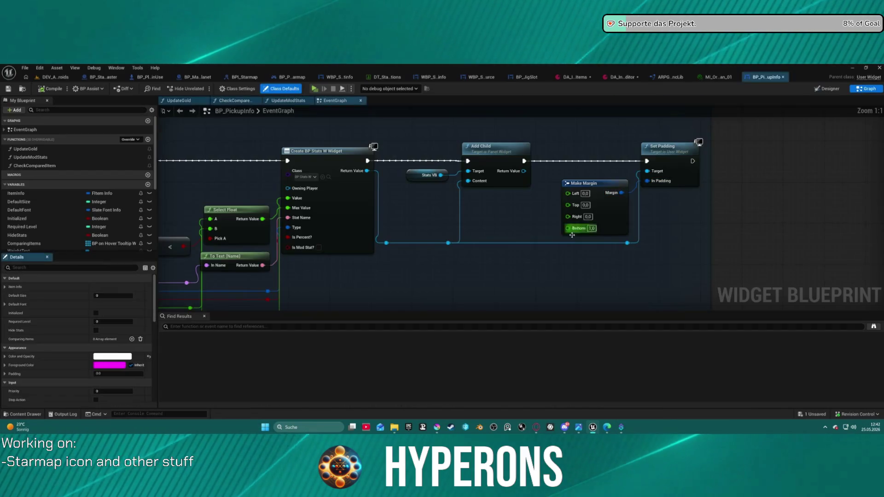
mouse_move(500, 255)
mouse_down()
mouse_move(640, 232)
mouse_move(644, 222)
mouse_move(658, 246)
mouse_up()
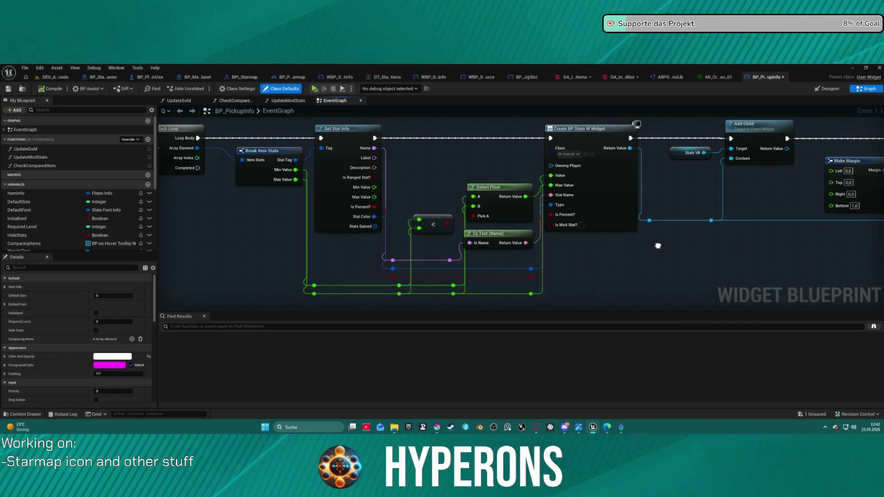
drag(658, 245, 877, 245)
scroll(786, 243, down, 4)
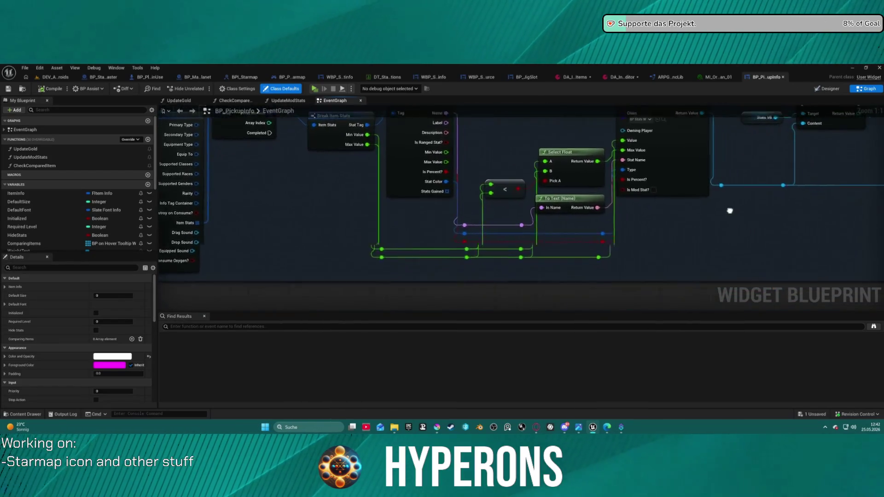
scroll(588, 245, up, 2)
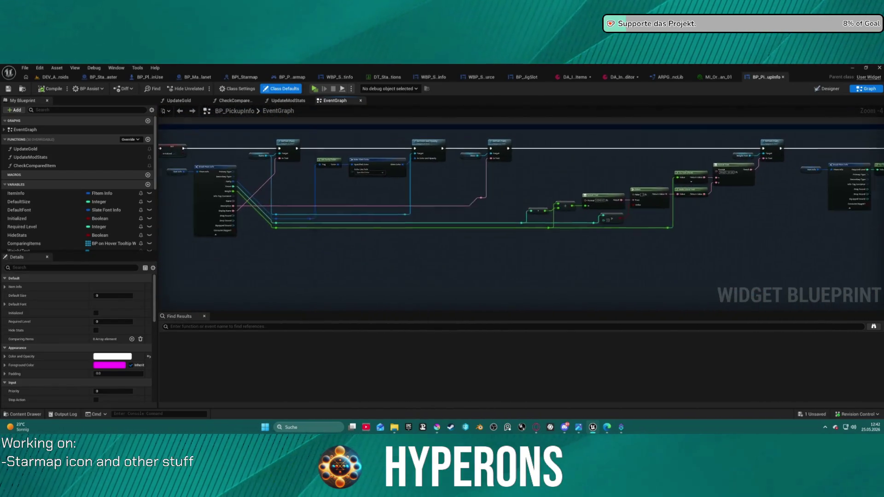
scroll(588, 246, up, 2)
mouse_move(730, 217)
mouse_down()
mouse_move(511, 233)
mouse_move(881, 233)
mouse_up()
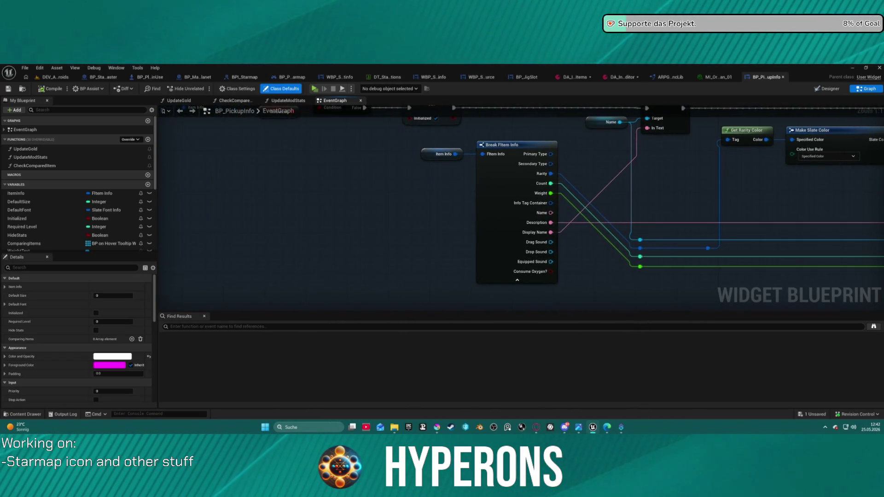
mouse_move(521, 207)
mouse_down()
mouse_move(371, 213)
mouse_move(363, 243)
mouse_up()
drag(395, 270, 394, 267)
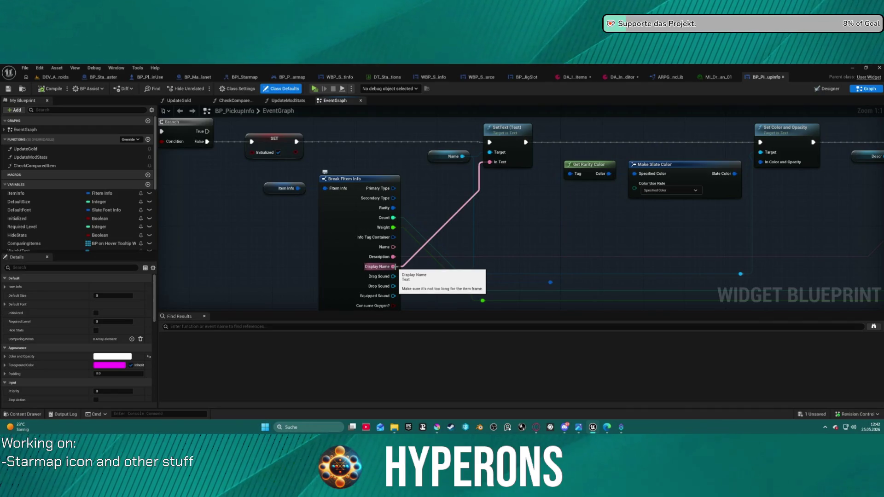
click(573, 77)
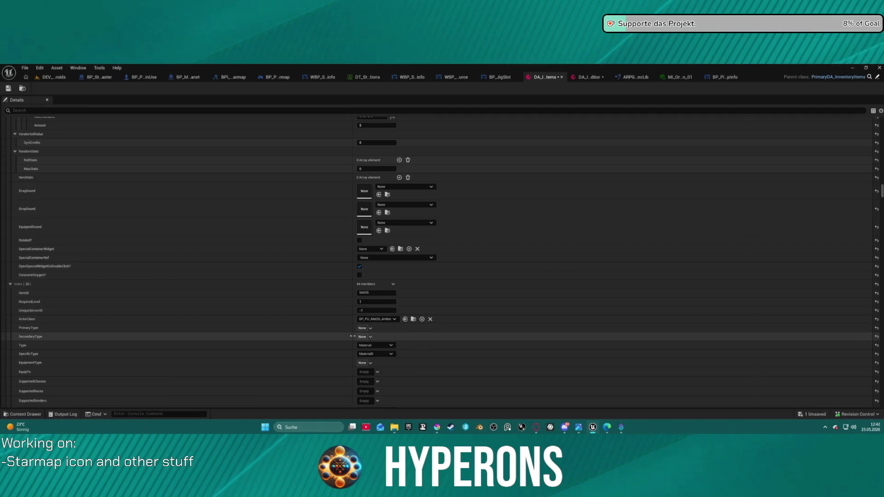
- Return to the DA_InventoryItems editor and browse into the JigSaw › Widgets › HoverDrag folder
scroll(375, 325, up, 3)
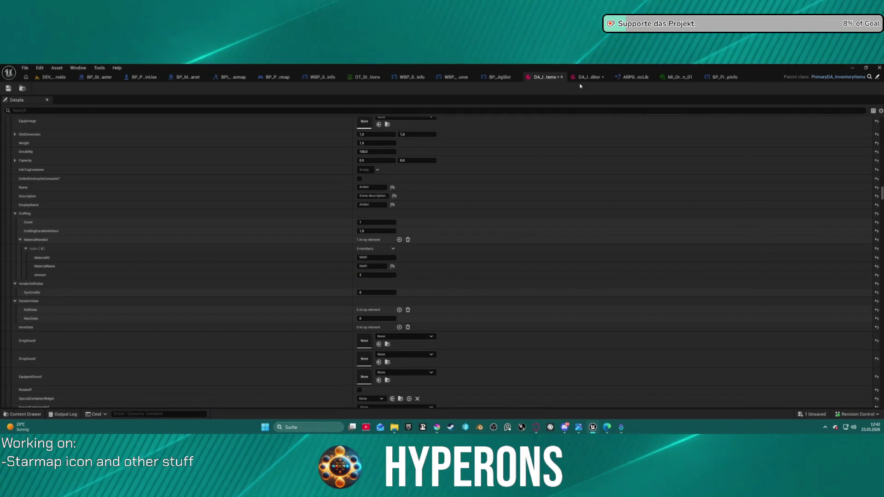
click(587, 77)
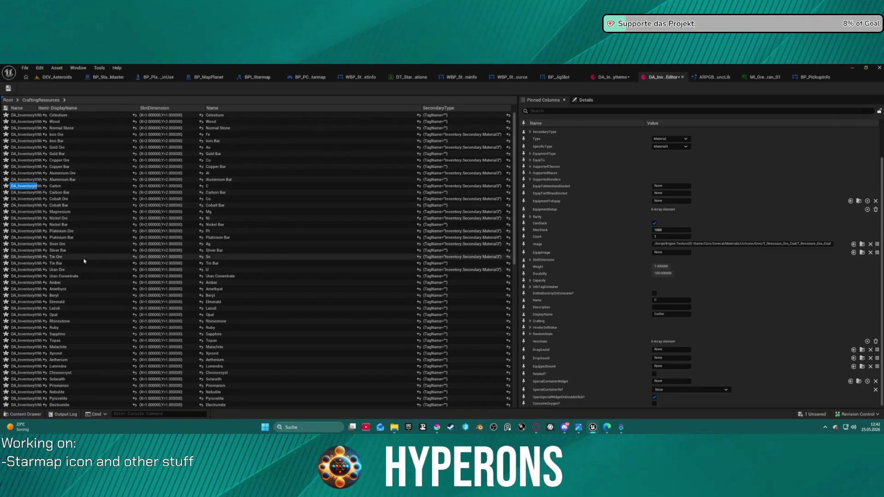
key(ctrl+space)
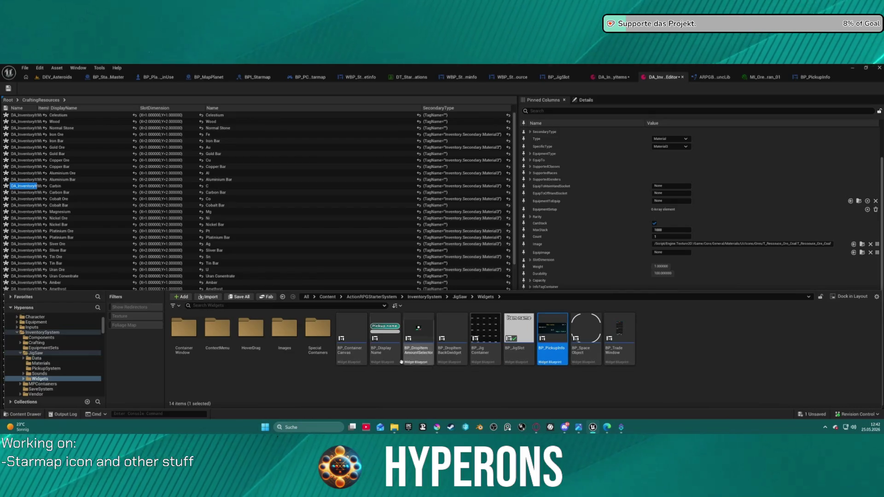
double_click(248, 352)
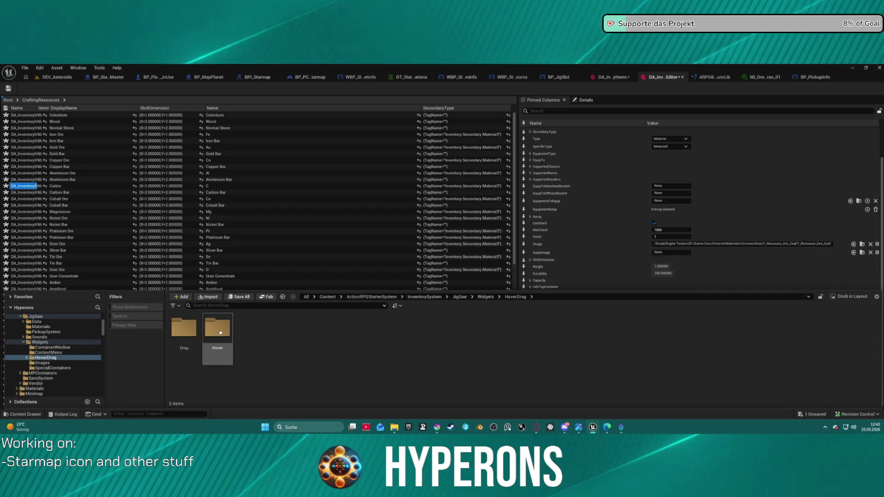
- Open BP_OnHoverTooltipWidget from the Hover folder and survey its event graph
double_click(217, 328)
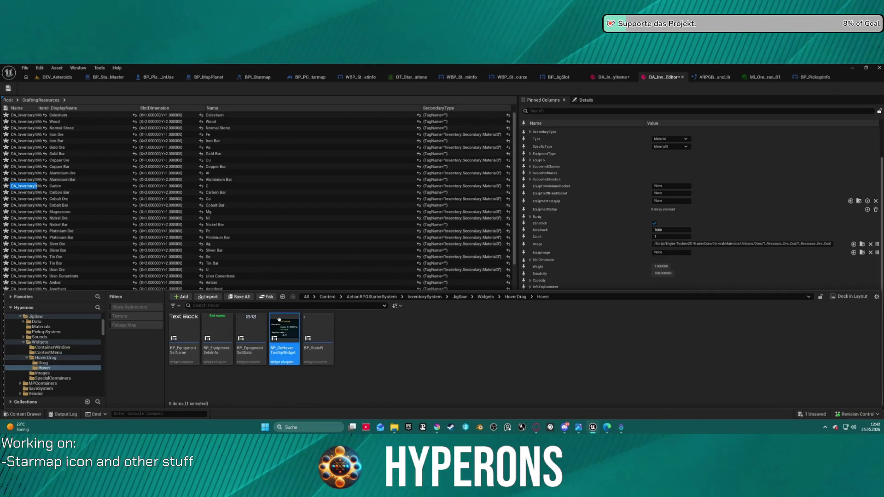
double_click(279, 319)
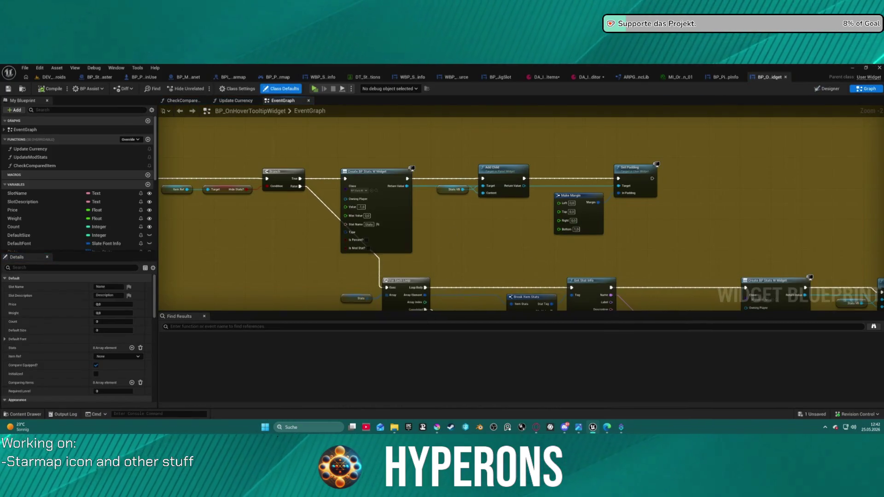
mouse_move(447, 184)
mouse_down()
mouse_move(337, 158)
mouse_move(279, 127)
mouse_up()
scroll(483, 167, up, 2)
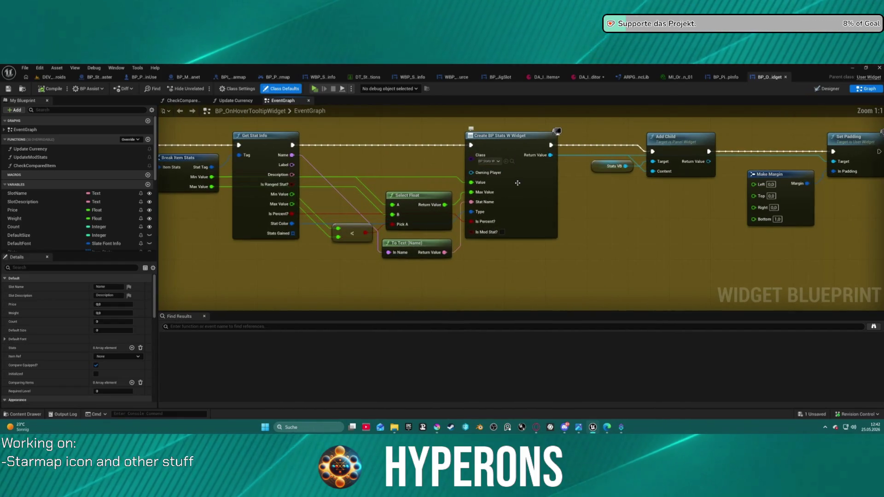
scroll(518, 202, down, 5)
mouse_move(518, 202)
mouse_down()
mouse_move(458, 182)
mouse_move(636, 302)
mouse_move(728, 278)
mouse_up()
scroll(505, 212, up, 5)
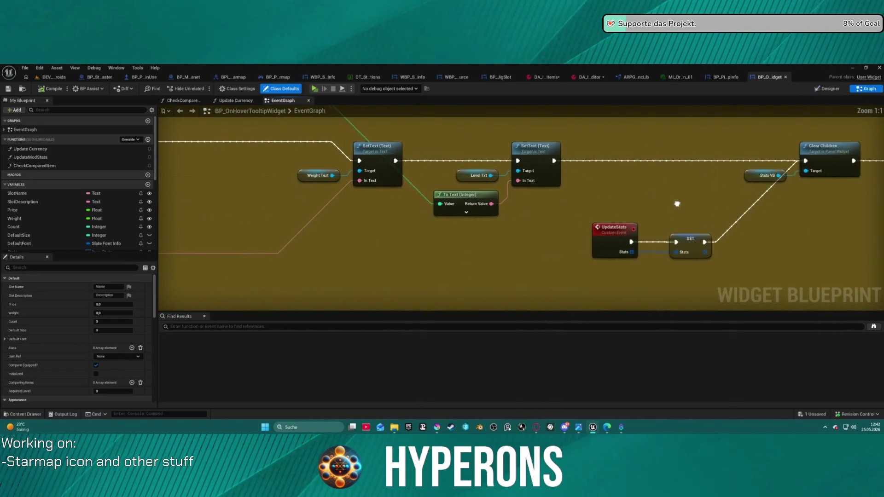
scroll(505, 211, down, 5)
mouse_move(678, 290)
mouse_down()
mouse_move(815, 241)
mouse_move(879, 238)
mouse_up()
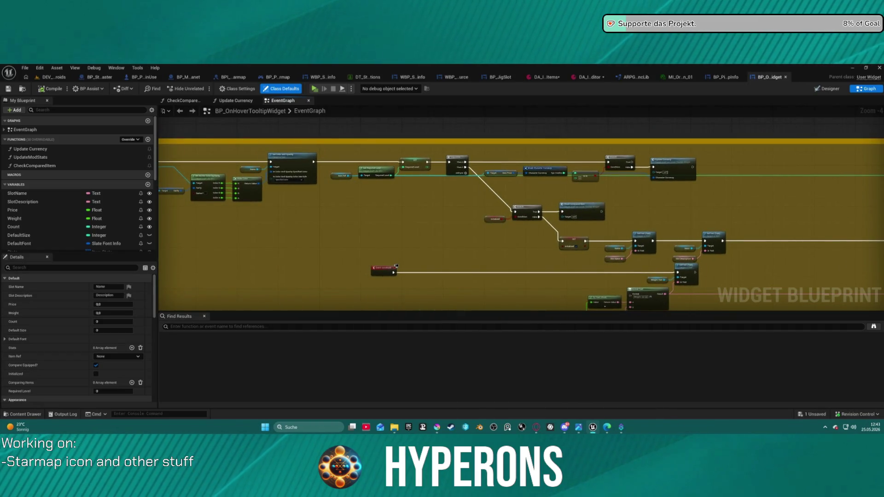
scroll(529, 182, up, 5)
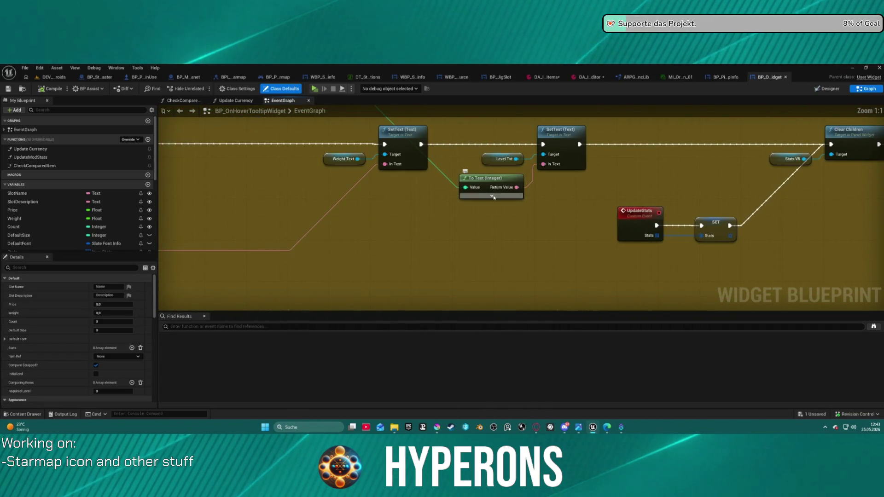
mouse_move(446, 159)
mouse_down()
mouse_move(607, 220)
mouse_move(608, 162)
mouse_move(651, 198)
mouse_move(666, 261)
mouse_move(702, 292)
mouse_move(352, 179)
mouse_move(349, 224)
mouse_up()
scroll(702, 292, down, 3)
scroll(399, 221, up, 3)
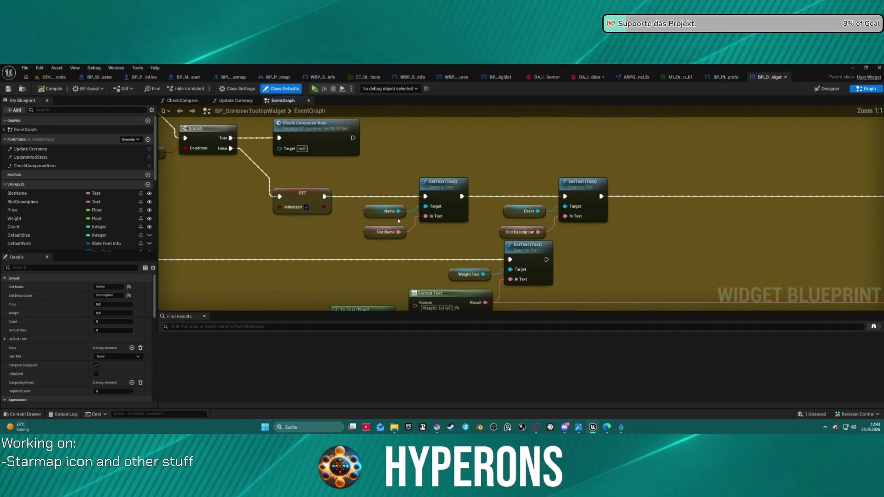
- Find all references to SlotName and jump to its uses in EventGraph and CheckComparedItem
right_click(368, 230)
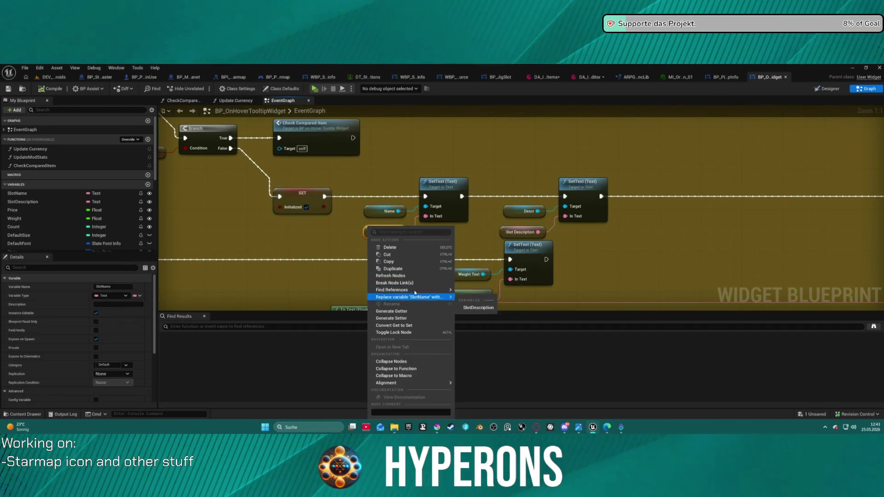
mouse_move(432, 293)
click(485, 298)
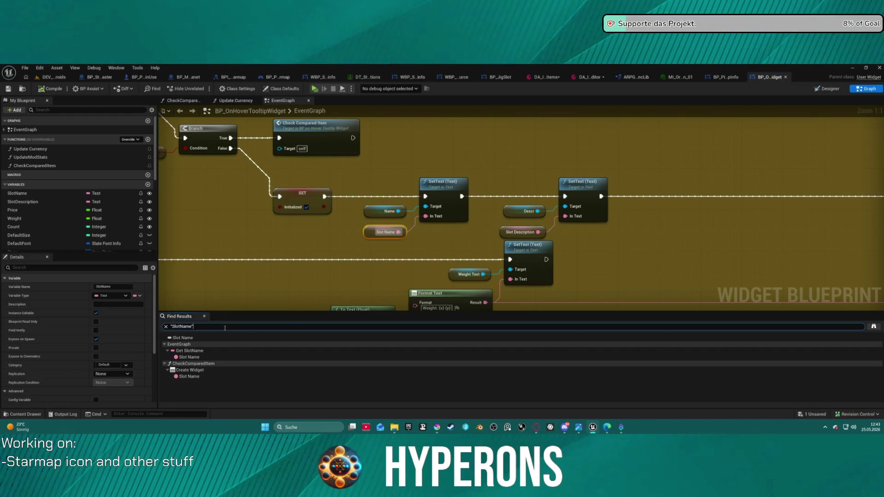
click(193, 356)
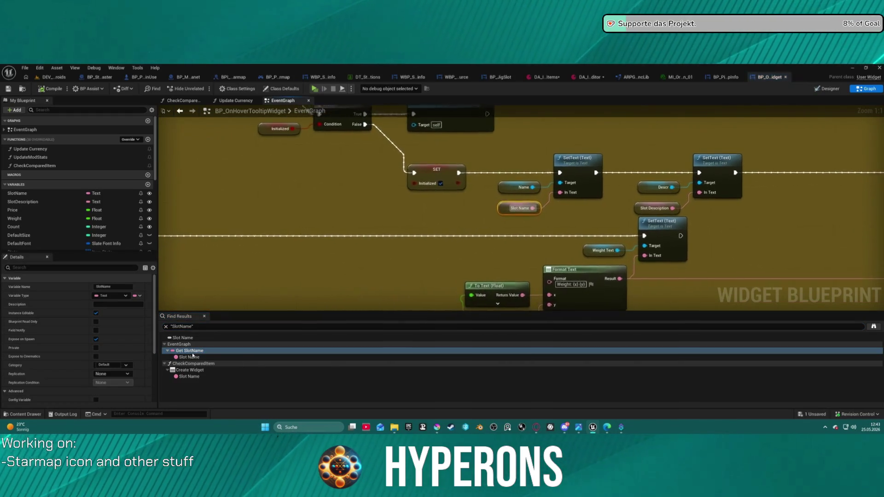
click(194, 376)
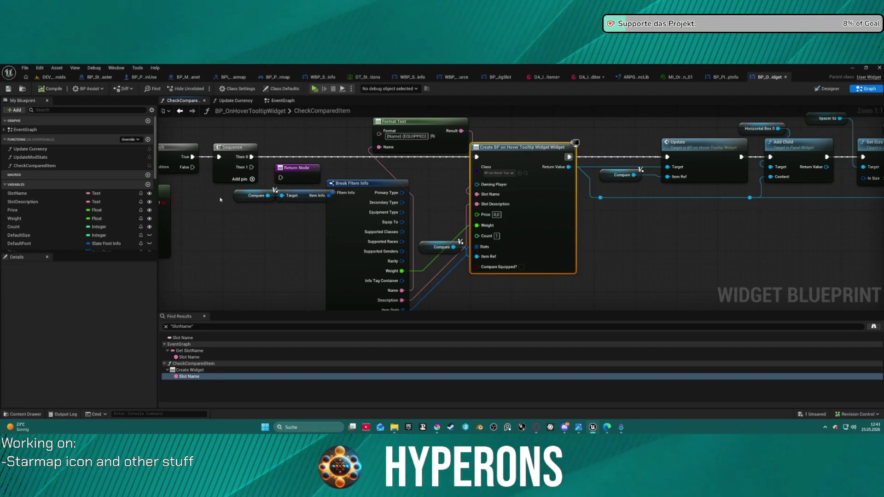
- Rearrange the Compare nodes and survey the CheckComparedItem graph around the tooltip creation nodes
mouse_move(221, 186)
mouse_down()
mouse_move(342, 236)
mouse_move(286, 241)
mouse_move(277, 251)
mouse_up()
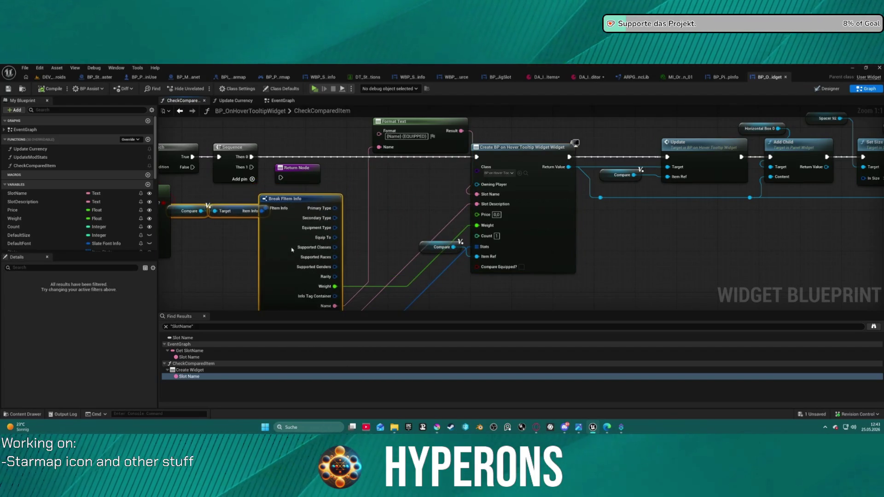
scroll(474, 213, down, 2)
scroll(475, 212, down, 1)
mouse_move(475, 212)
mouse_down()
mouse_move(511, 181)
mouse_move(490, 174)
mouse_move(682, 203)
mouse_move(875, 195)
mouse_move(880, 336)
mouse_up()
scroll(454, 223, up, 3)
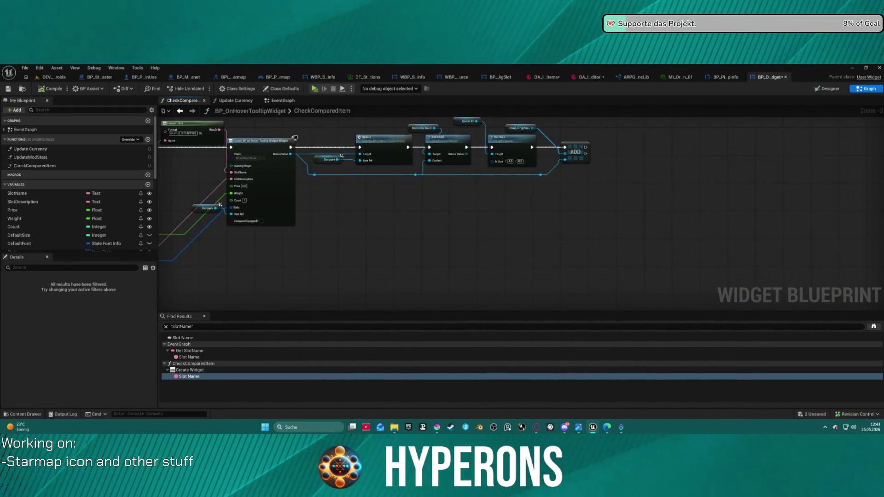
mouse_move(442, 198)
mouse_down()
mouse_move(504, 200)
mouse_move(488, 197)
mouse_up()
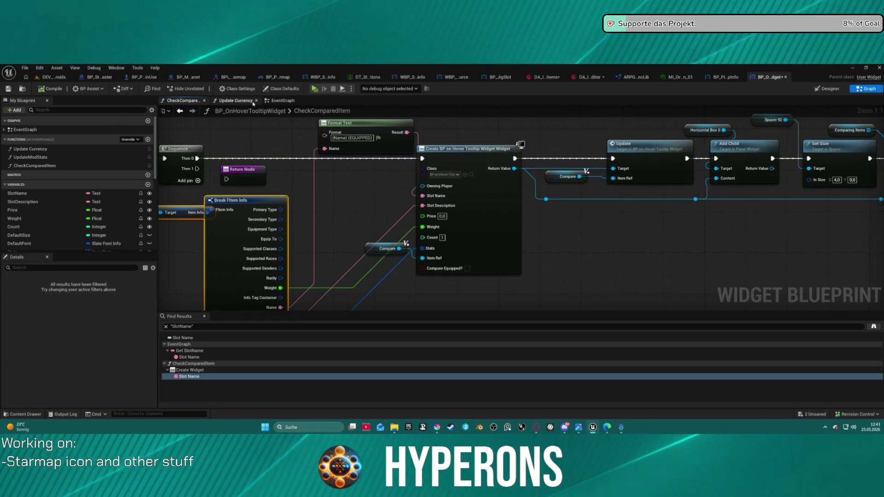
- Select the Break FItem Info node and expose its DisplayName pin
drag(300, 281, 330, 184)
click(249, 265)
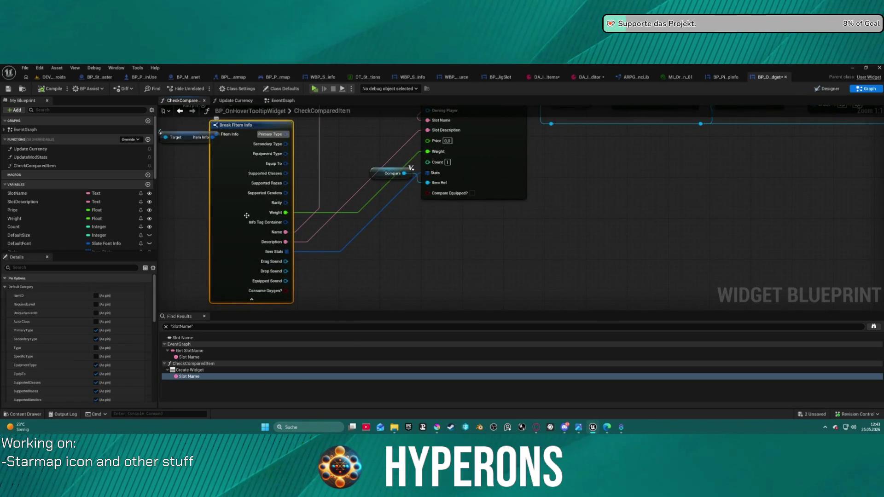
mouse_move(339, 234)
mouse_down()
mouse_move(352, 193)
mouse_move(384, 150)
mouse_up()
scroll(73, 358, down, 5)
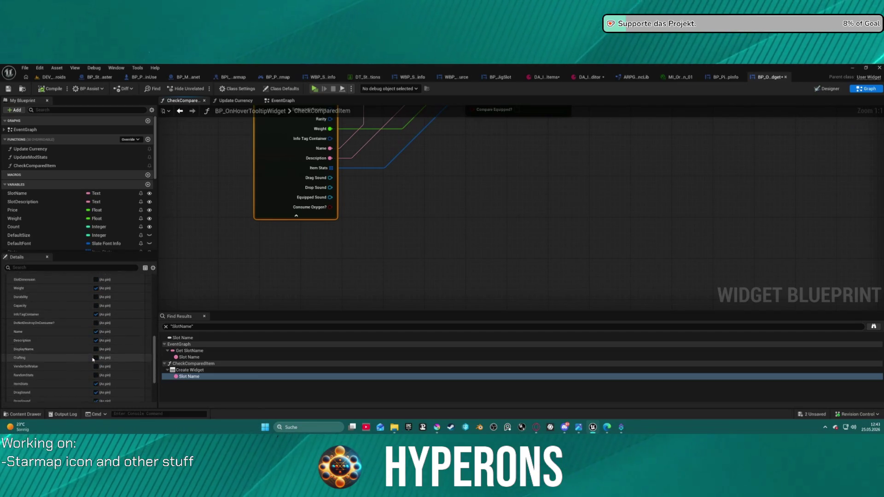
scroll(90, 357, down, 5)
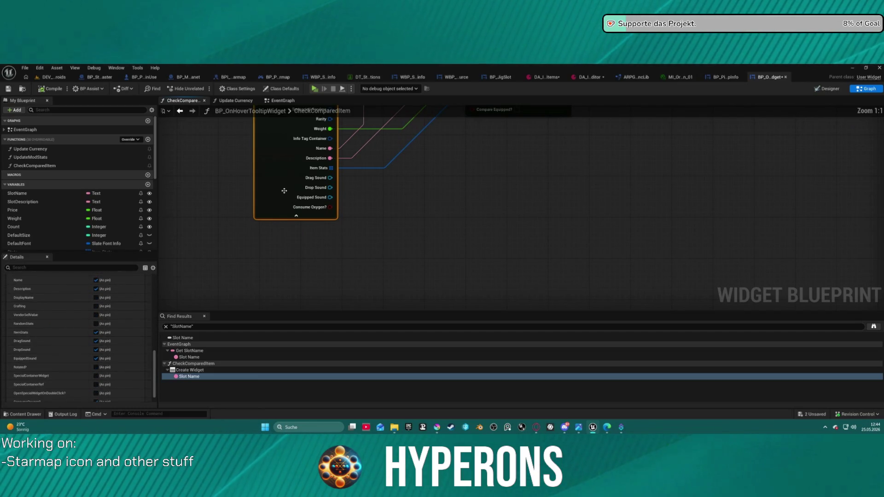
drag(284, 191, 262, 302)
scroll(101, 347, down, 1)
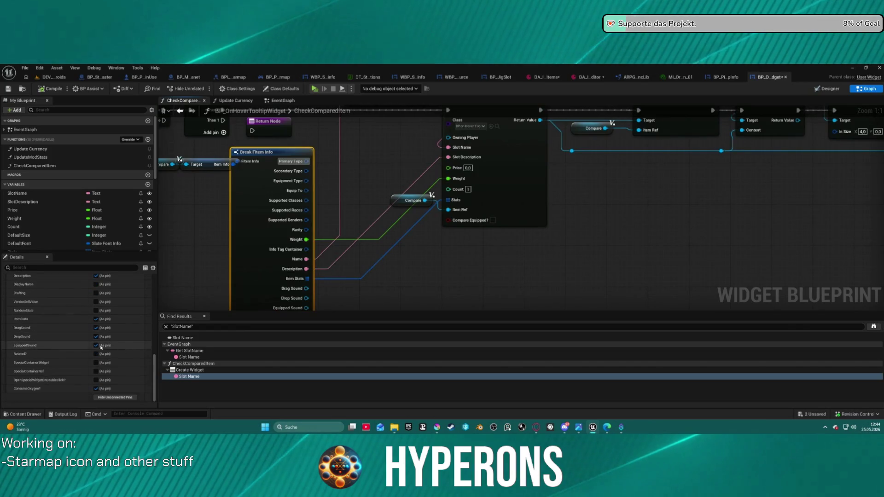
scroll(90, 298, up, 1)
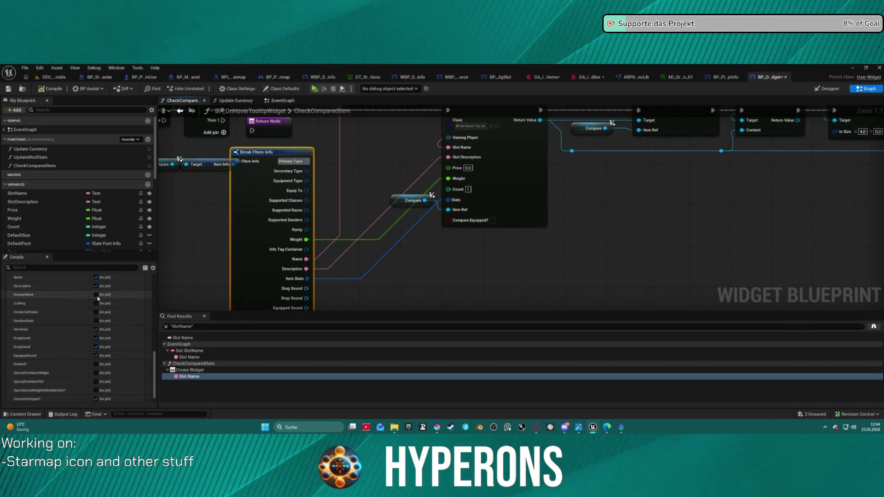
drag(334, 265, 329, 180)
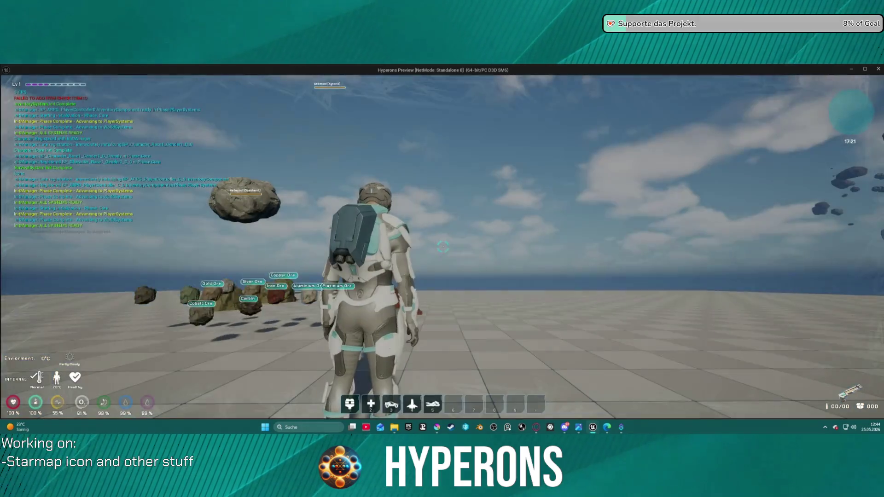
key(w)
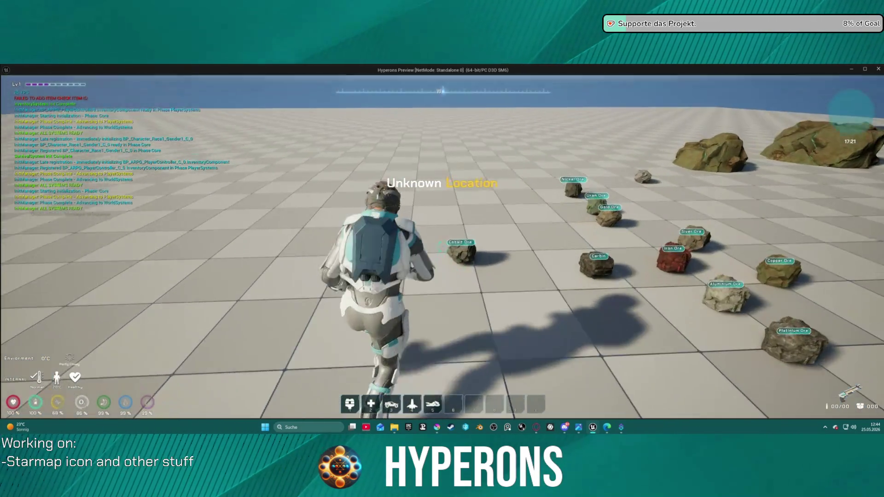
key(i)
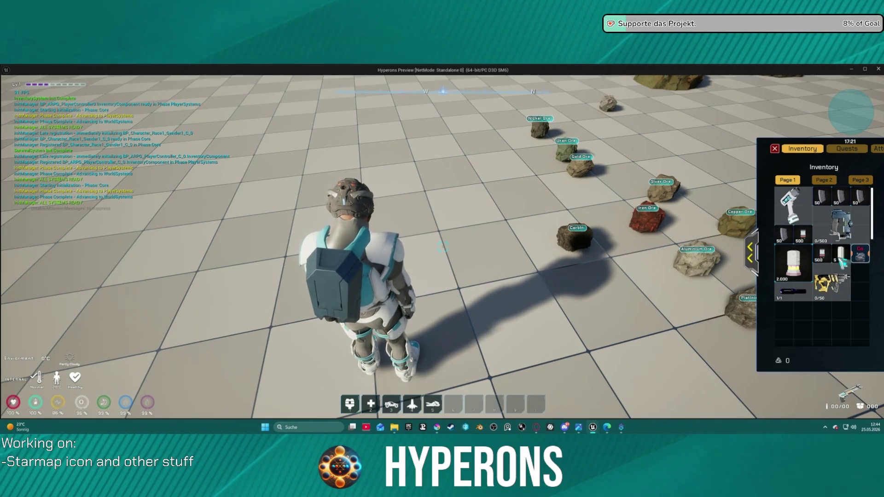
key(Escape)
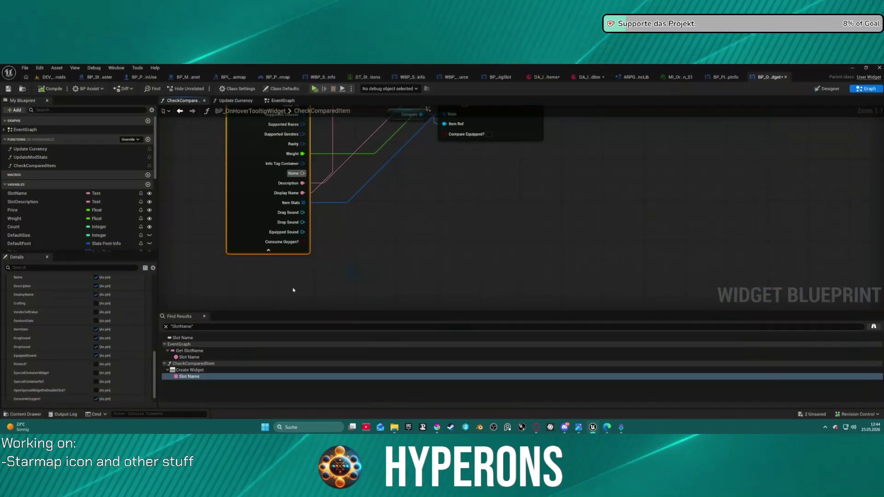
- Open the Content Drawer and browse the ContextMenu, ContainerWindow and Drag widget folders
scroll(405, 190, up, 1)
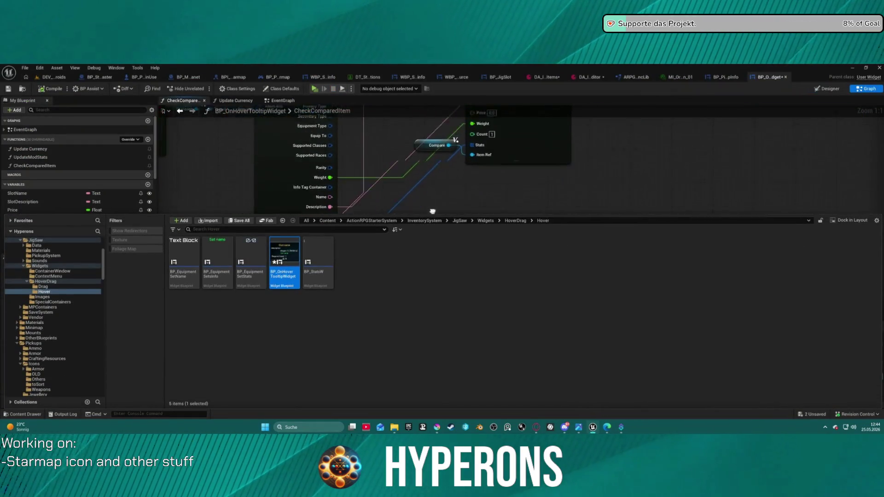
scroll(514, 193, down, 1)
scroll(436, 192, down, 2)
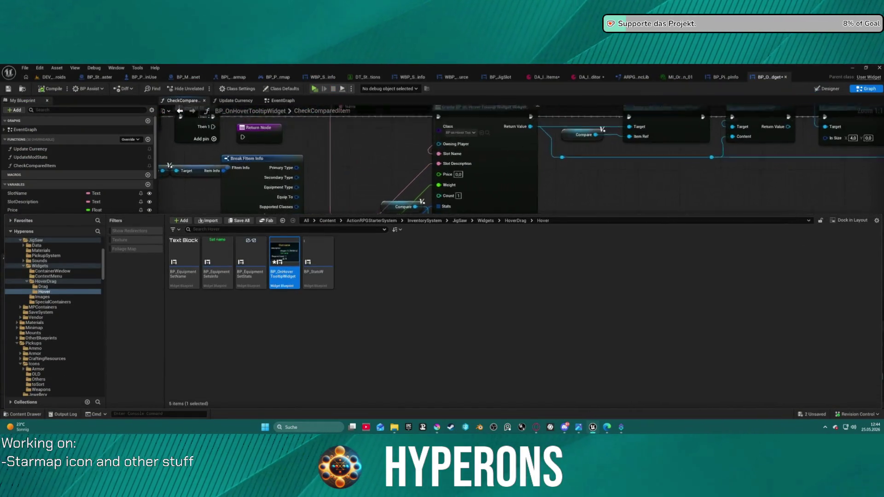
scroll(430, 186, up, 2)
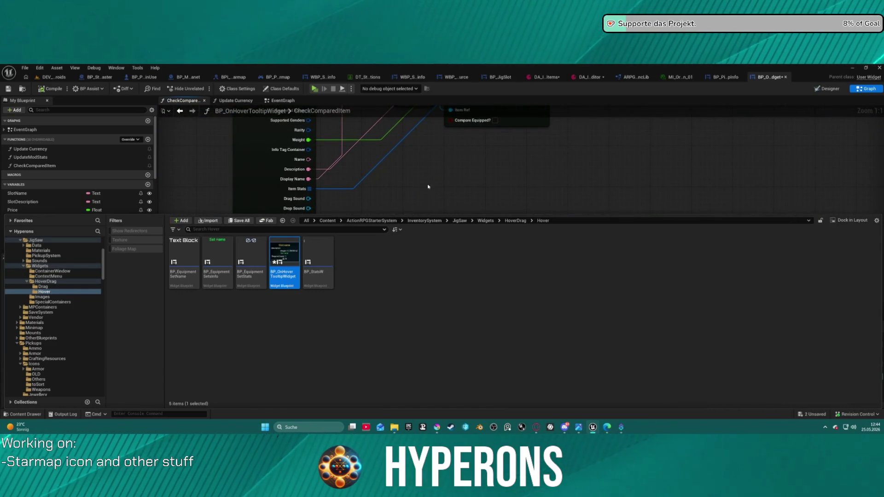
scroll(408, 166, down, 5)
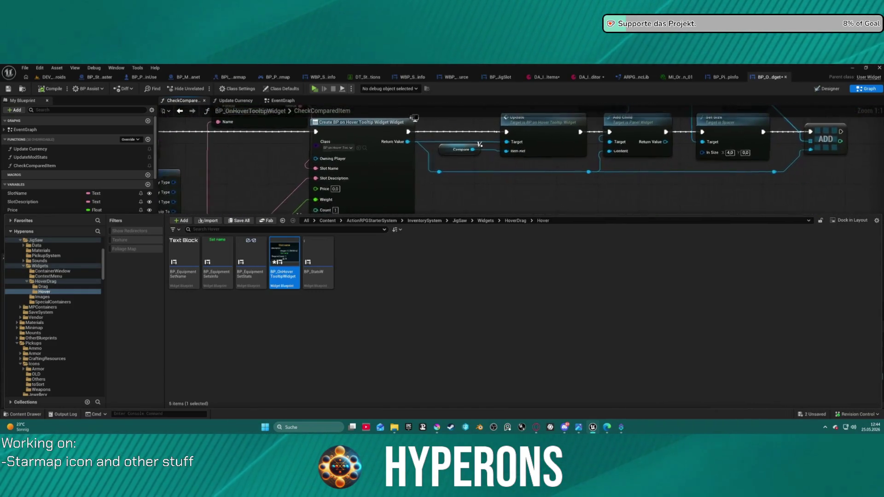
scroll(353, 163, up, 1)
key(ctrl+space)
key(ctrl+space)
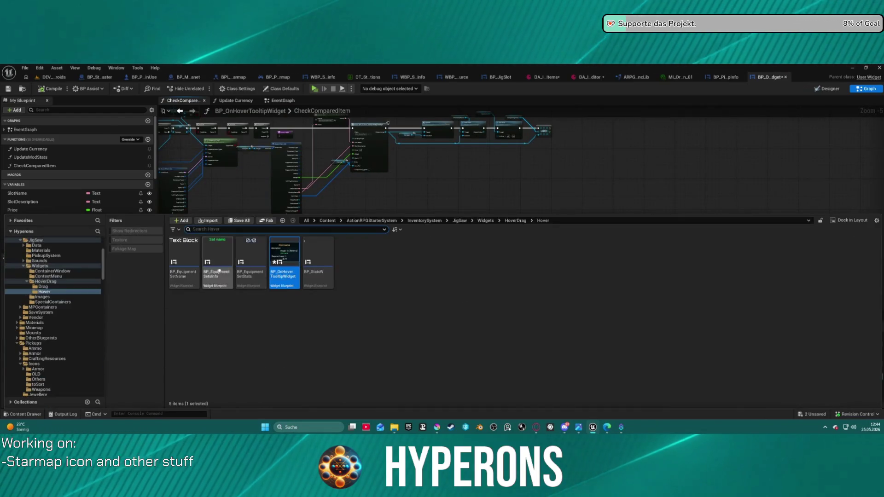
click(45, 276)
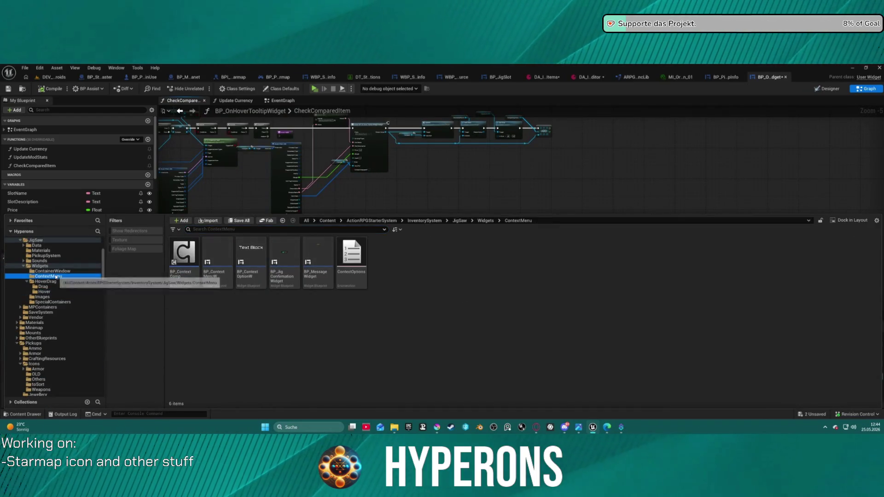
click(46, 271)
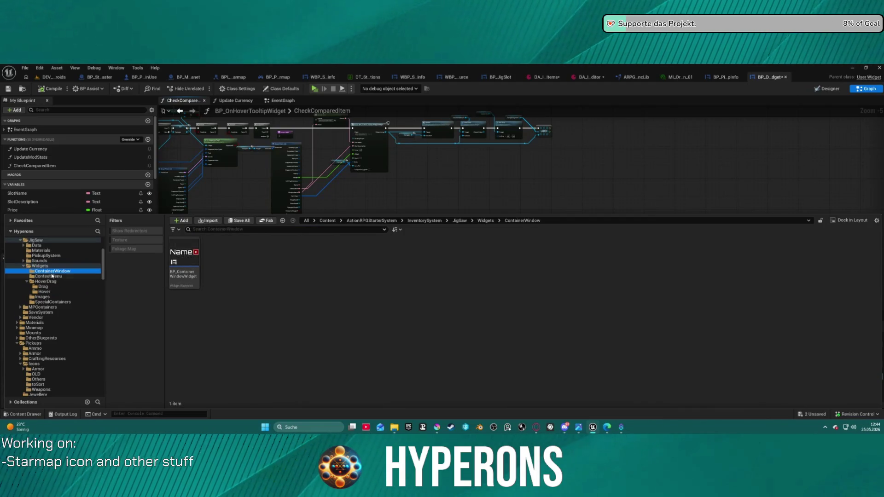
click(44, 287)
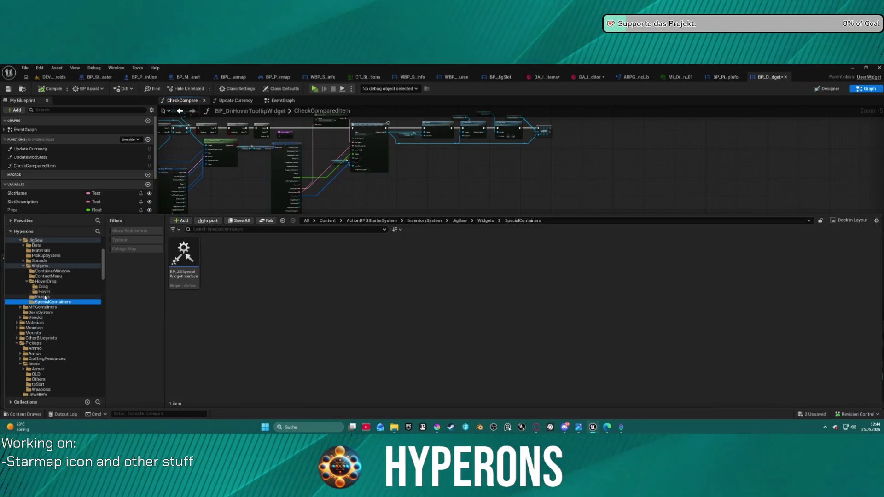
- Browse the Images and Hover folders, then select BP_PickupInfo in the Widgets folder
click(45, 298)
click(40, 292)
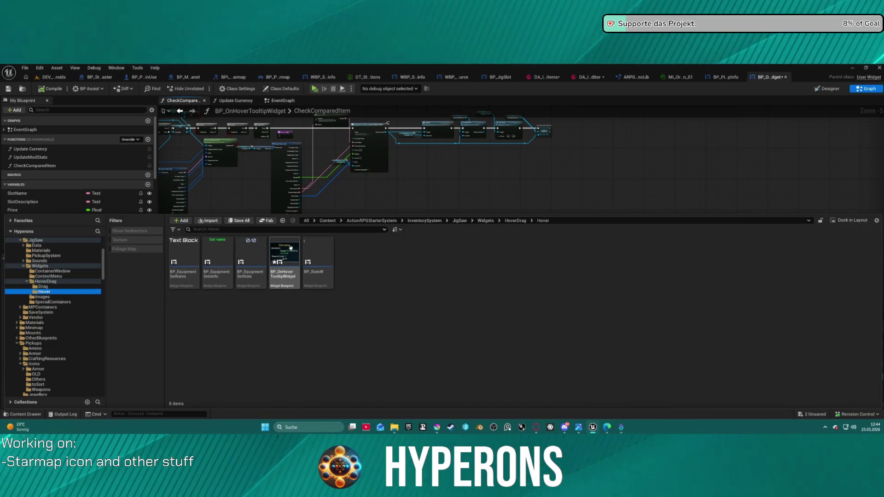
click(40, 266)
click(558, 254)
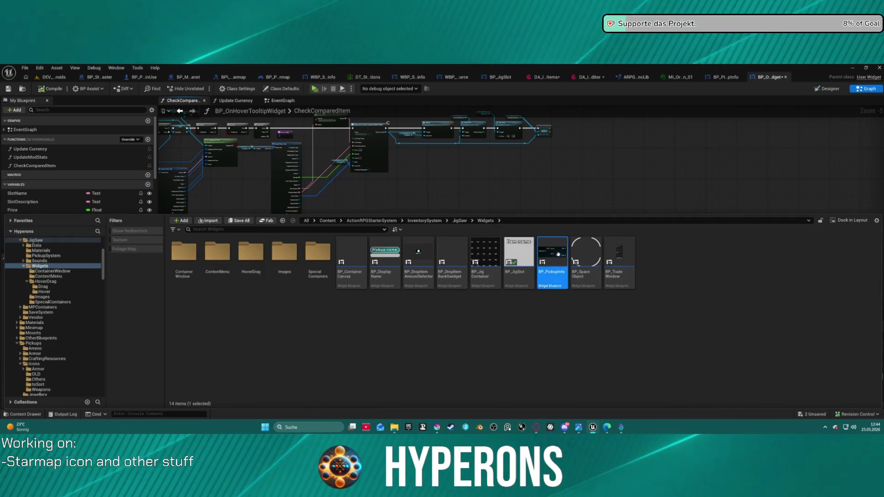
- Open BP_PickupInfo and survey its Set Text, Create Widget, stat loop and Updating info nodes
double_click(558, 254)
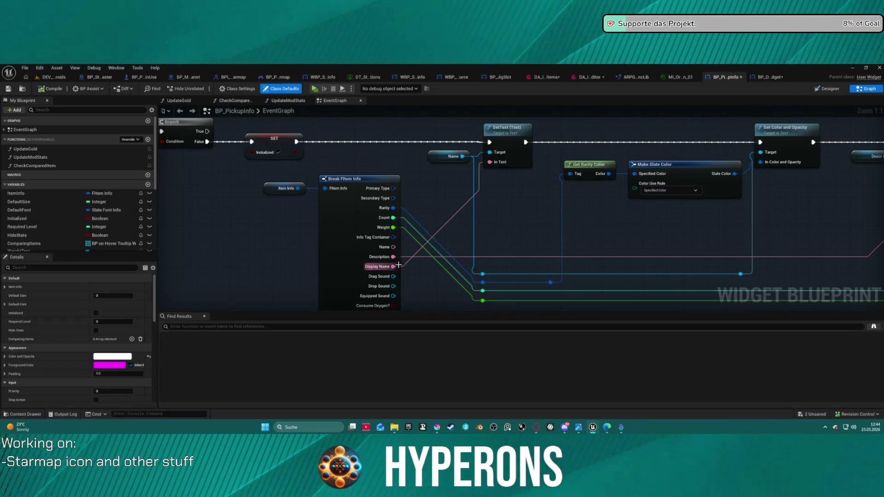
scroll(371, 219, down, 3)
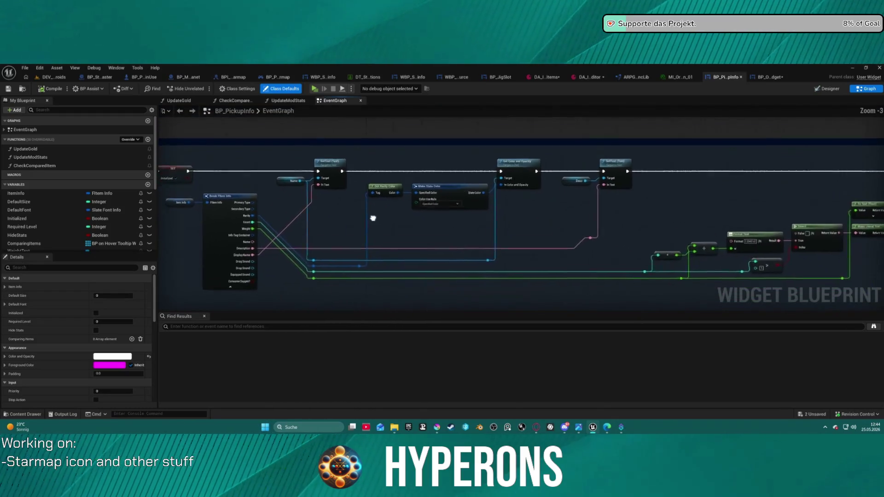
drag(691, 258, 217, 281)
drag(856, 203, 326, 160)
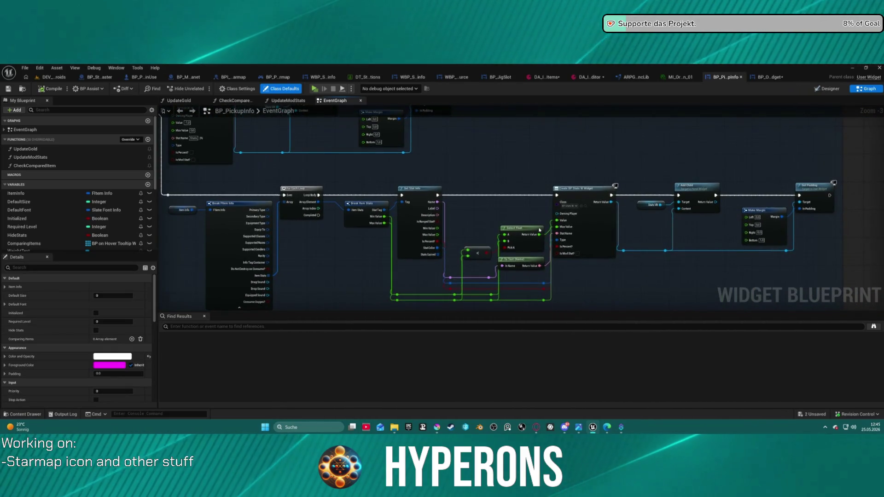
scroll(483, 208, up, 3)
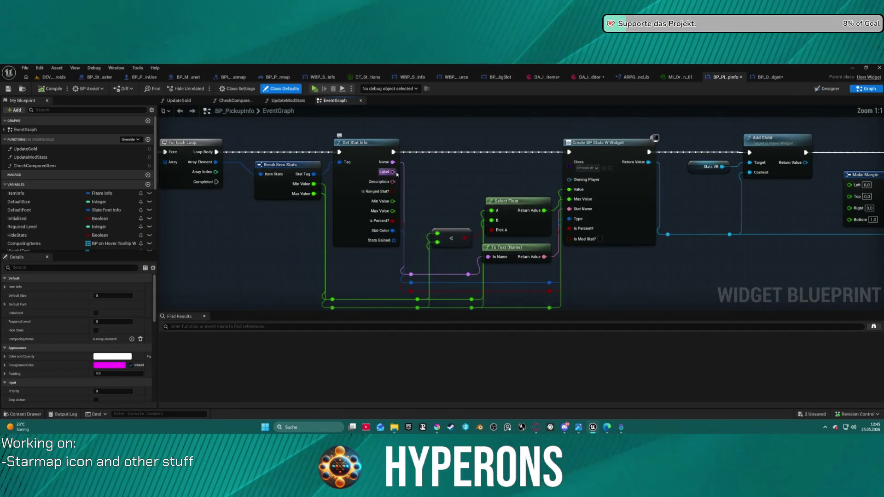
scroll(520, 231, down, 8)
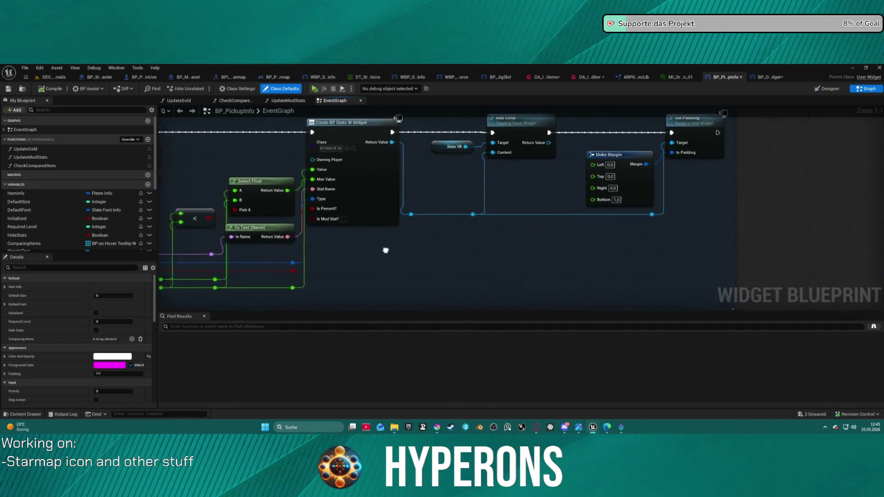
drag(522, 200, 663, 189)
drag(461, 174, 427, 197)
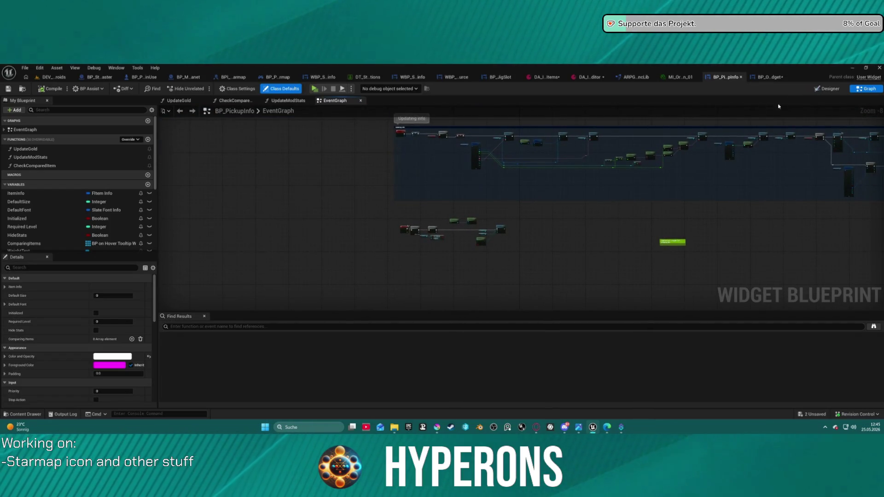
- Inspect the pickup-info widget's Designer layout, then go back to the event graph
click(828, 88)
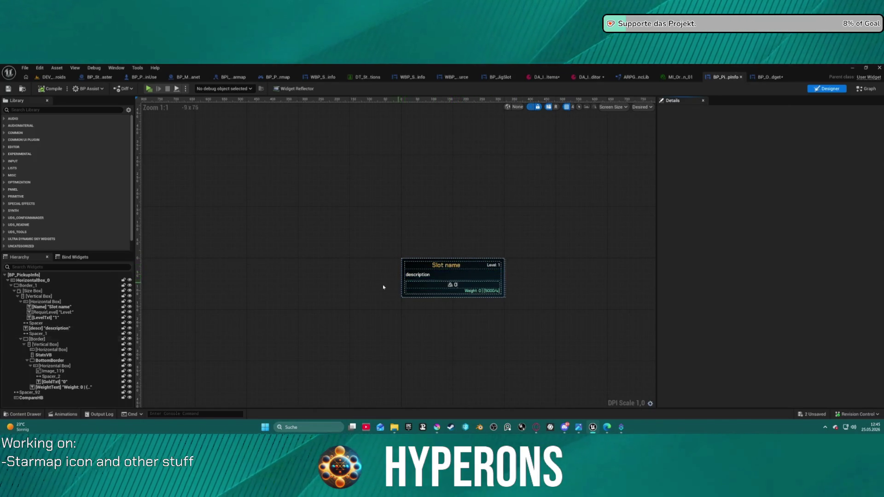
click(867, 90)
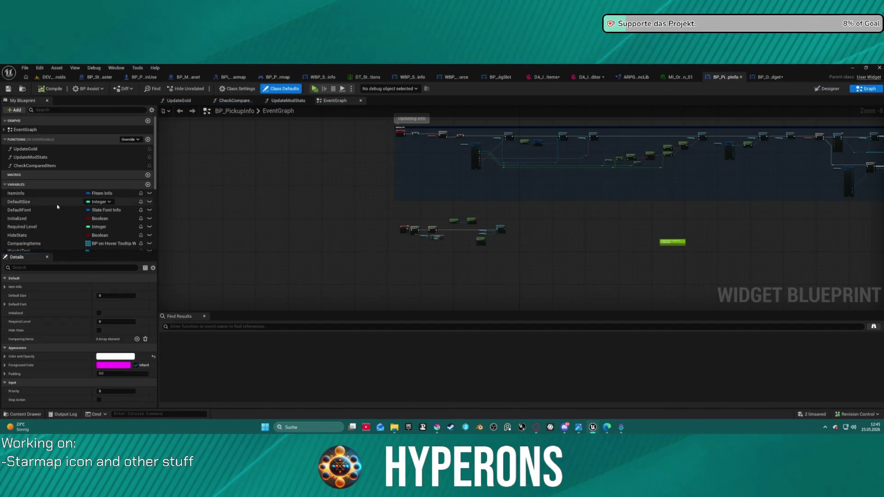
scroll(58, 207, down, 5)
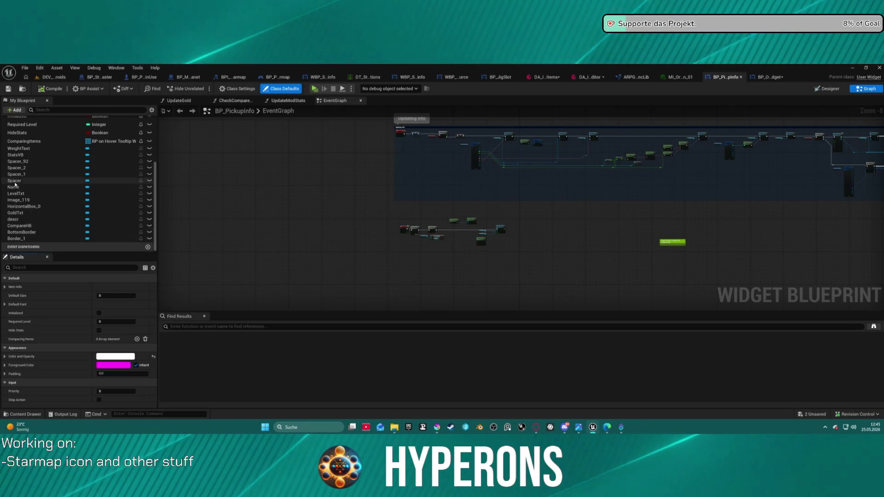